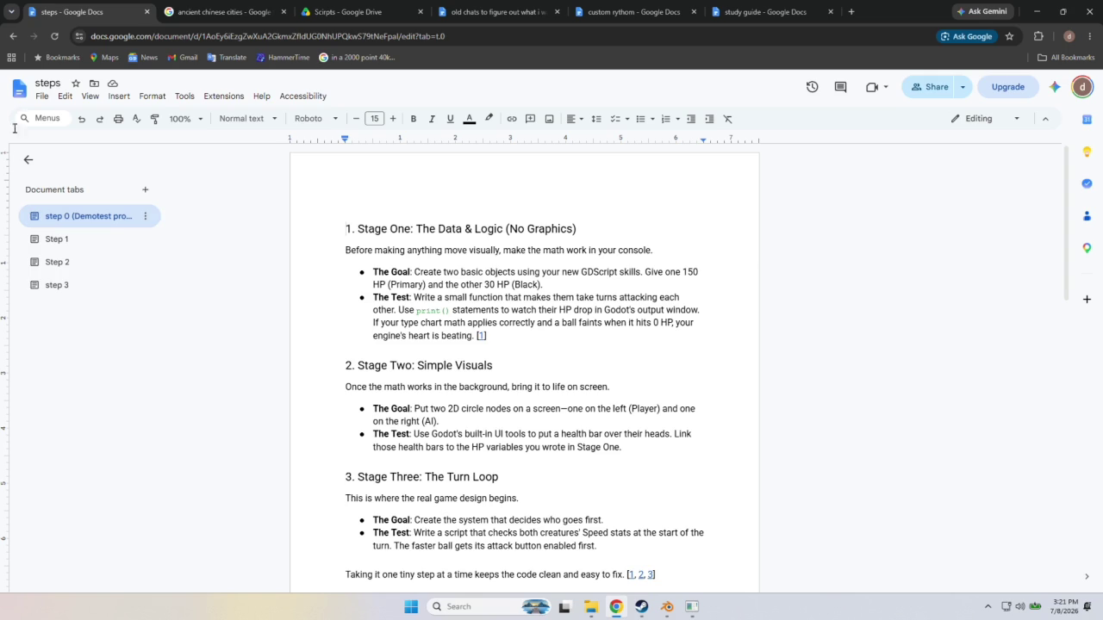
Switch to the 'ancient chinese cities' image results and scroll through the grid.
left_click(208, 12)
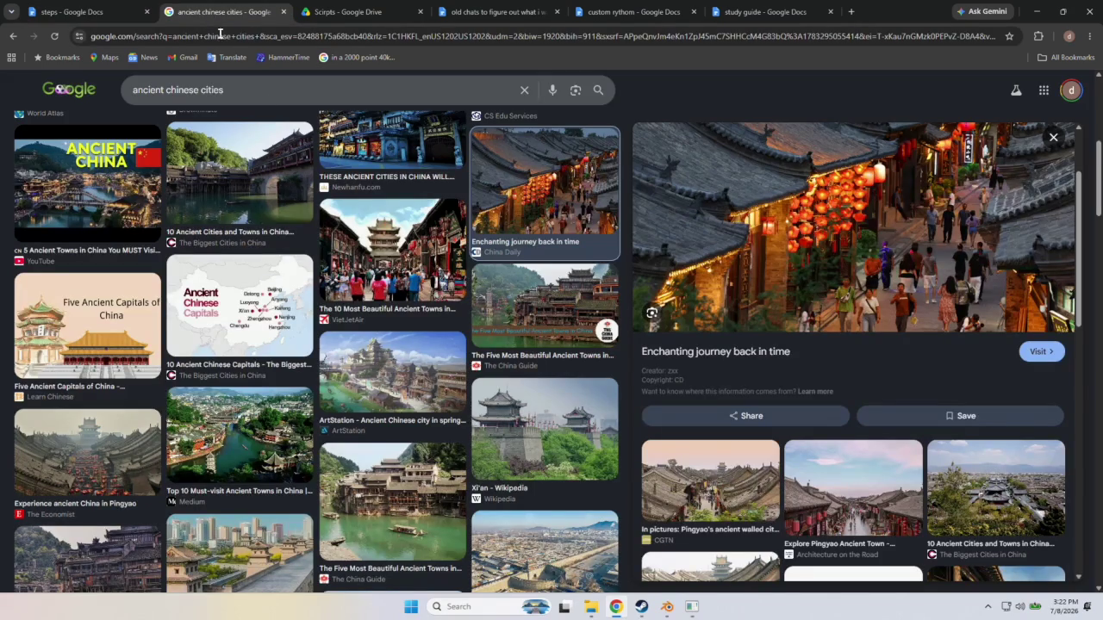
scroll(772, 316, "up", 2)
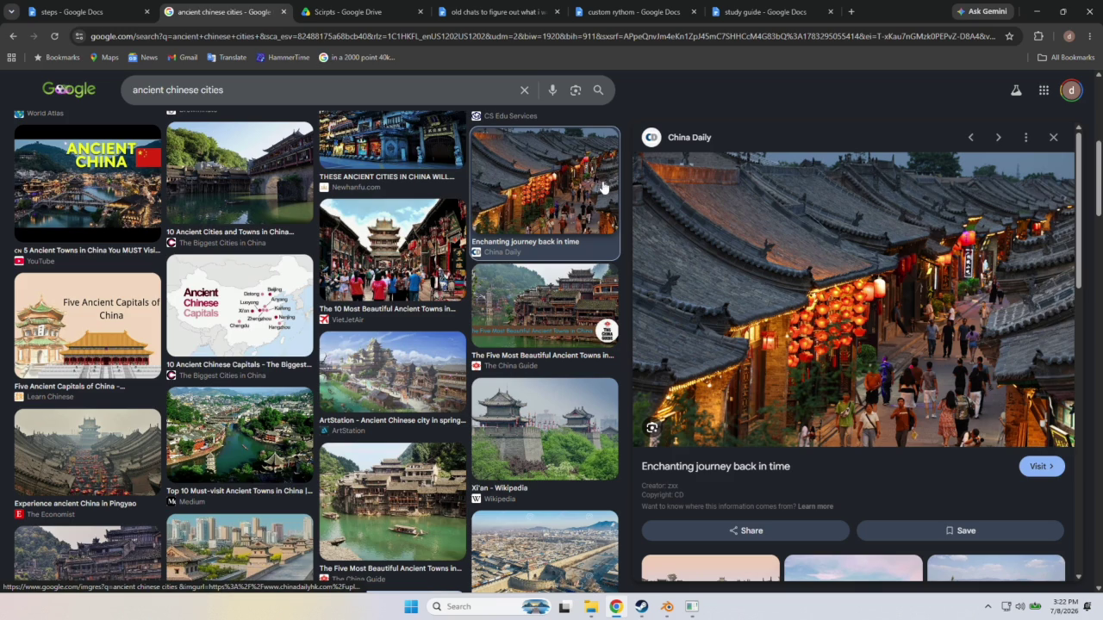
scroll(517, 285, "down", 2)
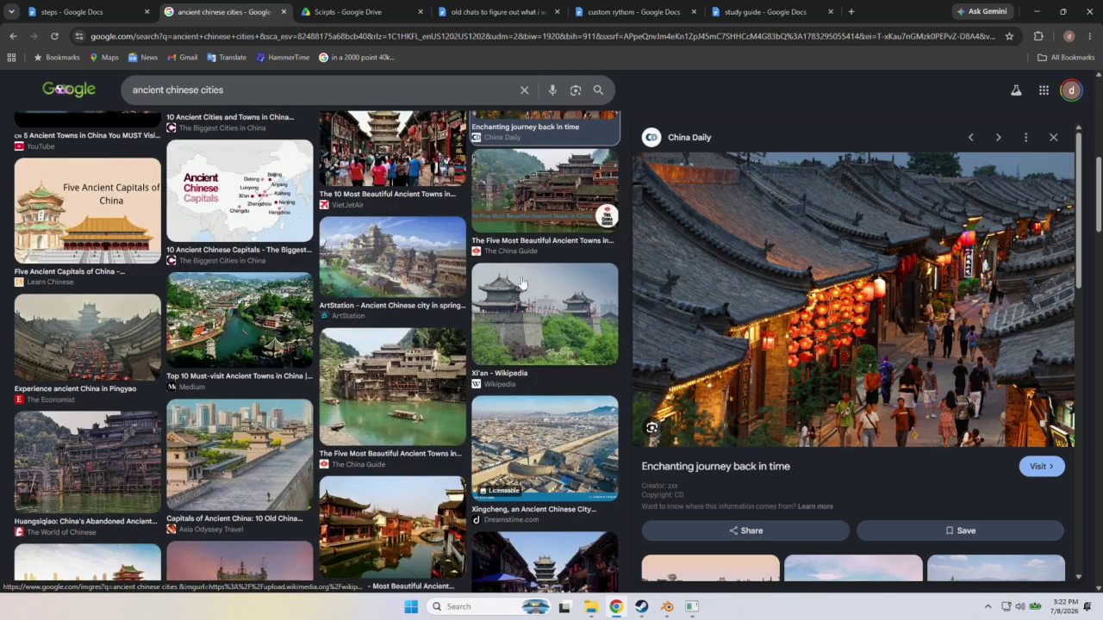
scroll(521, 282, "down", 1)
scroll(521, 282, "down", 1)
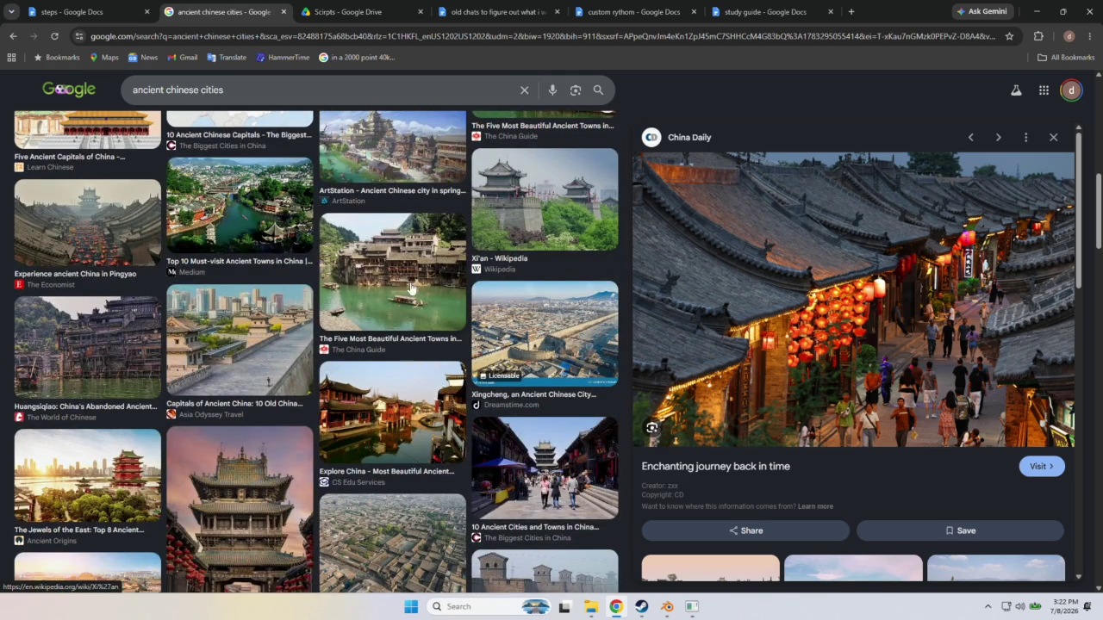
scroll(293, 281, "up", 5)
scroll(289, 279, "up", 5)
scroll(283, 277, "up", 5)
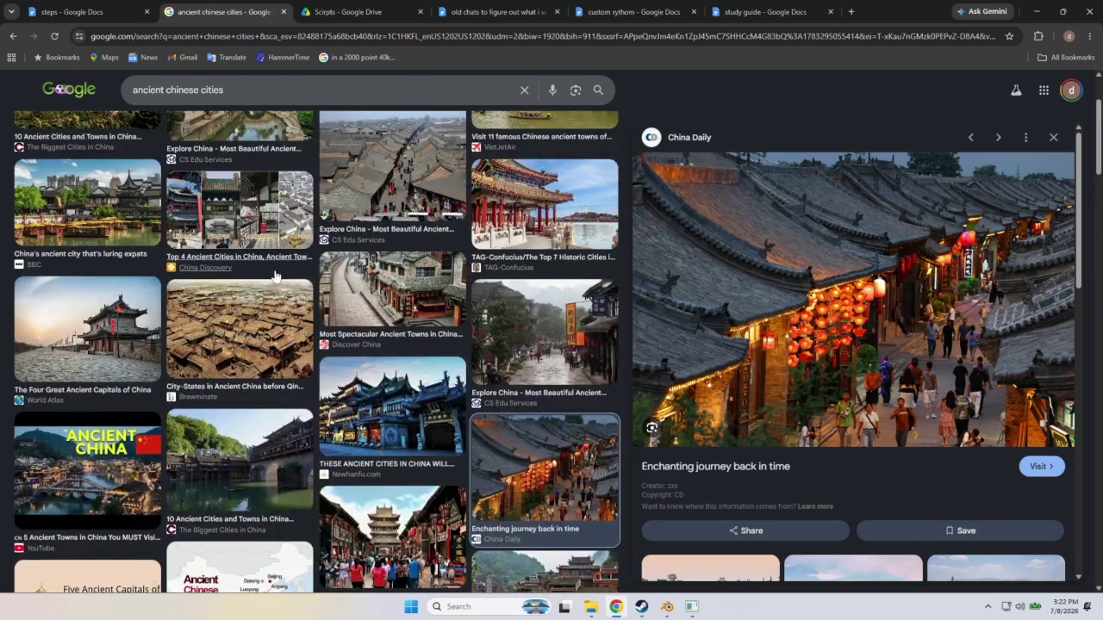
scroll(276, 276, "up", 5)
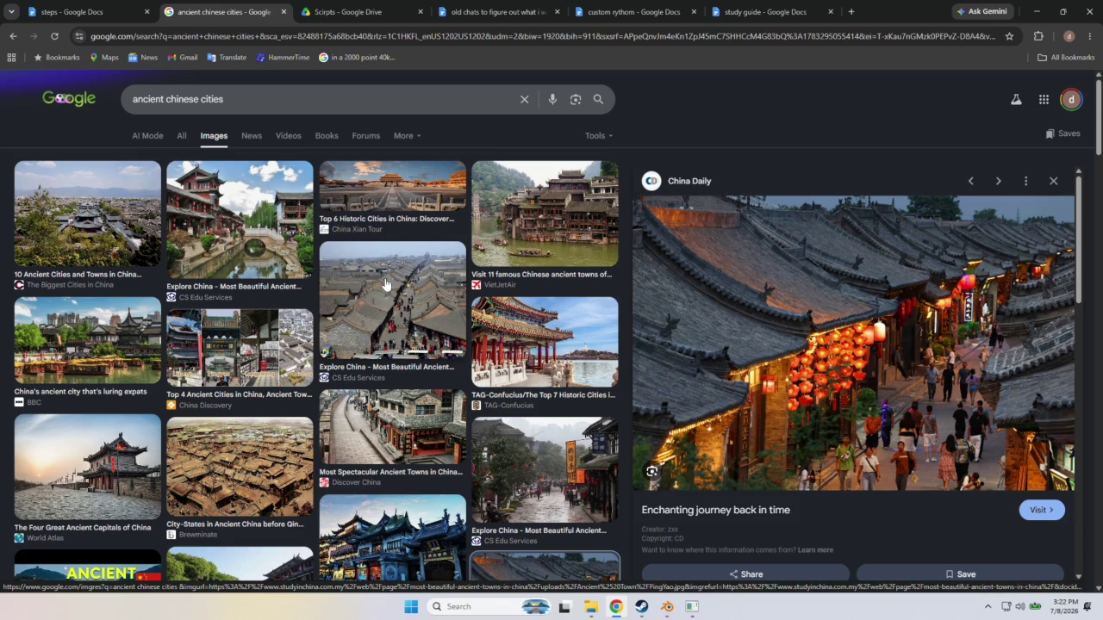
Preview the VietJetAir aerial photo 'Visit 11 famous Chinese ancient towns of rare beauty'.
scroll(385, 284, "down", 5)
scroll(396, 289, "down", 3)
scroll(409, 293, "down", 3)
scroll(423, 298, "down", 3)
scroll(417, 311, "down", 3)
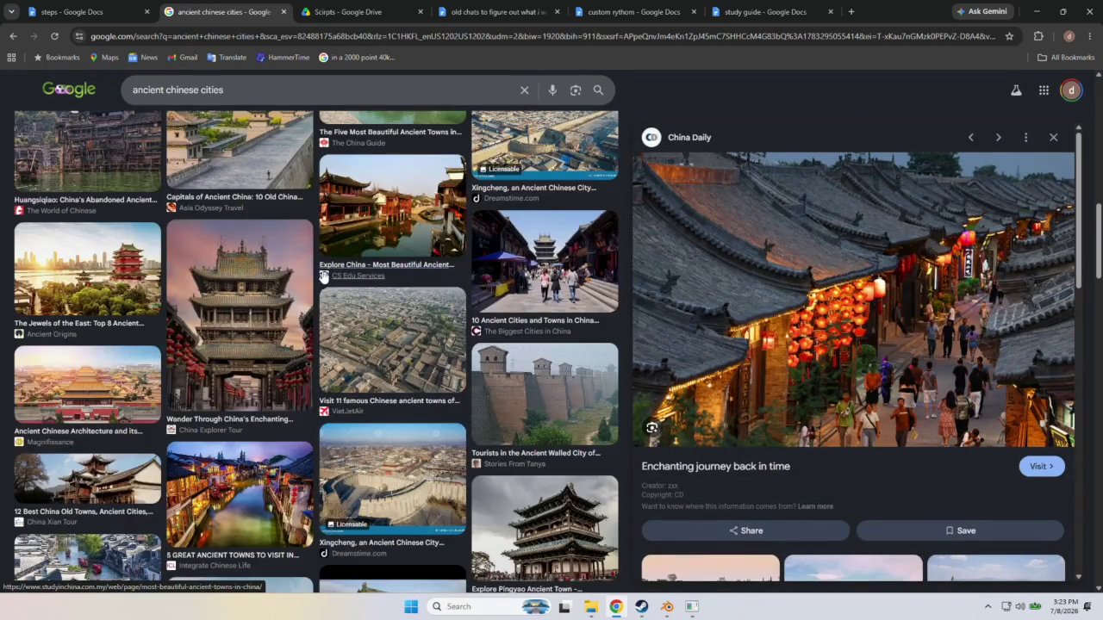
left_click(395, 335)
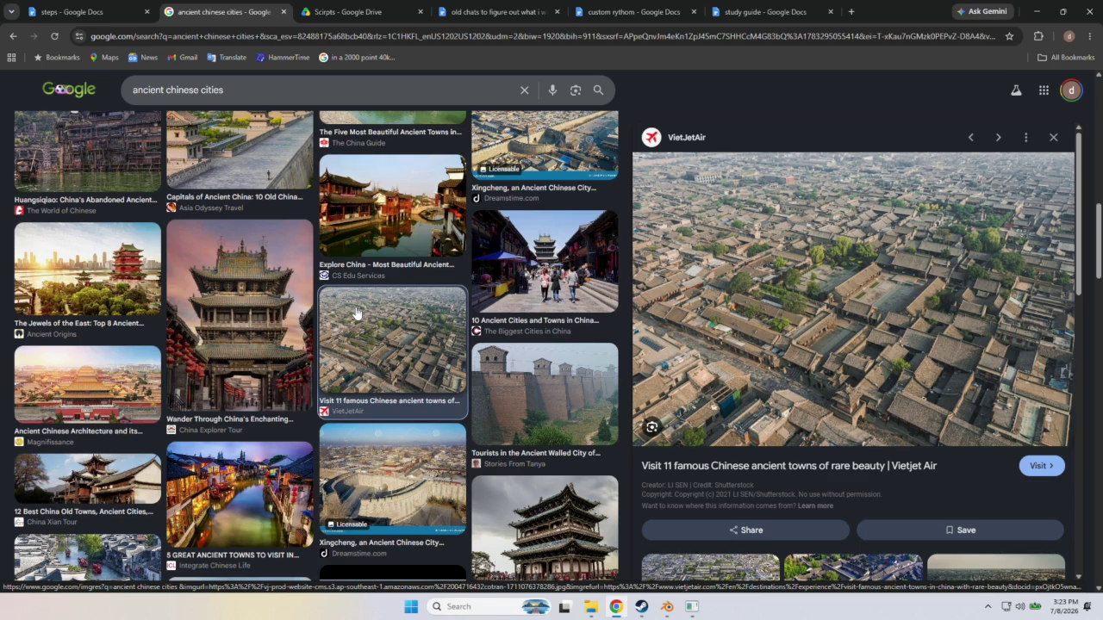
Scroll through more 'ancient chinese cities' results with the VietJetAir preview kept open.
scroll(356, 312, "down", 2)
scroll(356, 312, "down", 3)
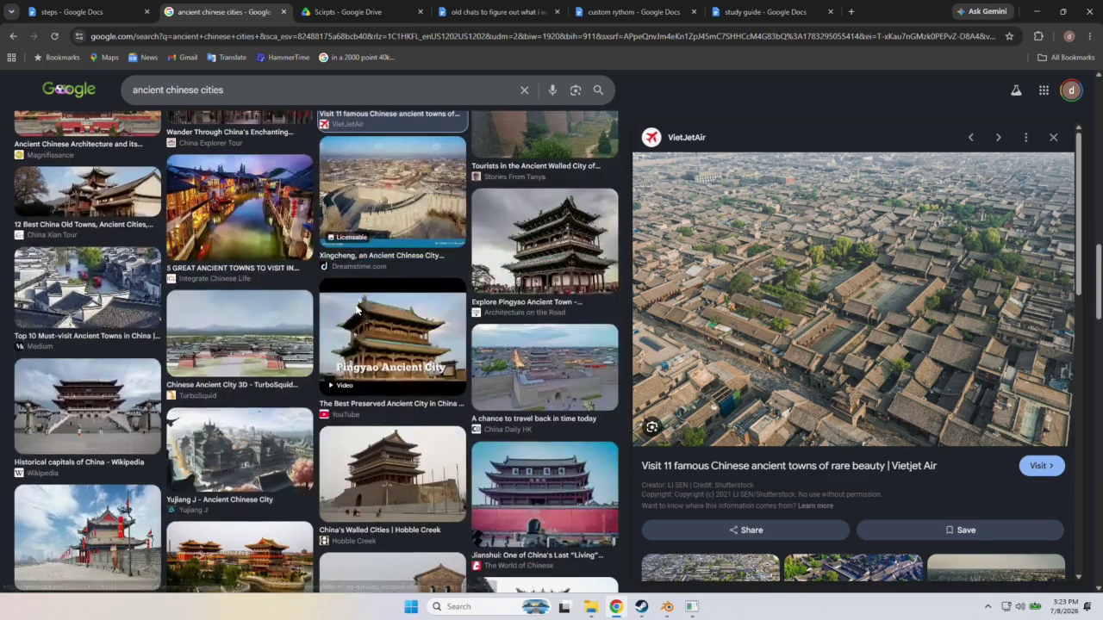
scroll(361, 314, "down", 3)
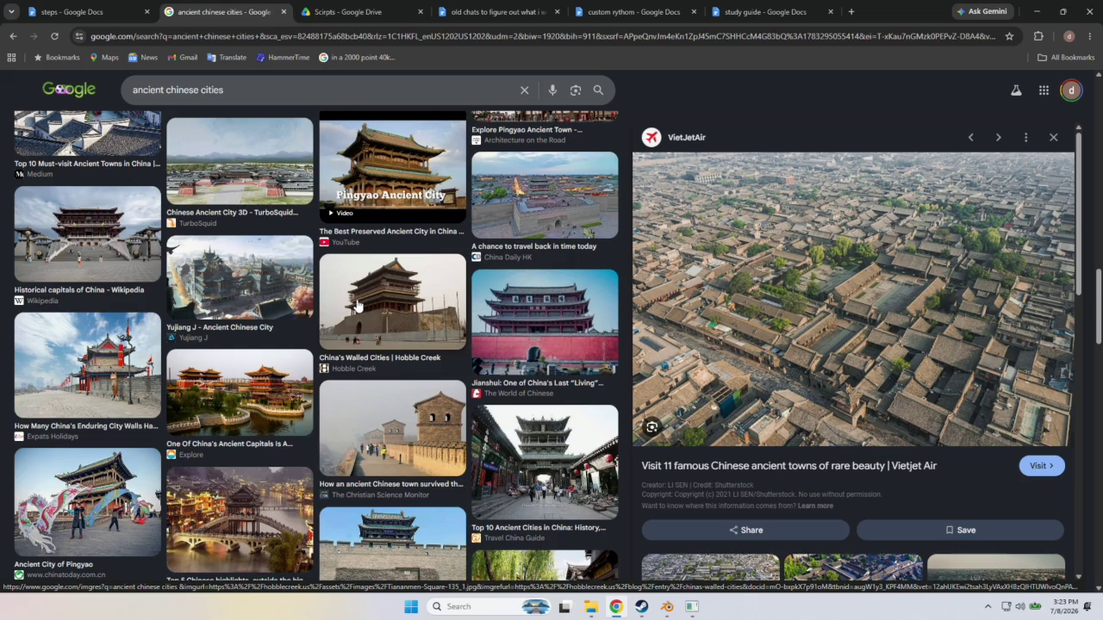
scroll(358, 305, "down", 2)
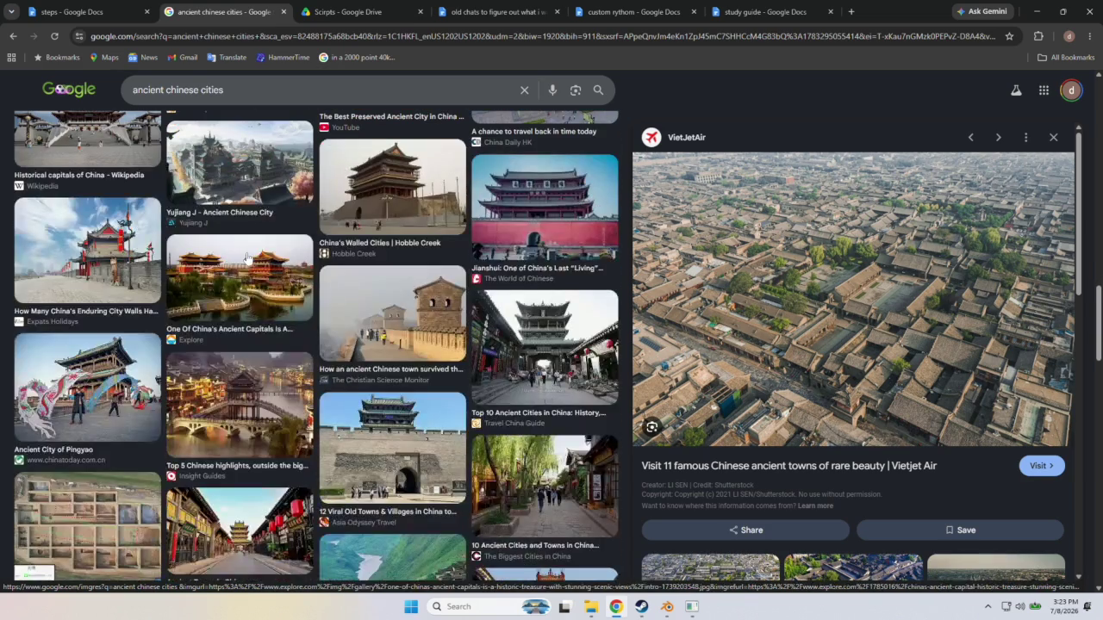
scroll(260, 234, "down", 2)
scroll(263, 234, "down", 1)
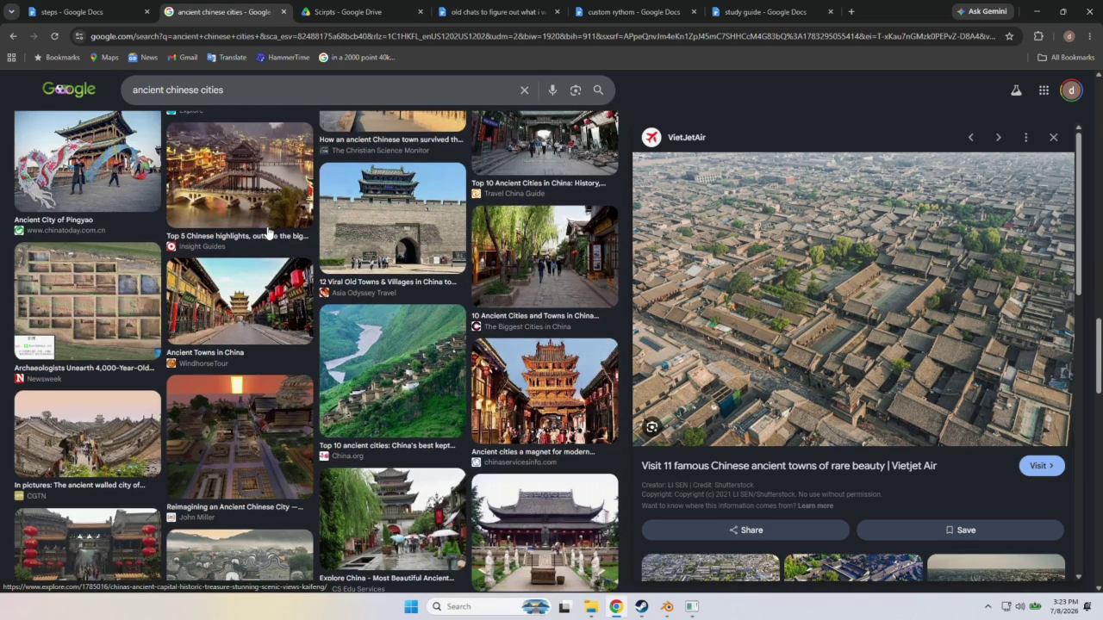
scroll(267, 232, "down", 3)
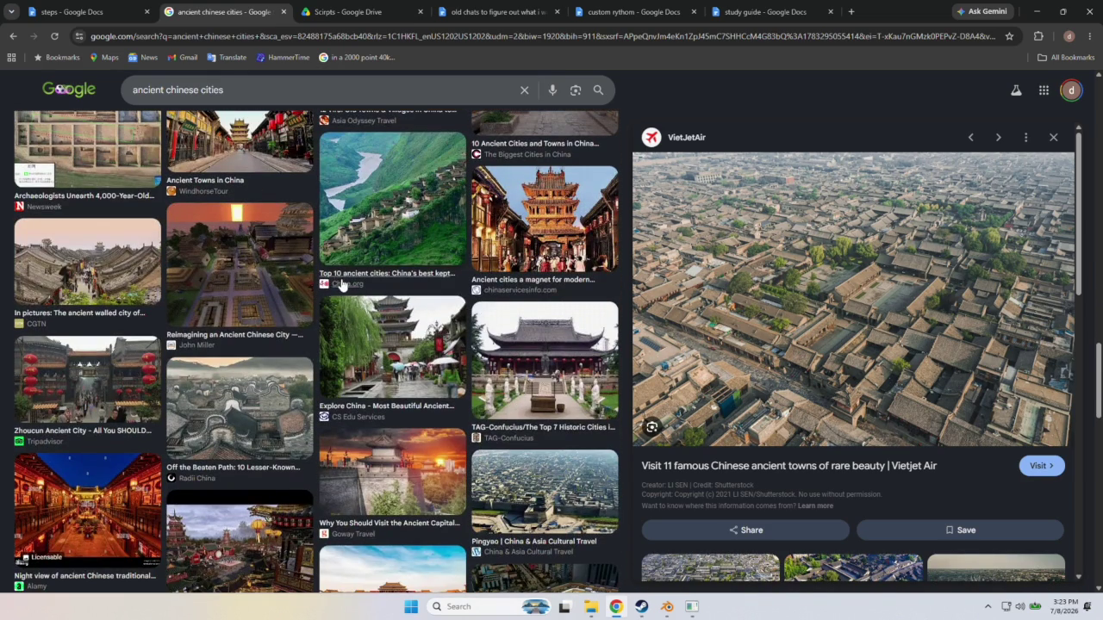
scroll(326, 278, "down", 2)
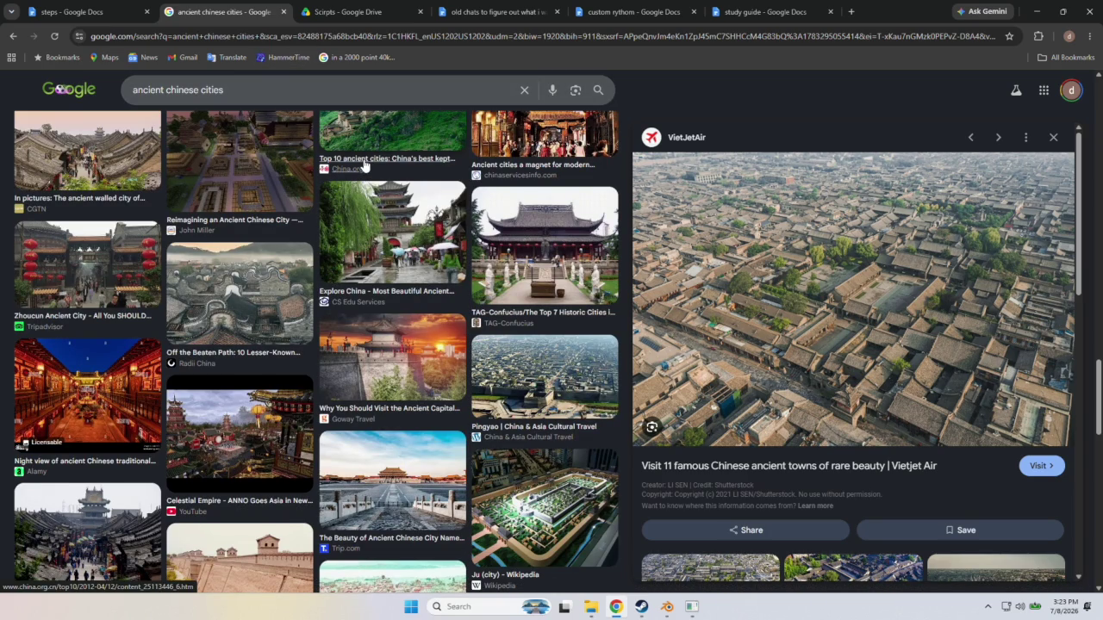
scroll(362, 167, "down", 2)
scroll(344, 168, "down", 2)
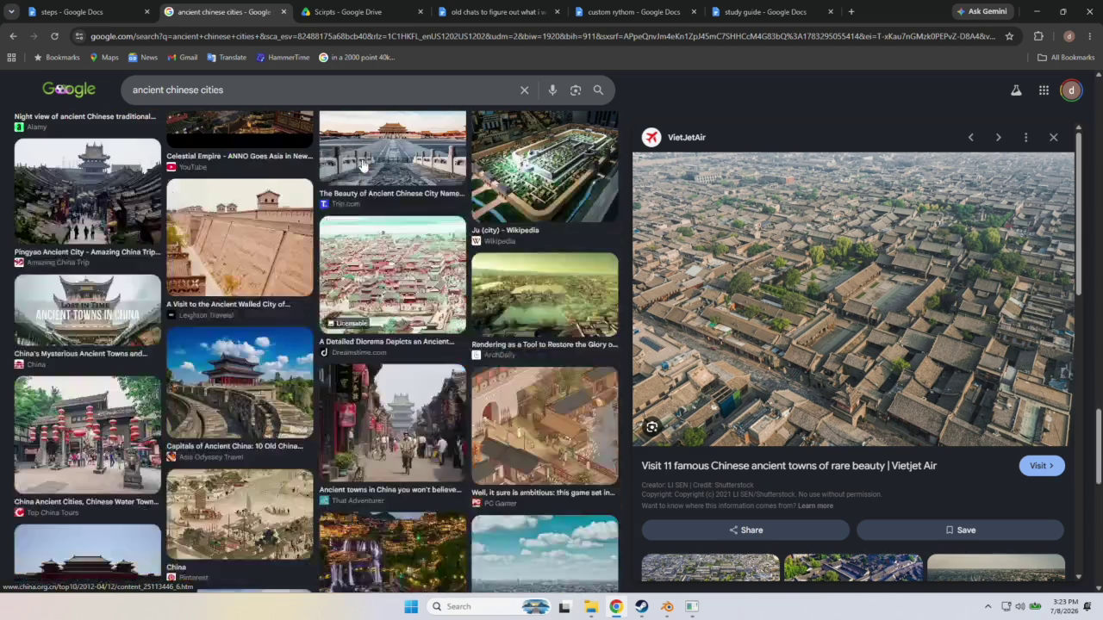
scroll(264, 207, "down", 2)
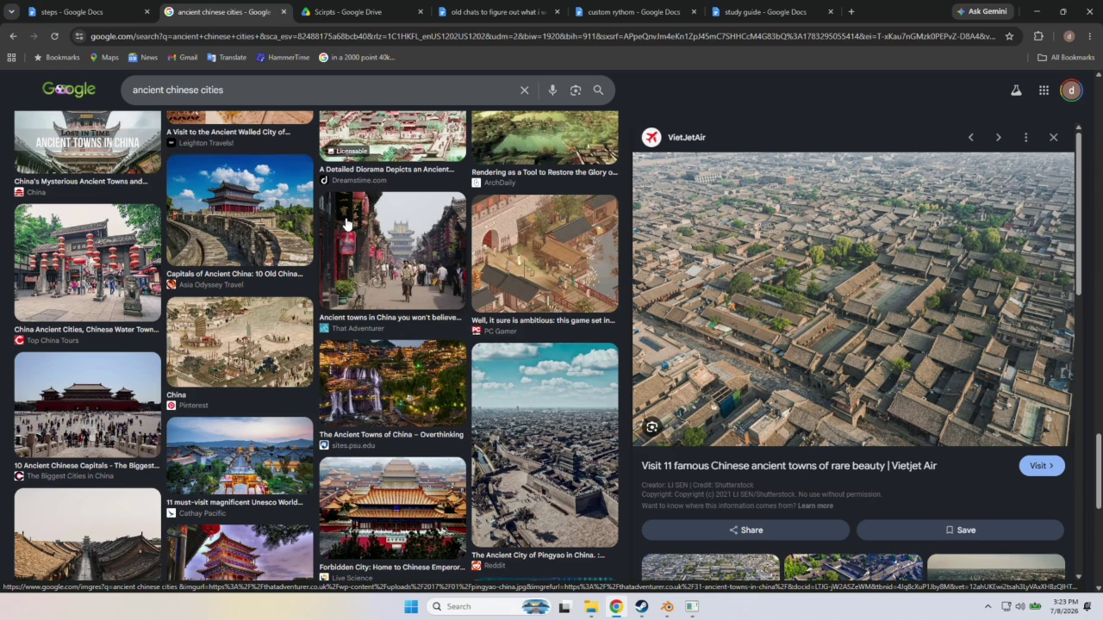
scroll(370, 276, "down", 3)
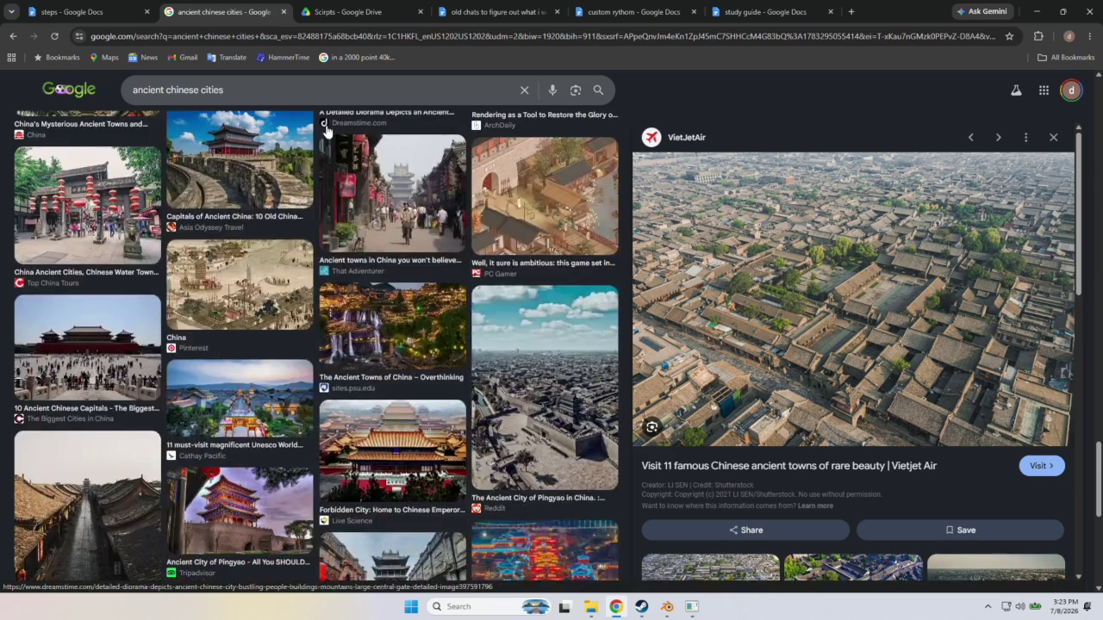
scroll(345, 284, "down", 2)
scroll(340, 286, "down", 3)
scroll(339, 286, "down", 3)
scroll(339, 286, "down", 3)
scroll(338, 286, "down", 3)
scroll(338, 286, "down", 3)
scroll(339, 285, "up", 3)
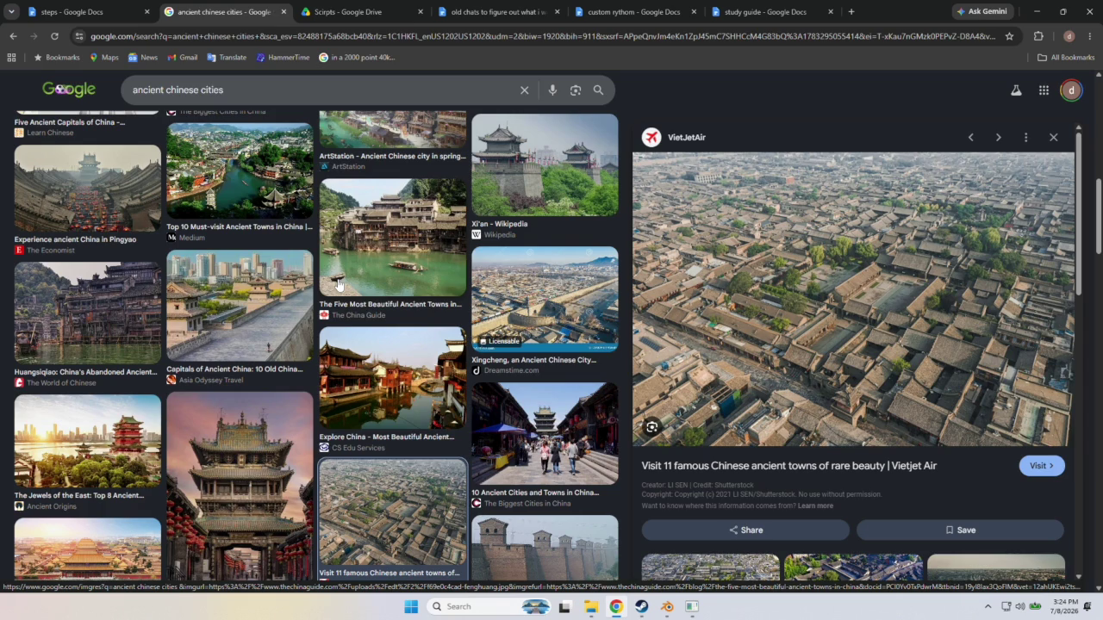
scroll(293, 281, "up", 3)
scroll(255, 278, "up", 2)
scroll(255, 278, "up", 2)
scroll(281, 252, "up", 3)
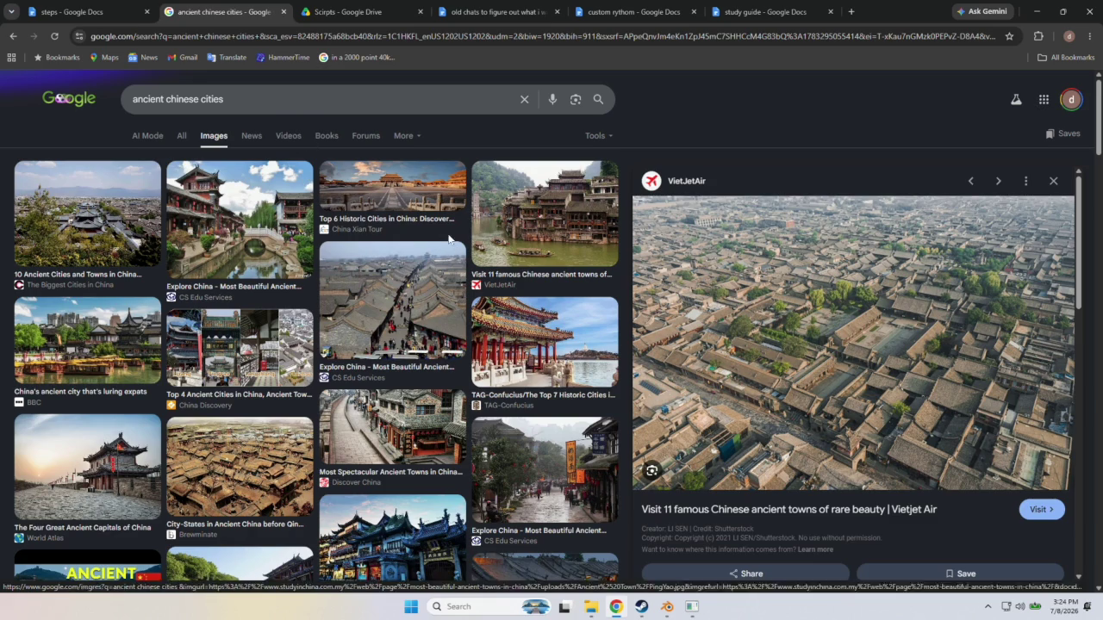
scroll(392, 266, "down", 4)
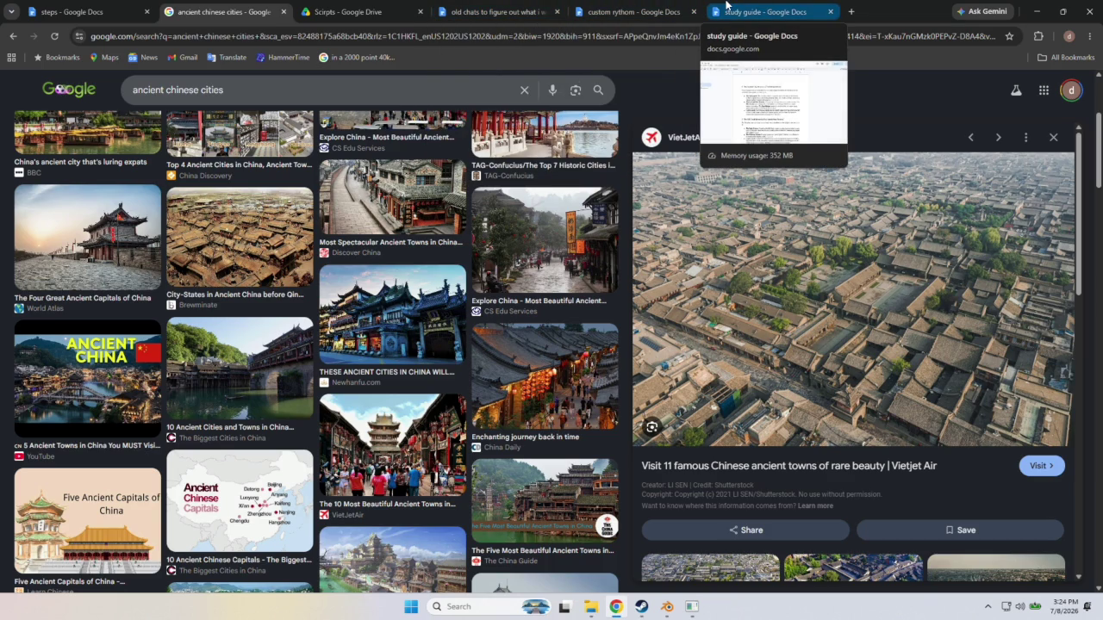
left_click(724, 9)
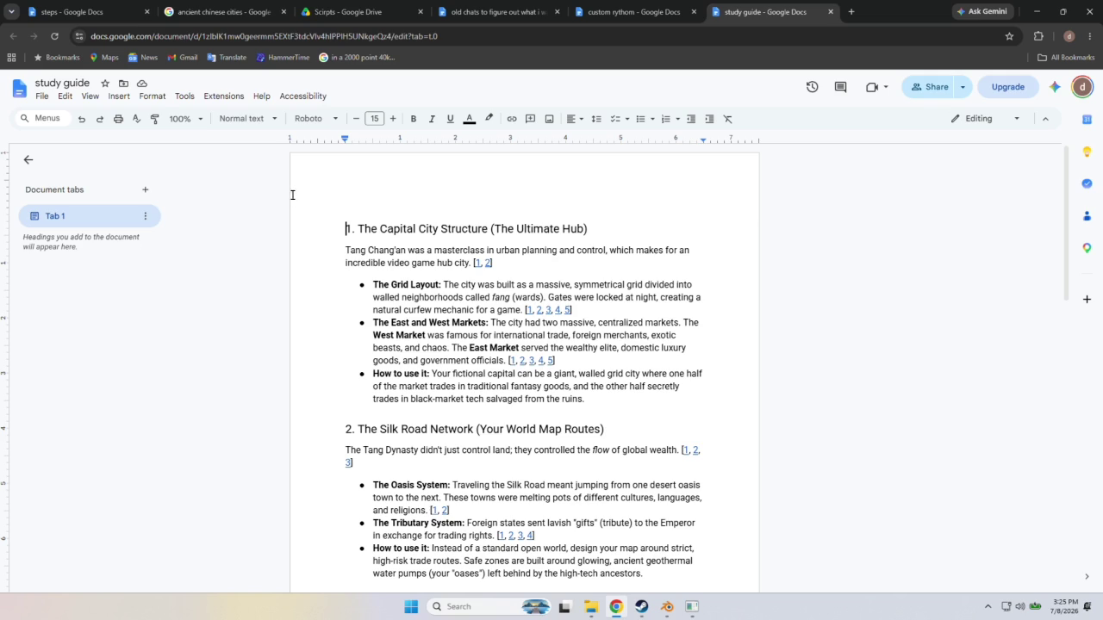
Open a new browser tab from the study guide document.
left_click(850, 11)
Search Google for victorian daily wear, filter to Women's, and switch to image results.
left_click(457, 217)
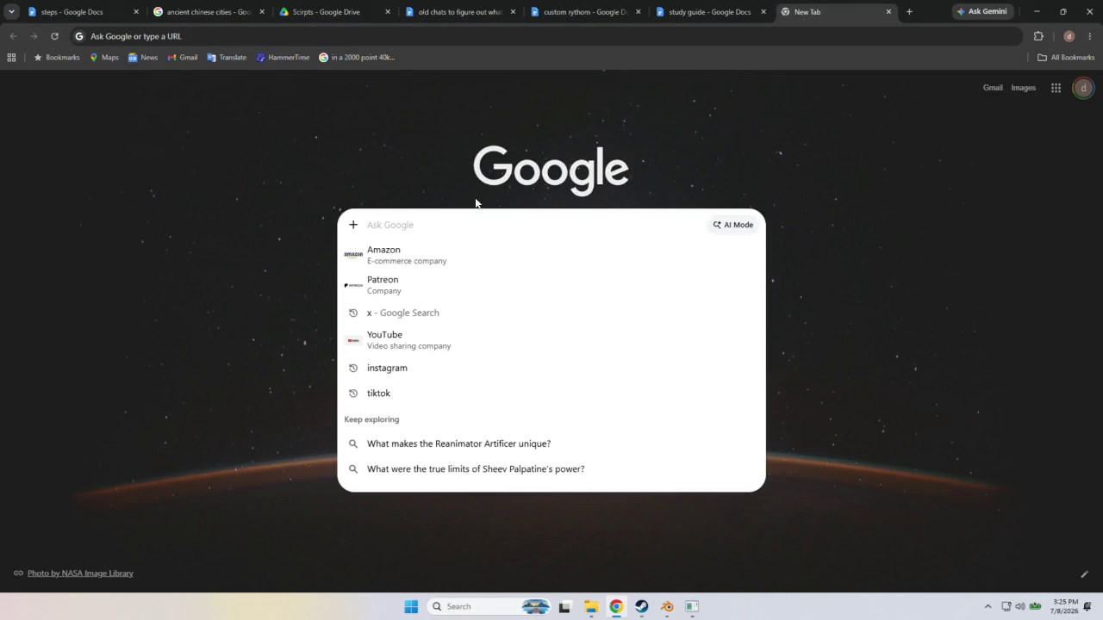
type("vicotria")
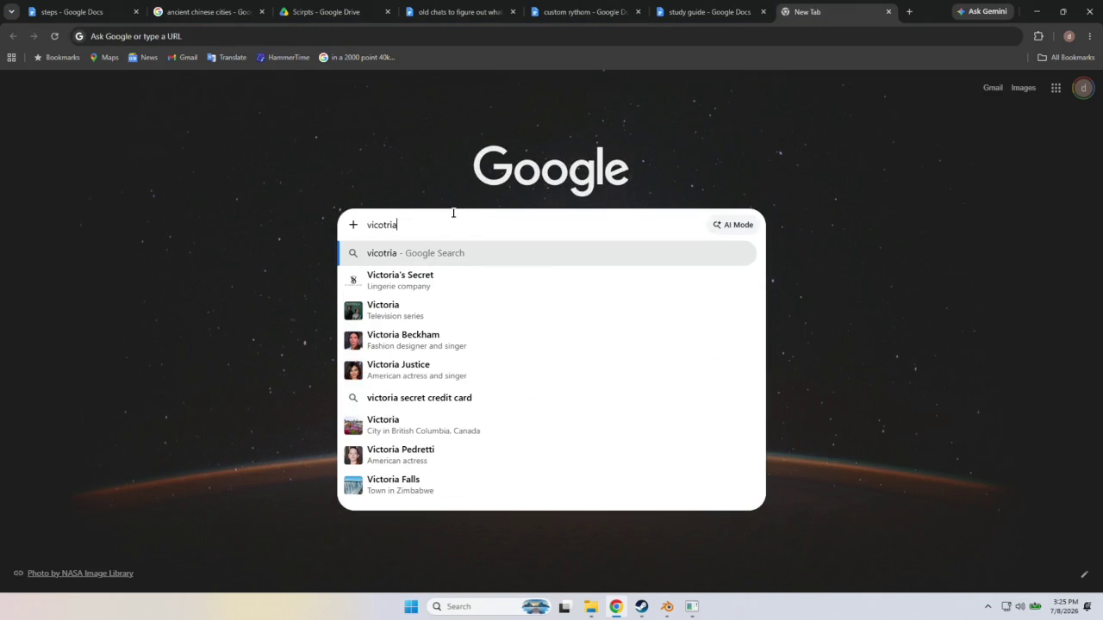
type("n ")
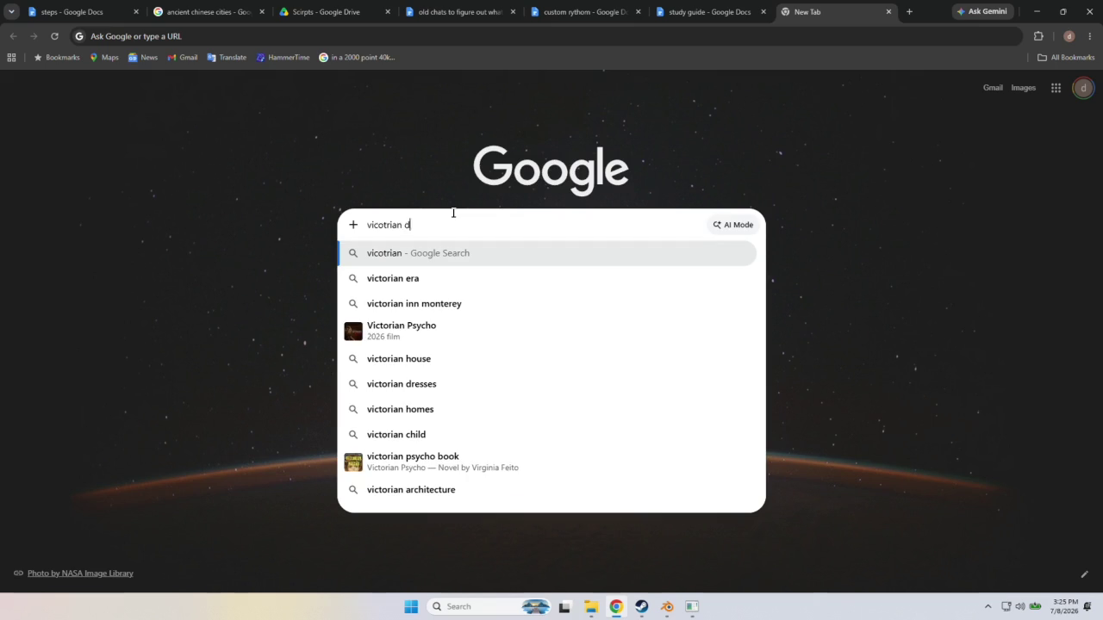
type("daily wear")
key("Return")
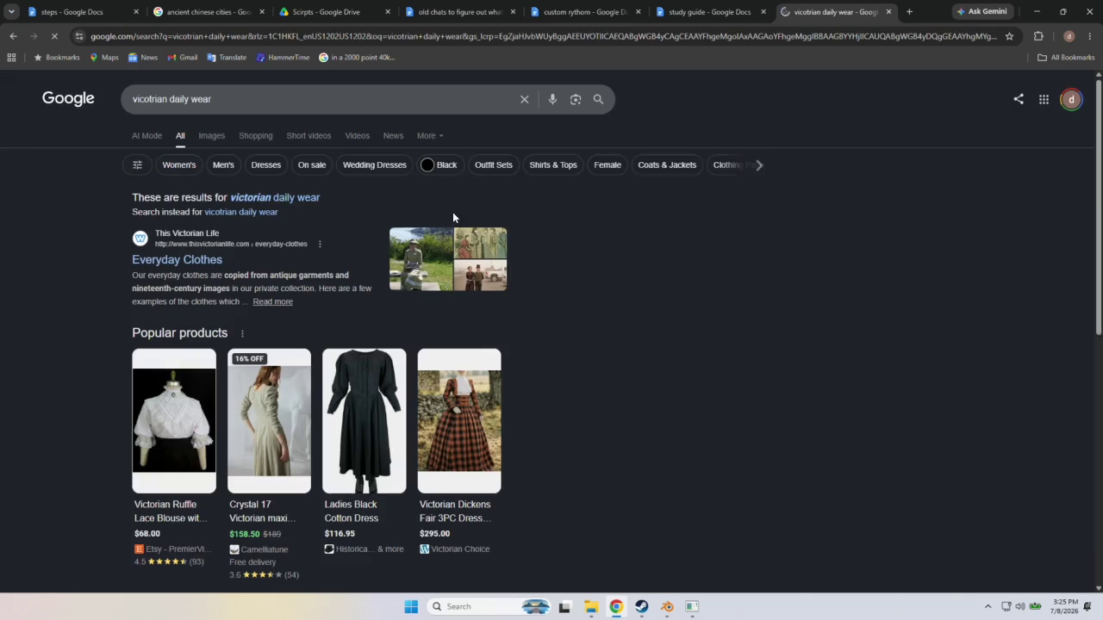
left_click(187, 168)
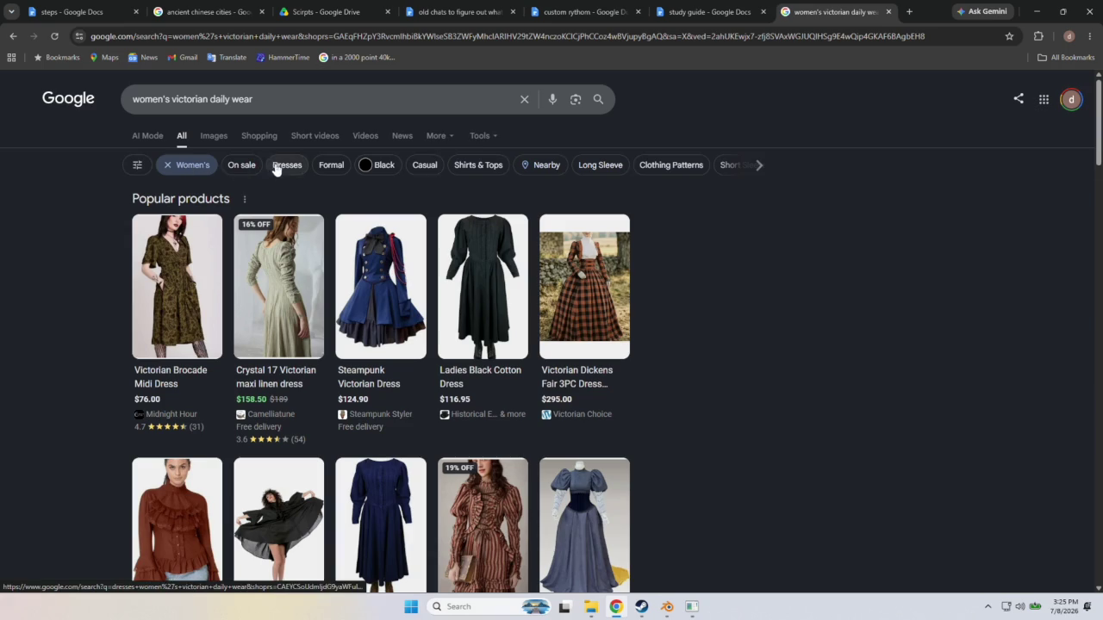
scroll(154, 247, "down", 3)
scroll(154, 247, "up", 3)
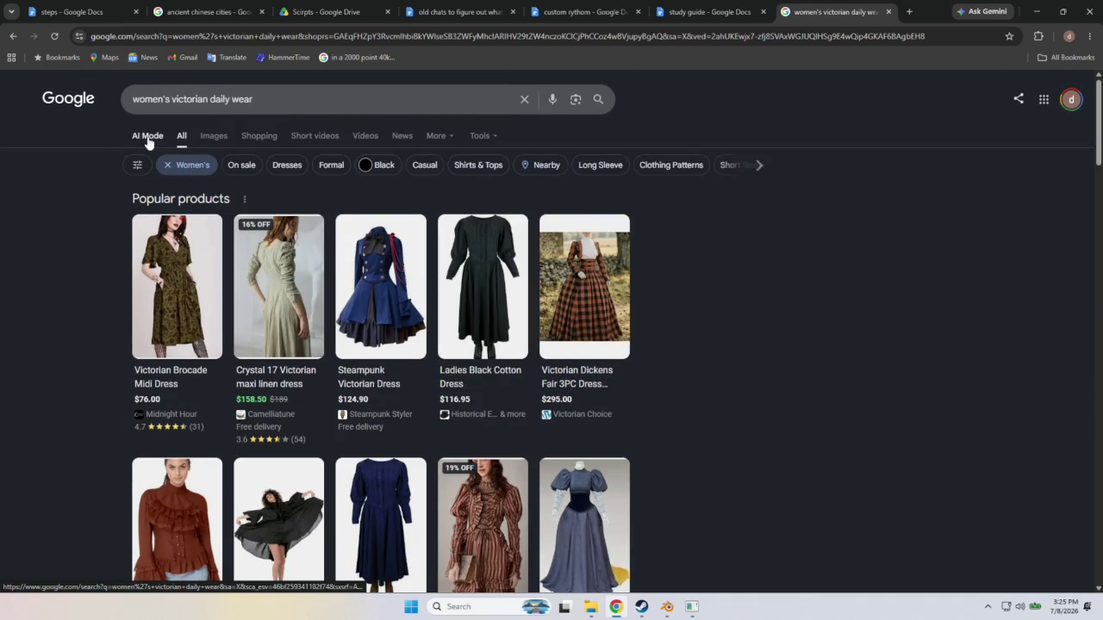
left_click(200, 138)
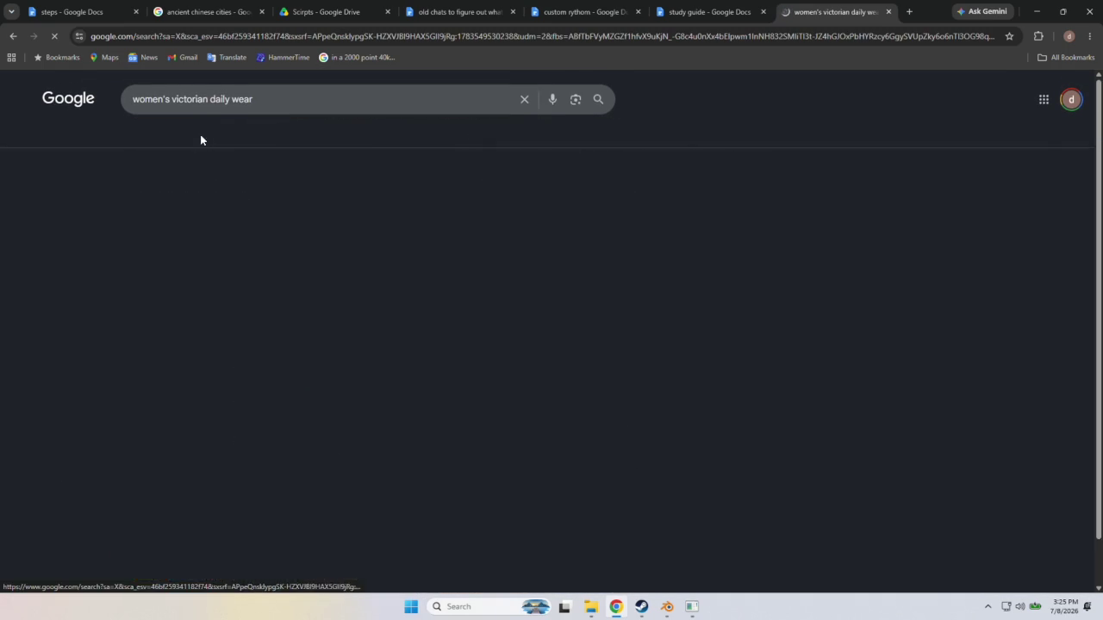
Browse the women's victorian daily wear images, led by 'Everyday Clothes - This Victorian Life'.
scroll(480, 301, "down", 1)
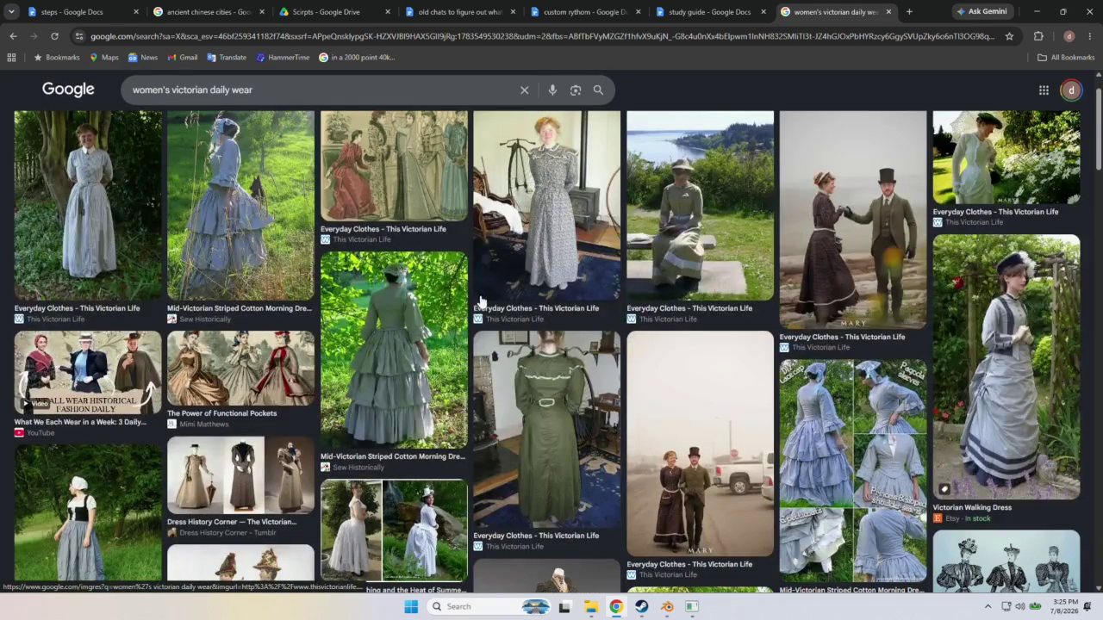
scroll(827, 362, "down", 2)
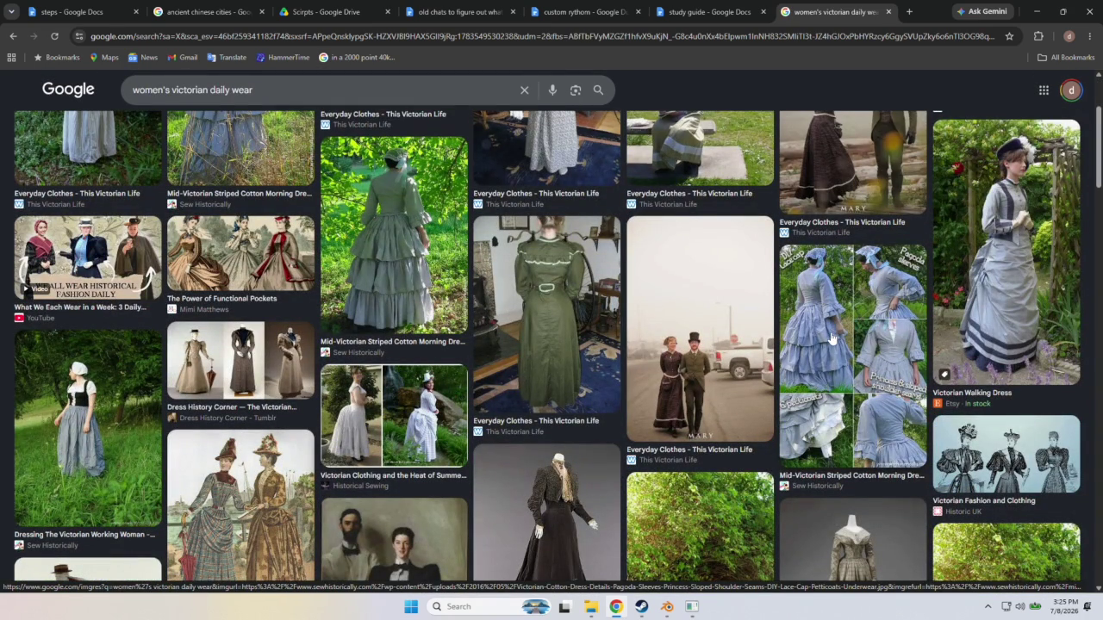
scroll(832, 338, "down", 2)
scroll(750, 285, "down", 1)
scroll(541, 302, "down", 1)
scroll(840, 326, "down", 2)
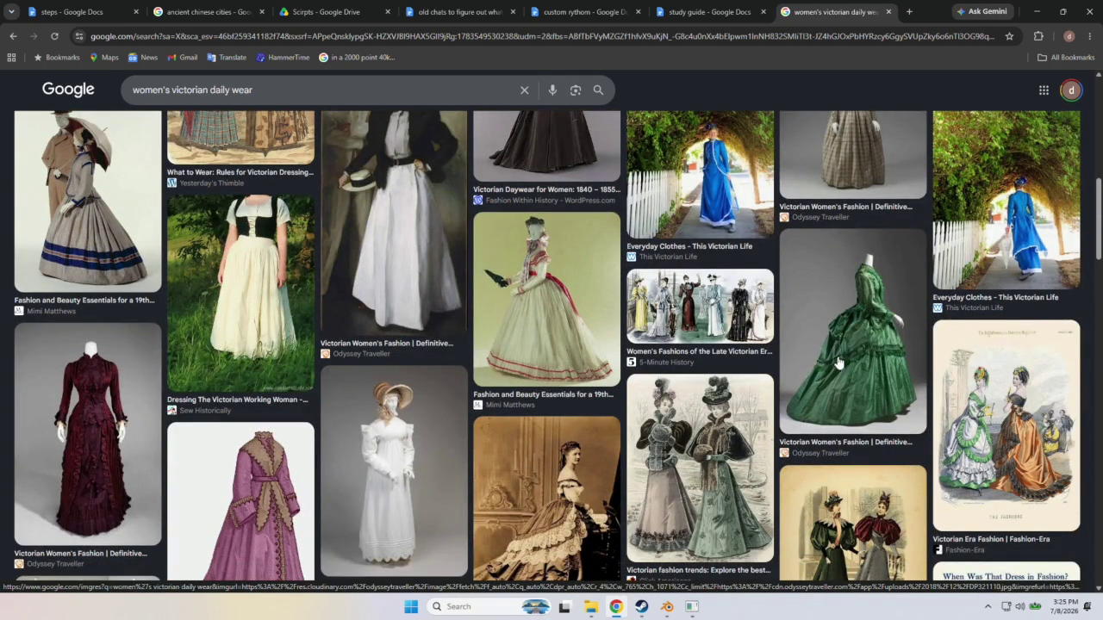
scroll(769, 351, "down", 2)
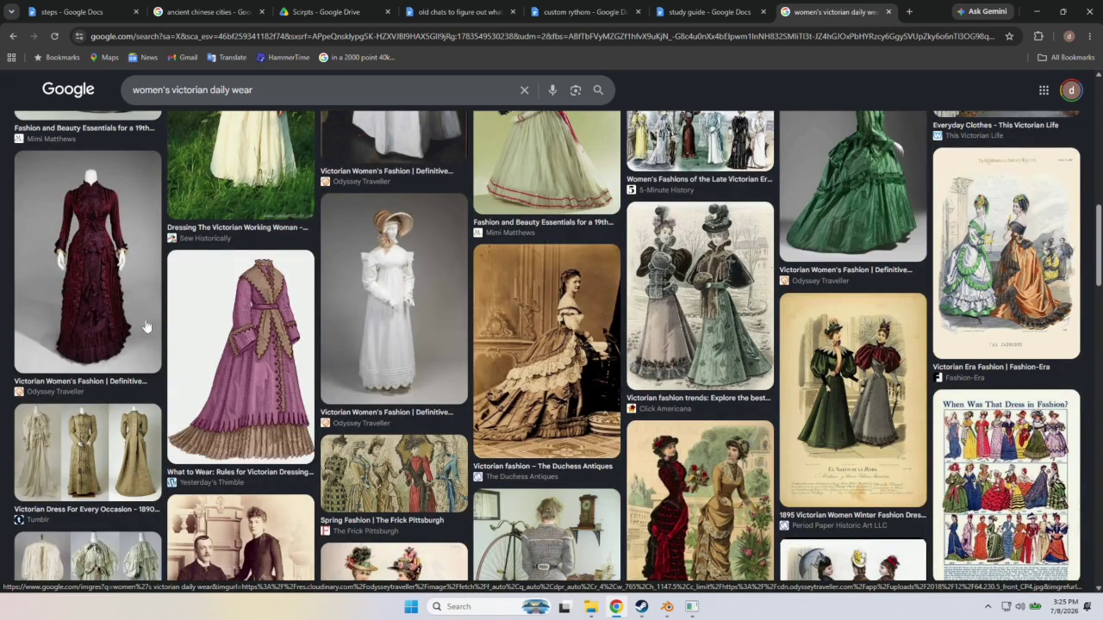
scroll(584, 310, "up", 1)
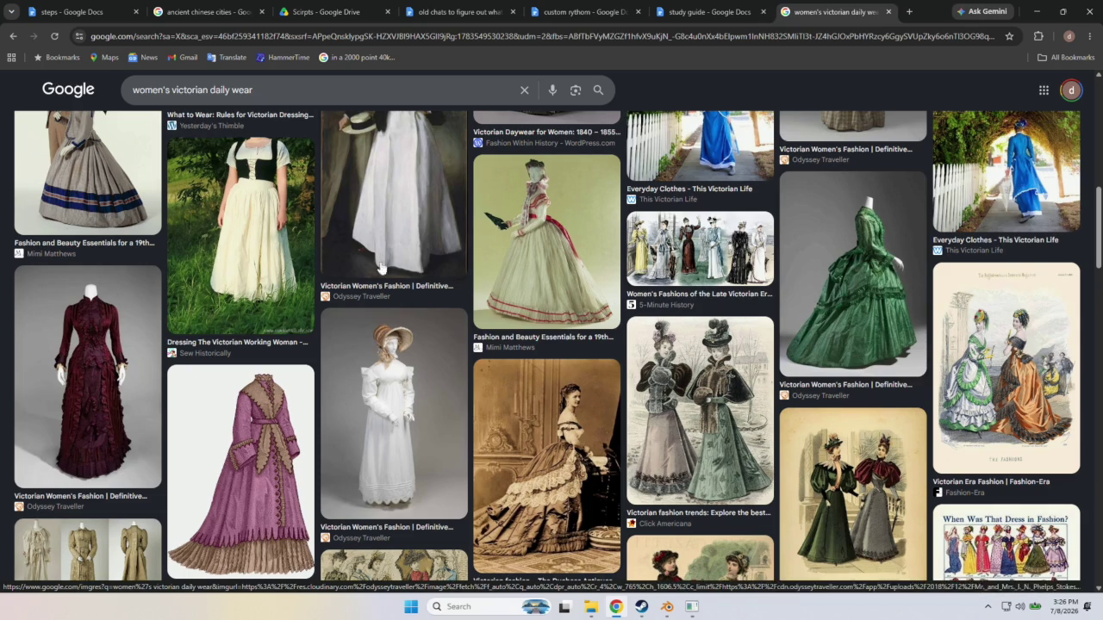
scroll(327, 352, "down", 2)
scroll(345, 349, "down", 1)
scroll(344, 349, "down", 1)
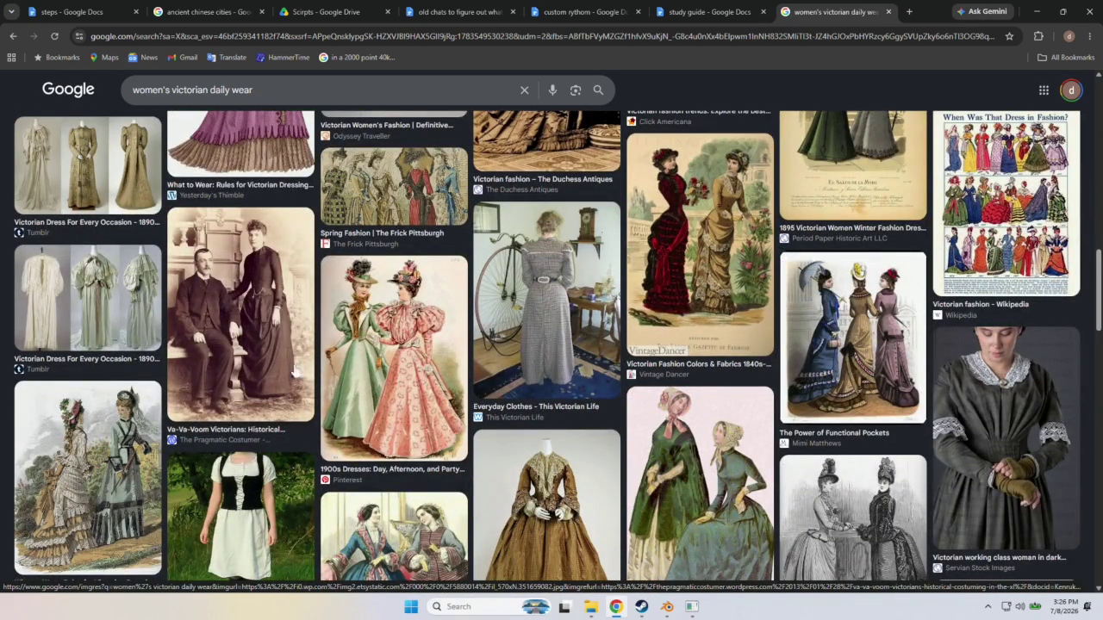
scroll(291, 331, "down", 1)
scroll(224, 344, "down", 2)
scroll(353, 354, "down", 2)
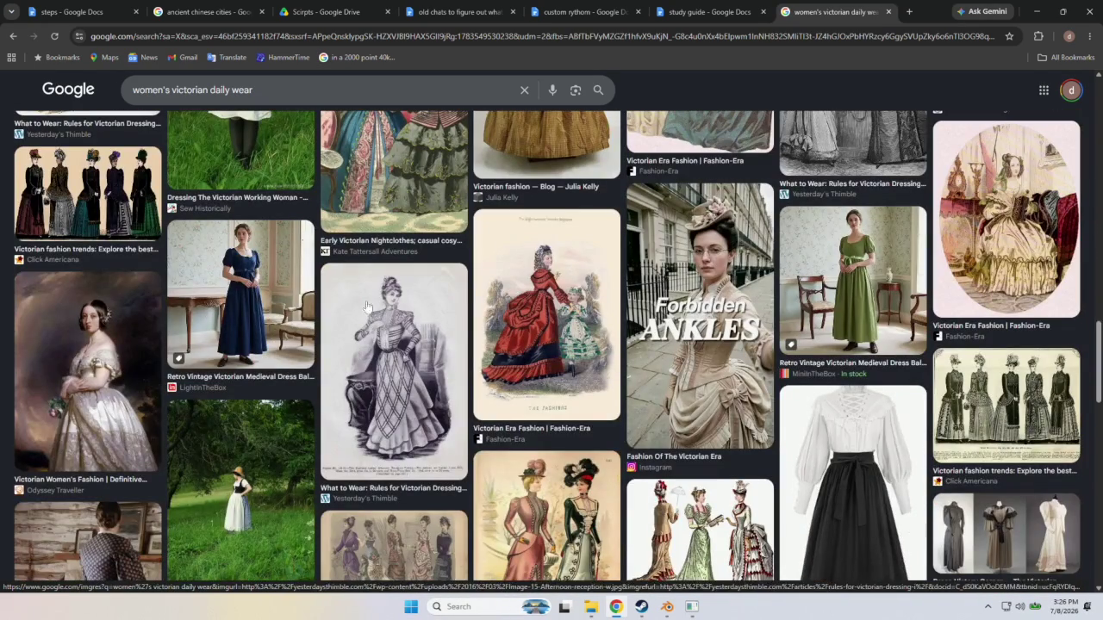
scroll(235, 308, "down", 2)
scroll(259, 327, "down", 1)
scroll(267, 336, "down", 2)
scroll(285, 345, "up", 2)
scroll(285, 345, "down", 2)
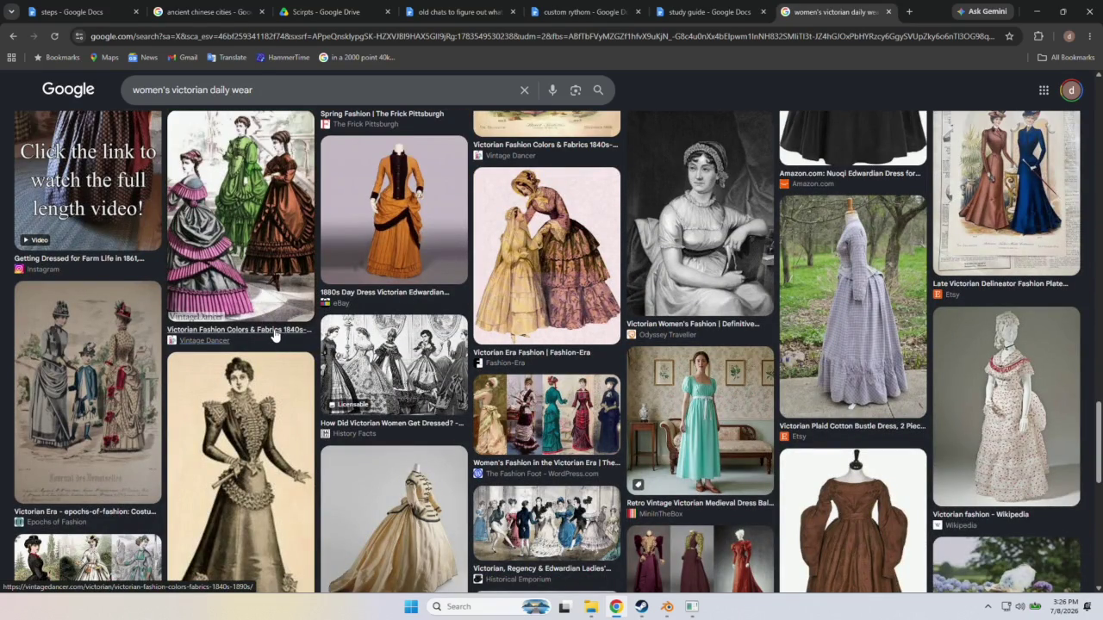
scroll(274, 334, "down", 2)
scroll(274, 336, "down", 2)
scroll(273, 338, "down", 2)
scroll(273, 342, "down", 2)
scroll(269, 340, "down", 1)
scroll(267, 340, "down", 1)
scroll(267, 341, "down", 2)
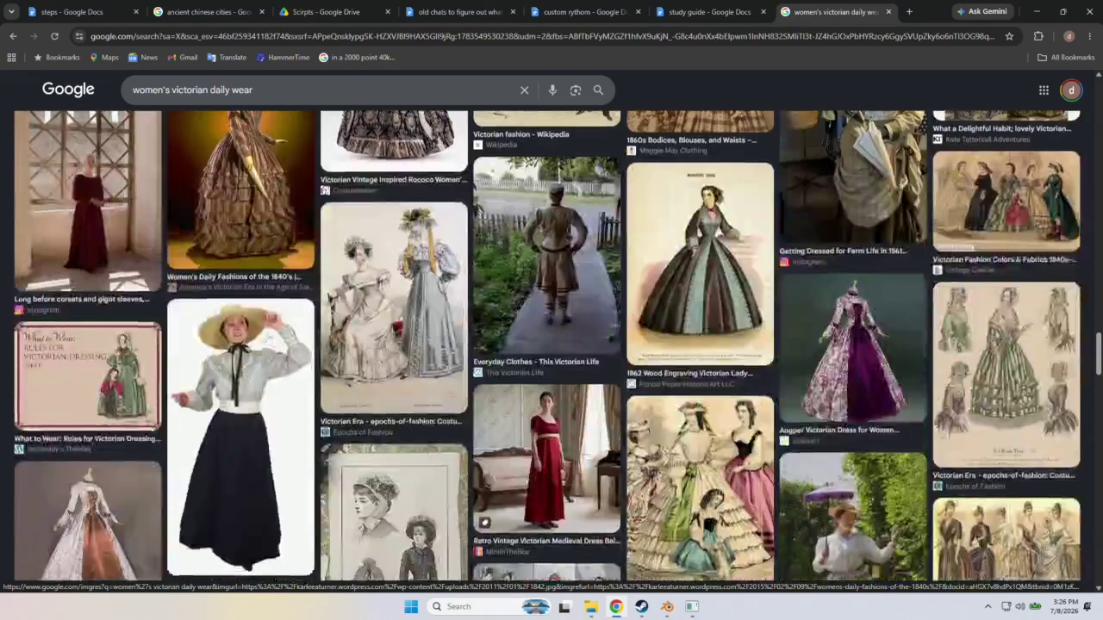
scroll(268, 341, "down", 2)
scroll(268, 341, "down", 2)
scroll(267, 340, "down", 2)
scroll(267, 340, "up", 3)
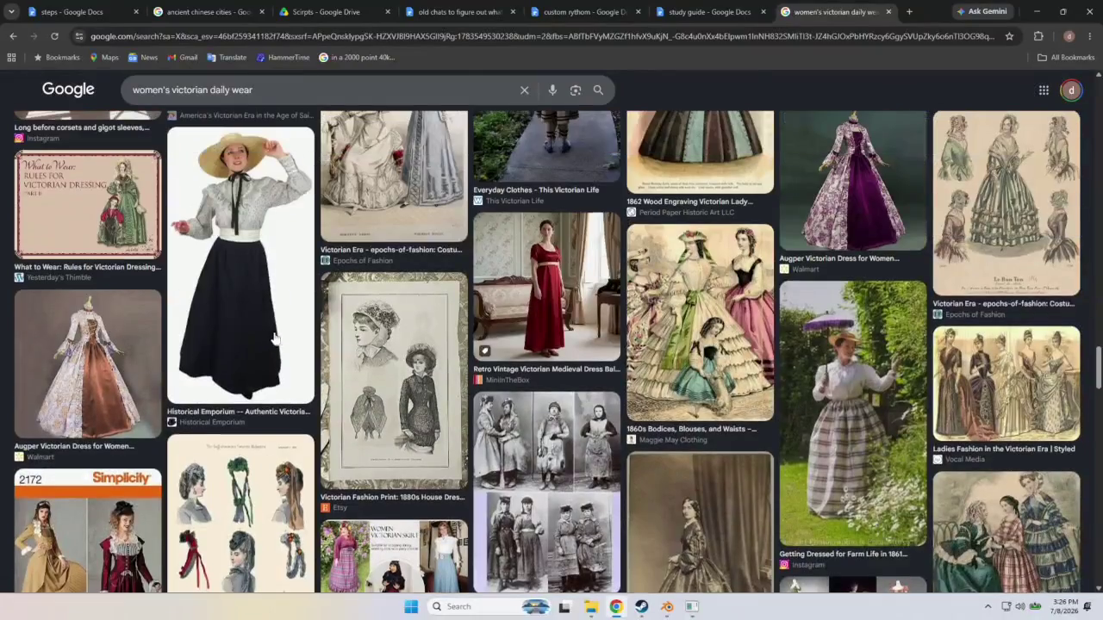
scroll(680, 327, "up", 3)
Scroll further through the dress results, back up toward the top, then open a blank tab.
scroll(463, 328, "down", 3)
scroll(465, 330, "down", 3)
scroll(466, 332, "down", 4)
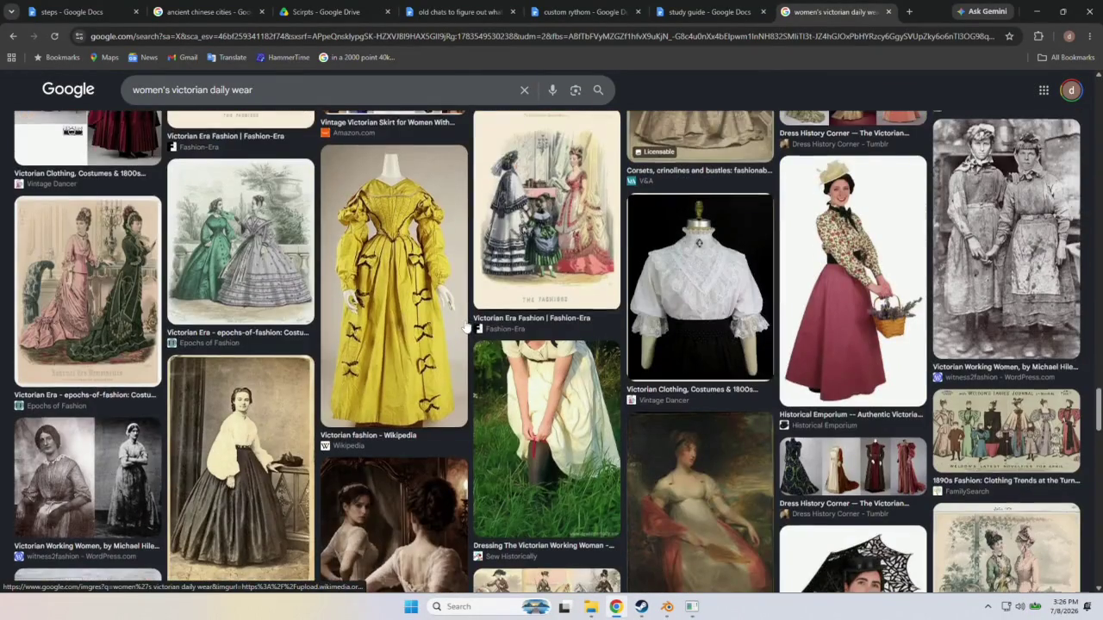
scroll(466, 328, "down", 3)
scroll(467, 329, "down", 3)
scroll(468, 332, "down", 3)
scroll(469, 342, "up", 2)
scroll(465, 337, "up", 8)
scroll(452, 331, "up", 5)
scroll(435, 321, "up", 1)
scroll(419, 308, "down", 6)
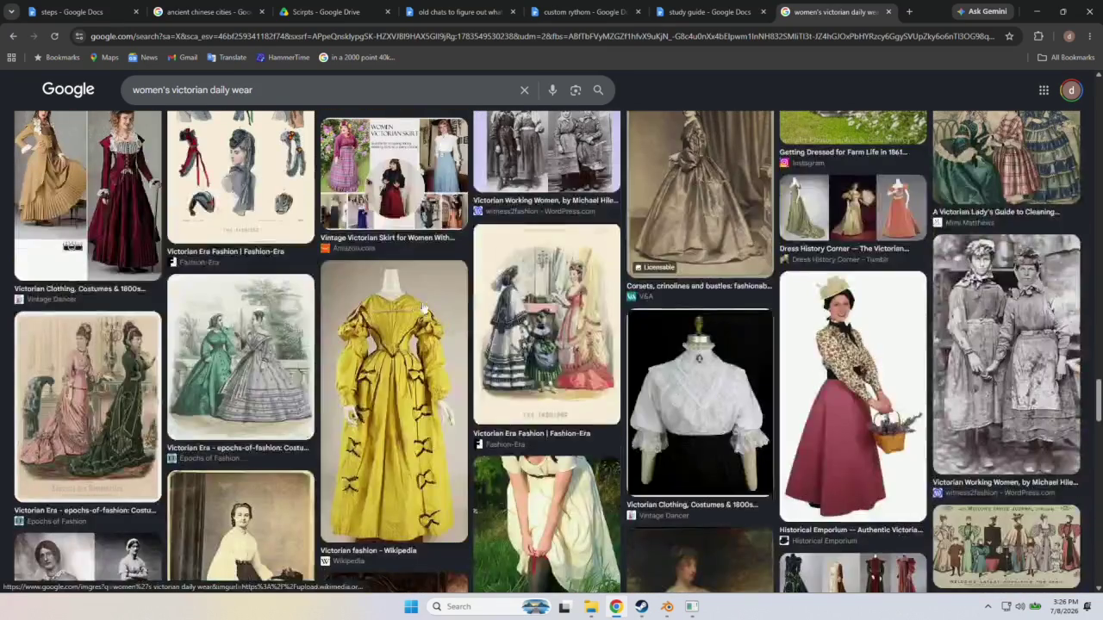
scroll(870, 366, "down", 4)
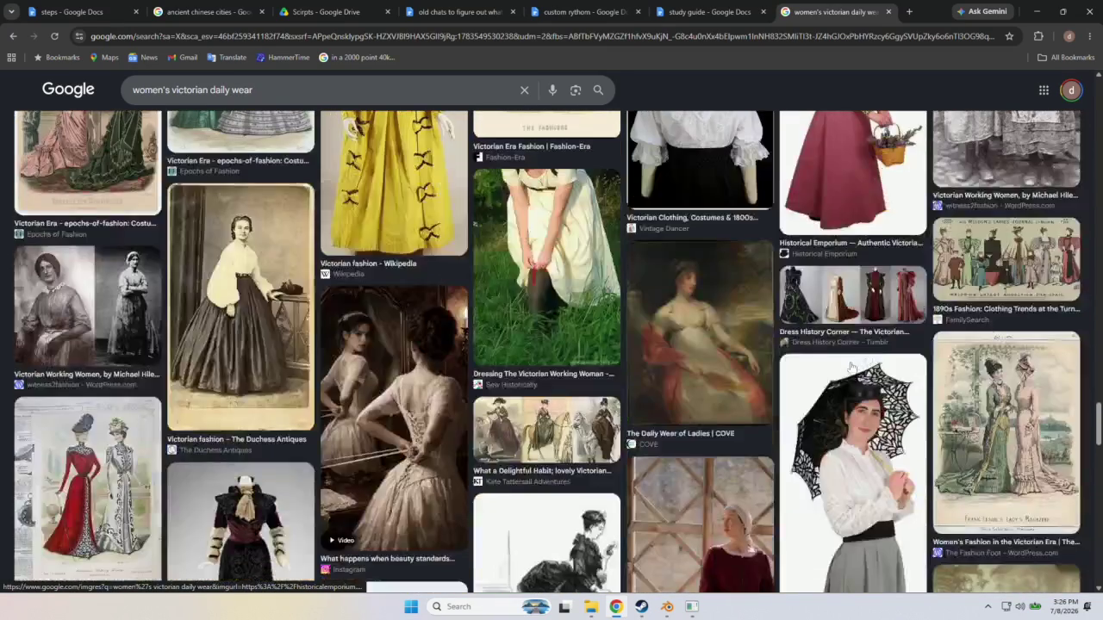
scroll(848, 371, "down", 2)
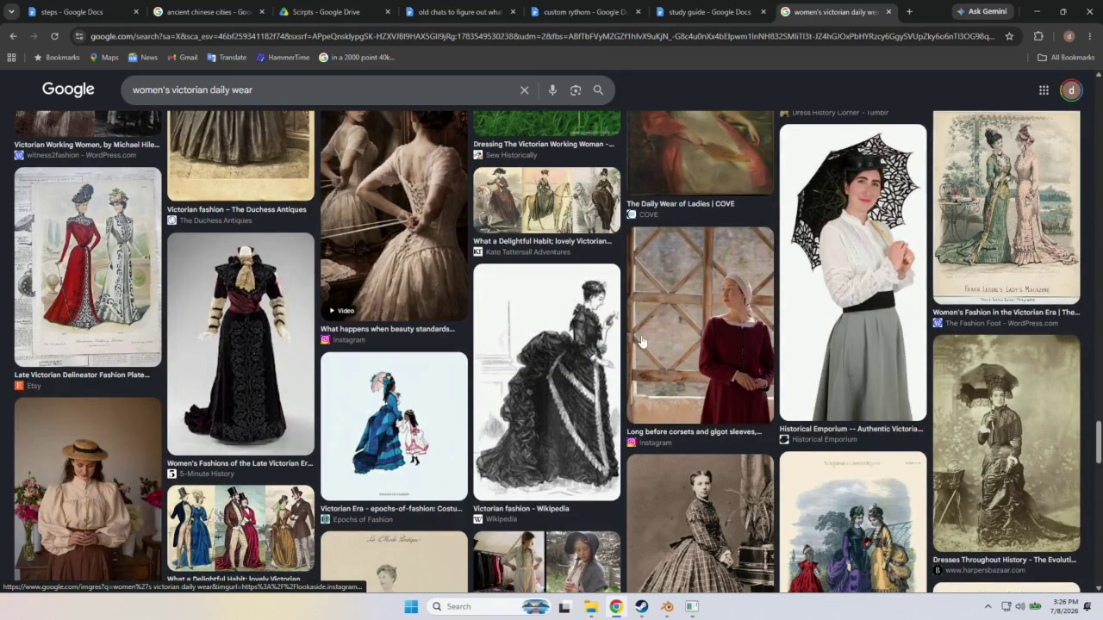
scroll(641, 342, "down", 1)
scroll(642, 340, "down", 2)
scroll(642, 336, "down", 2)
scroll(642, 332, "down", 1)
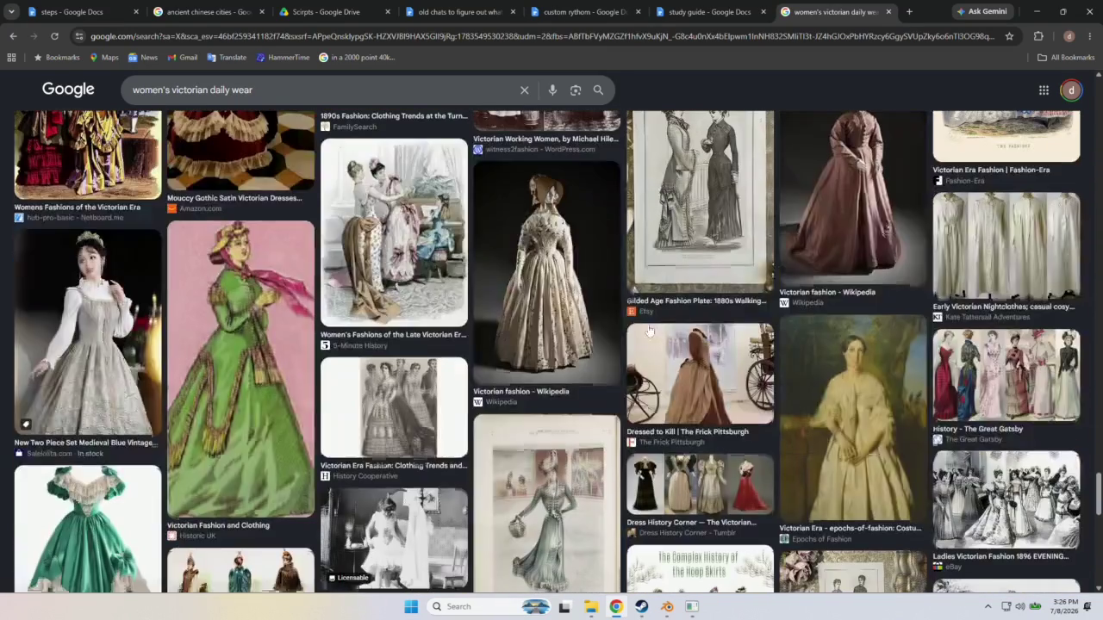
scroll(577, 332, "down", 2)
scroll(603, 336, "down", 2)
scroll(572, 332, "down", 3)
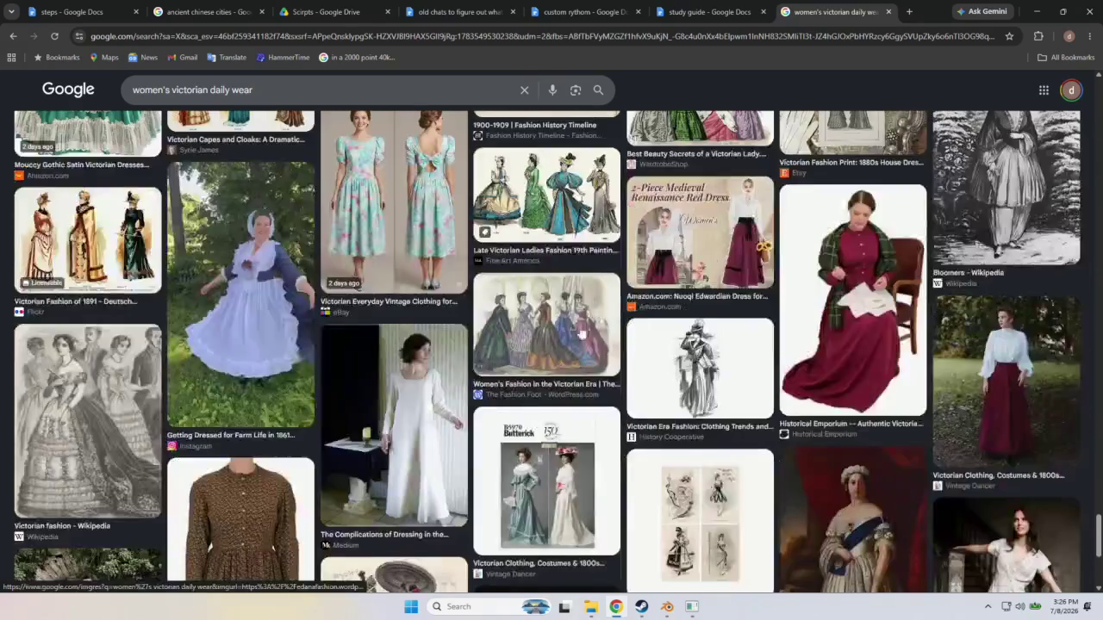
scroll(664, 363, "down", 3)
scroll(663, 364, "down", 3)
scroll(656, 367, "down", 3)
scroll(654, 369, "up", 5)
scroll(655, 369, "up", 5)
scroll(654, 369, "up", 5)
scroll(653, 371, "up", 5)
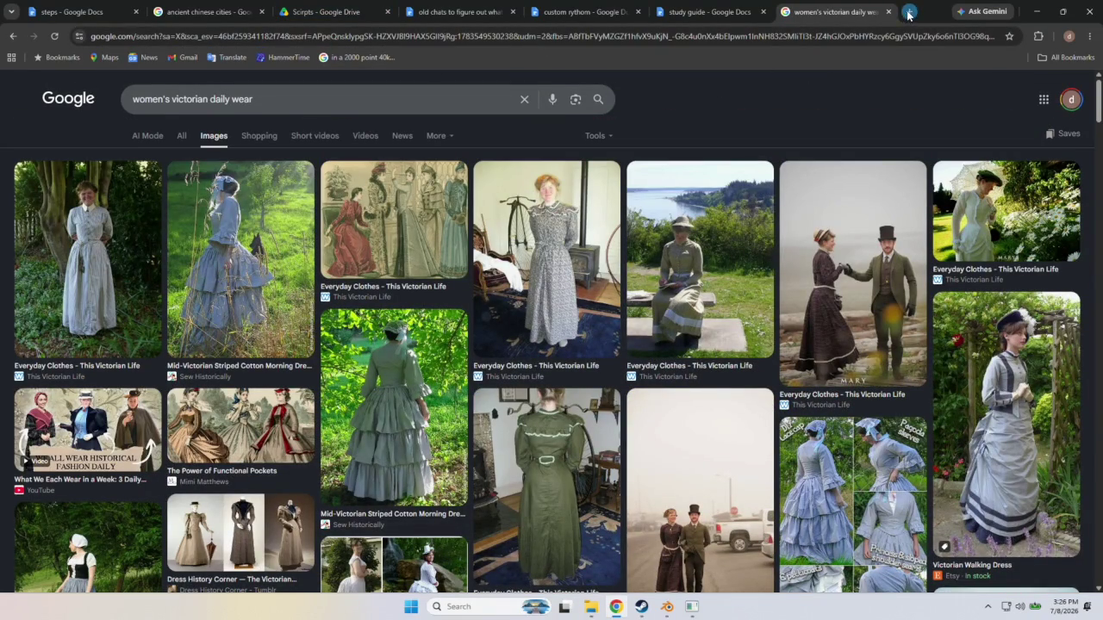
left_click(909, 11)
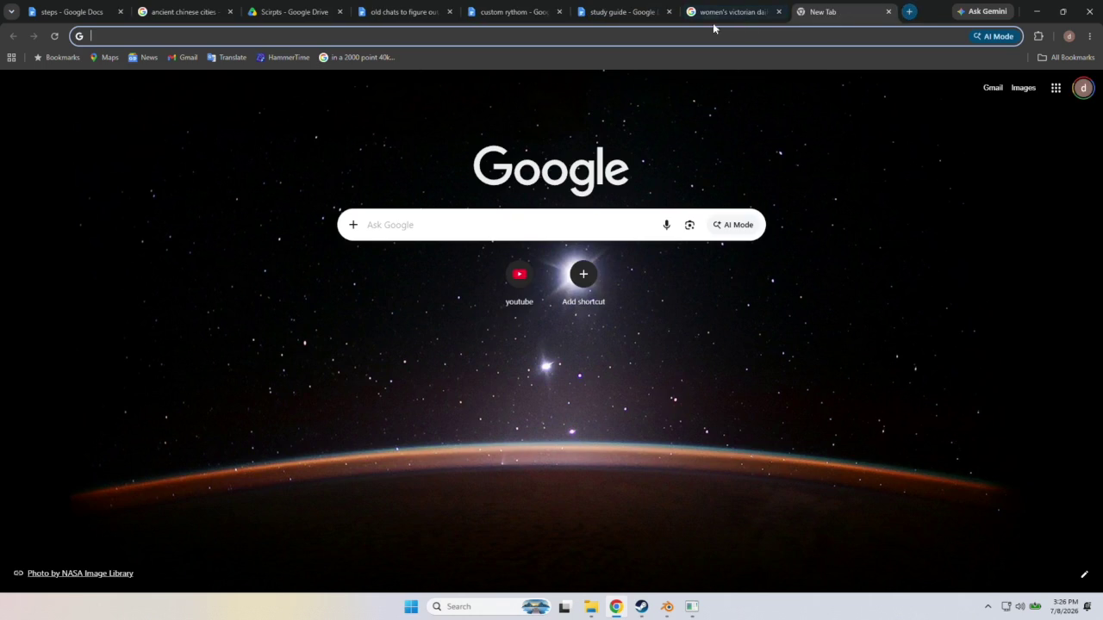
Close the blank and Victorian dress tabs, glance at accounts and steps, then go to Scirpts.
left_click(888, 11)
left_click(888, 12)
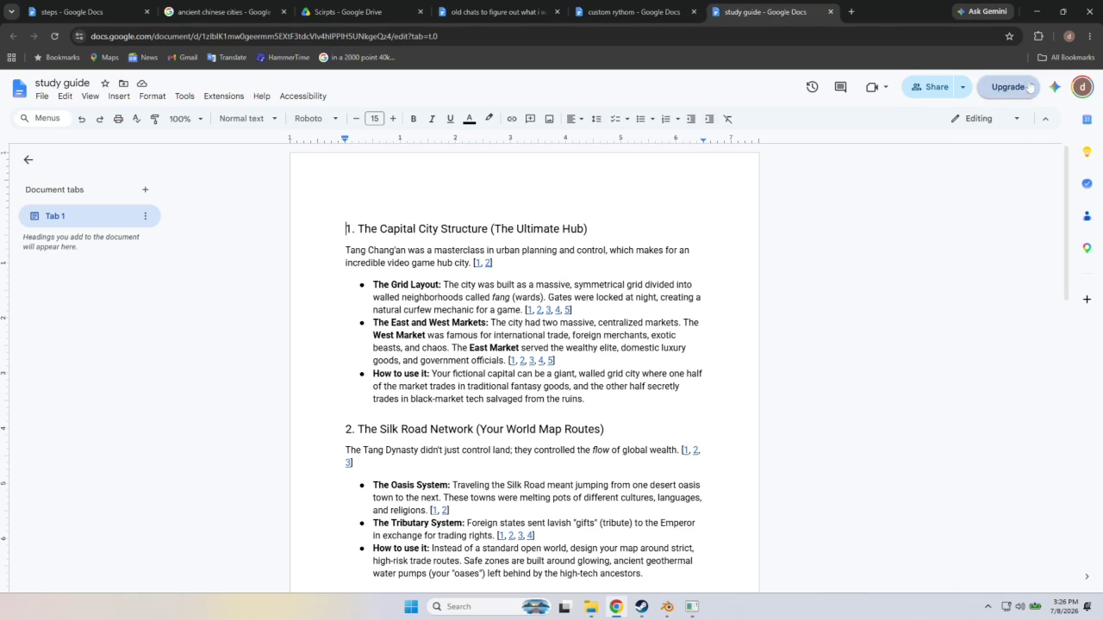
left_click(1082, 87)
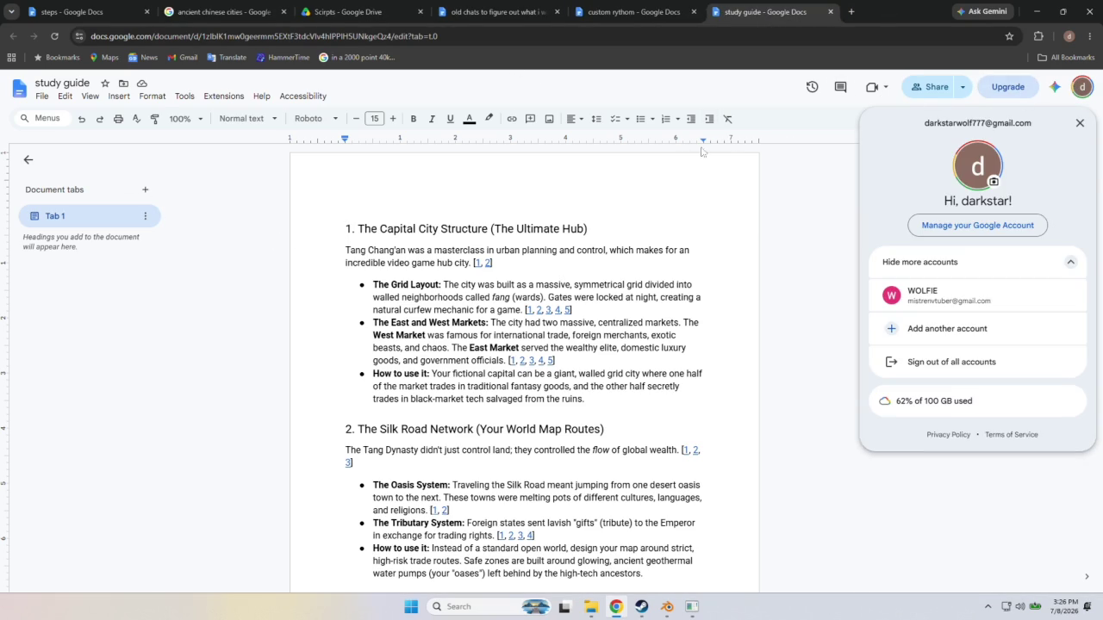
key("Escape")
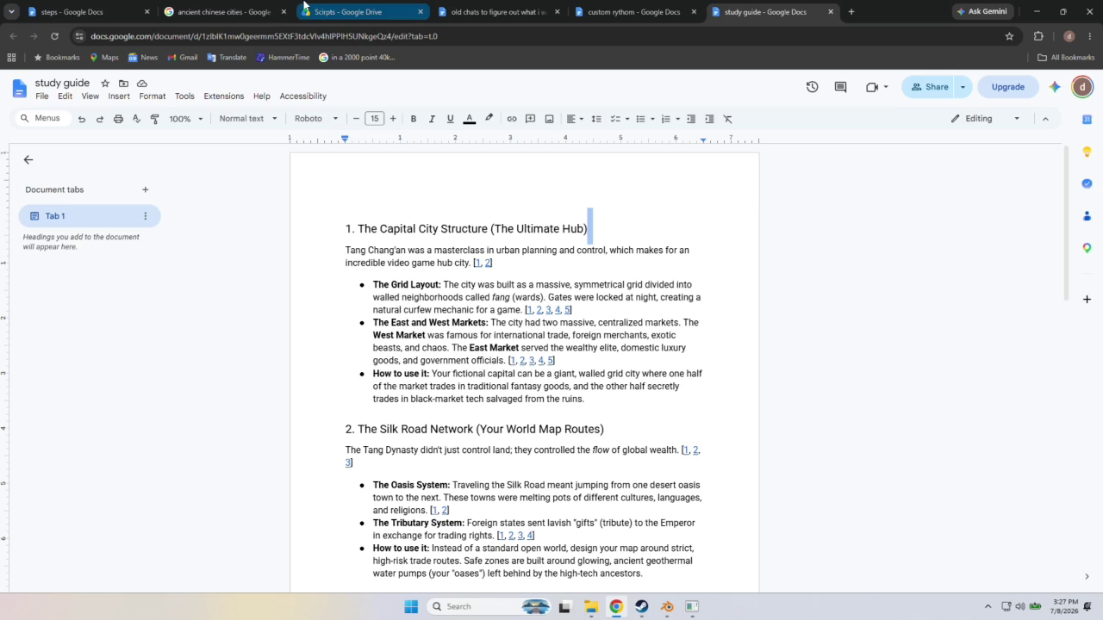
left_click(86, 11)
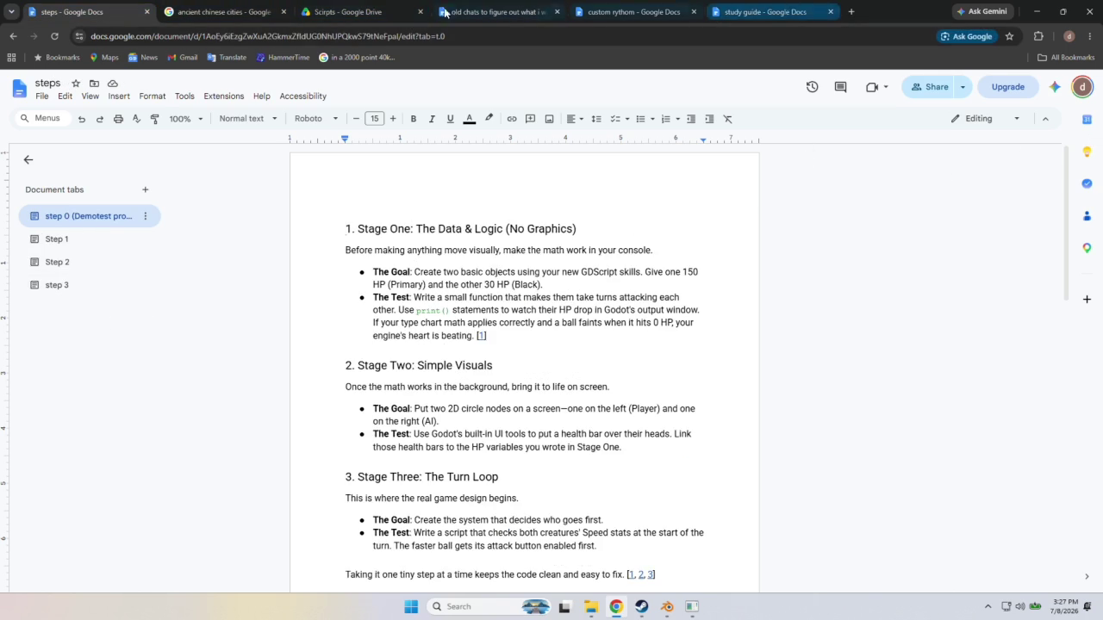
left_click(369, 8)
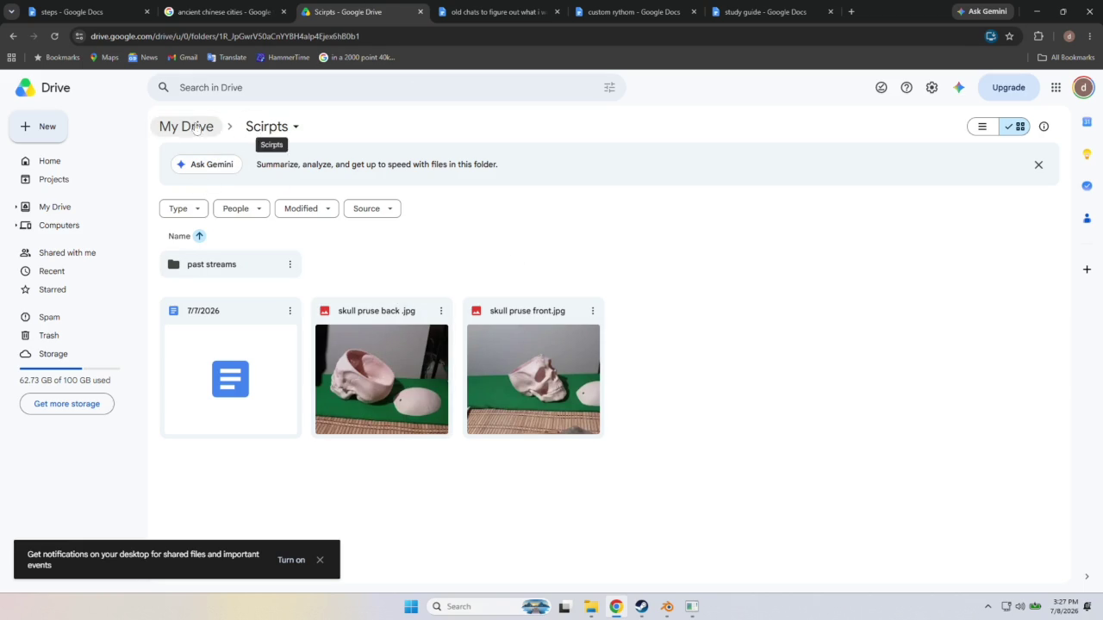
Navigate My Drive > HIDEO KOJIM > Colour Wars, peek into attacks, and open steps.
left_click(220, 127)
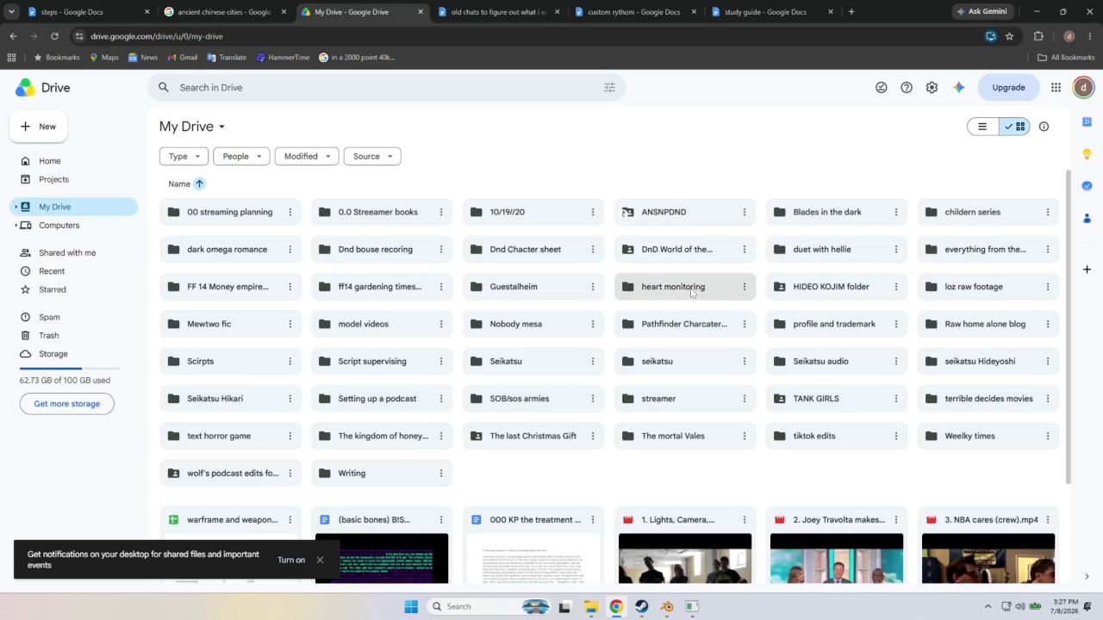
double_click(828, 286)
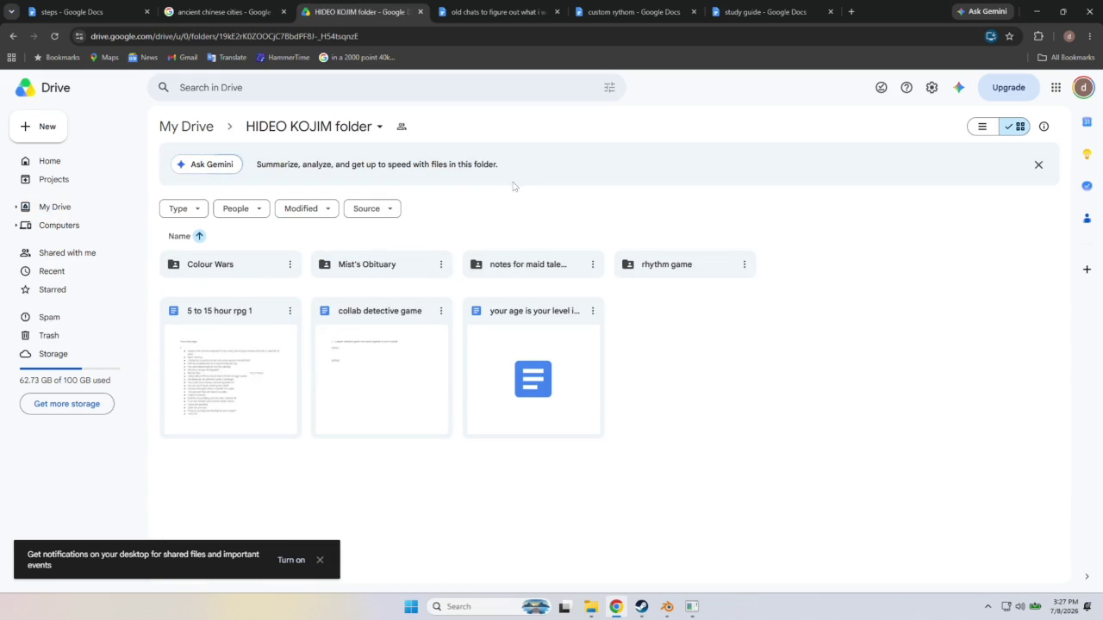
double_click(231, 269)
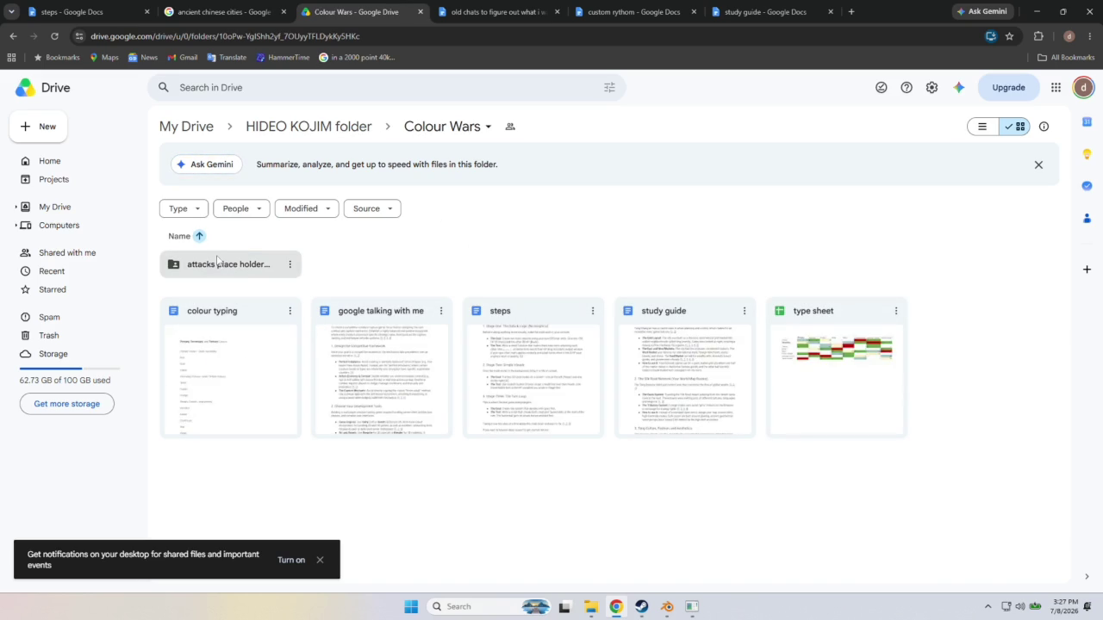
double_click(245, 274)
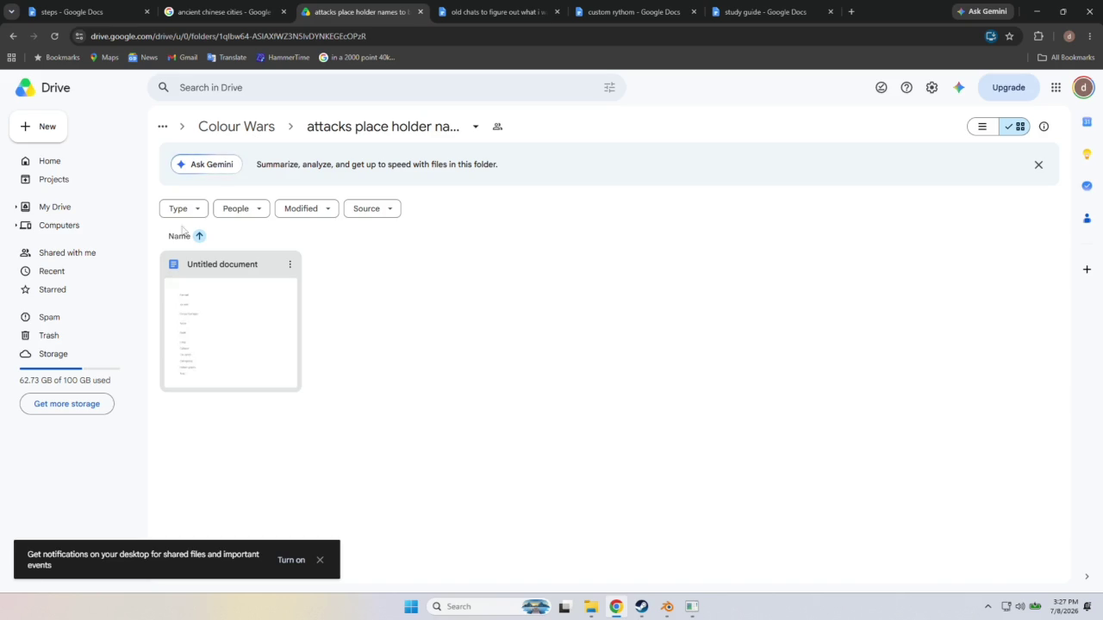
left_click(13, 37)
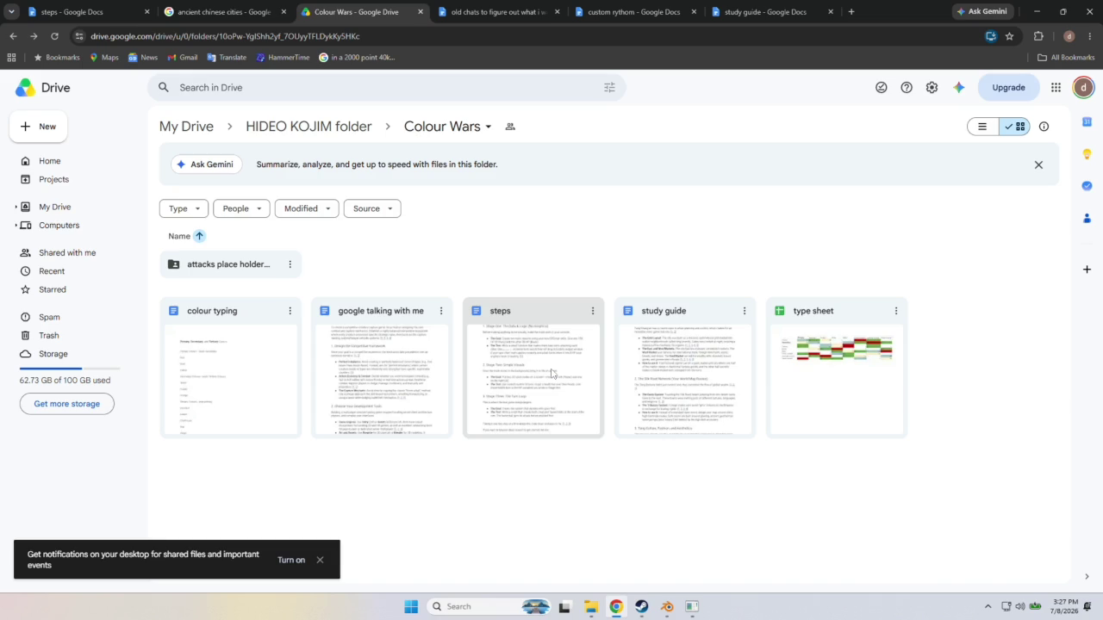
double_click(551, 372)
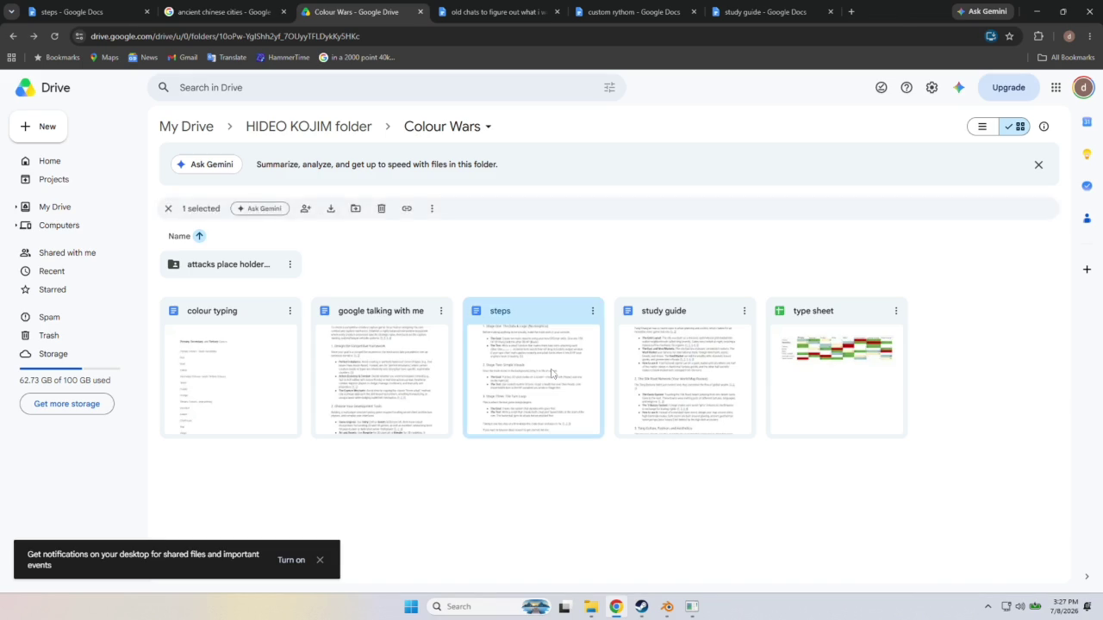
Close the steps document, then open and close a duplicate study guide.
scroll(386, 265, "down", 1)
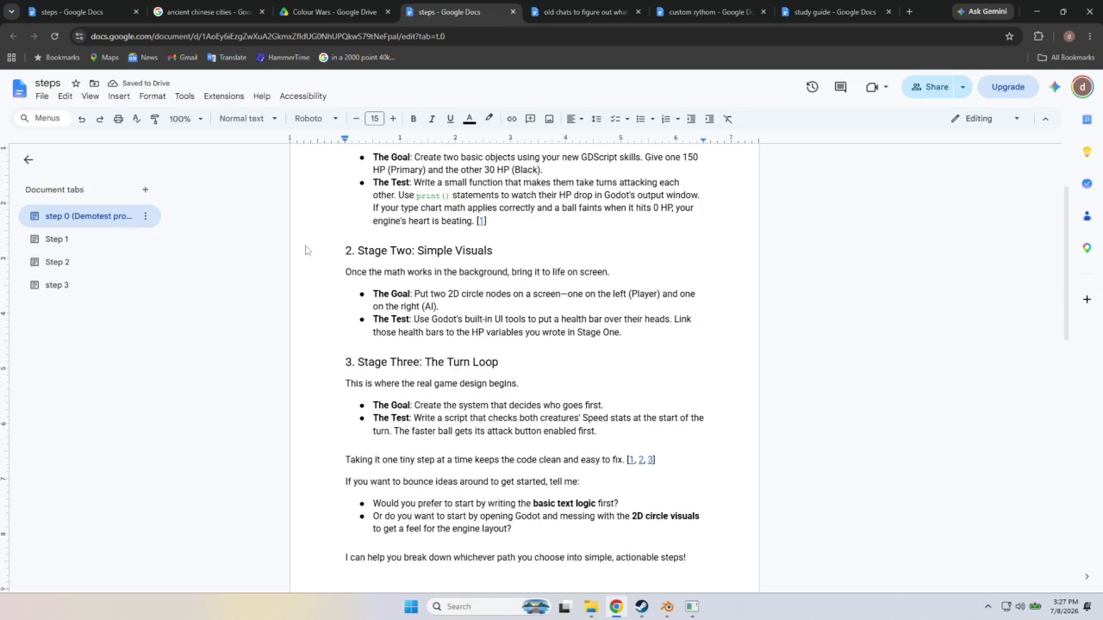
left_click(513, 12)
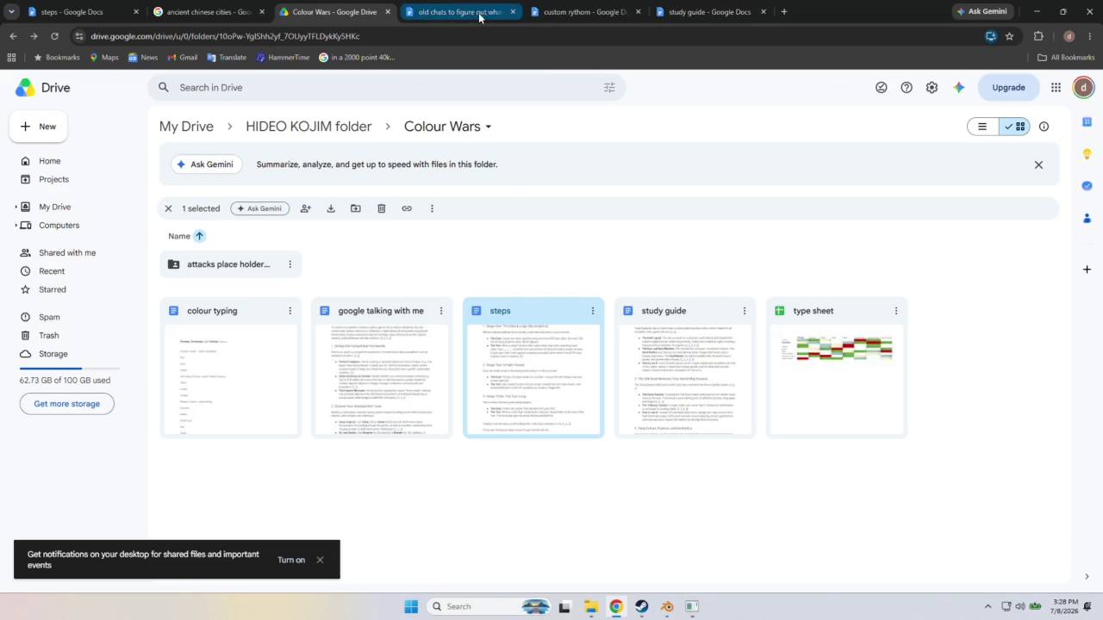
double_click(704, 362)
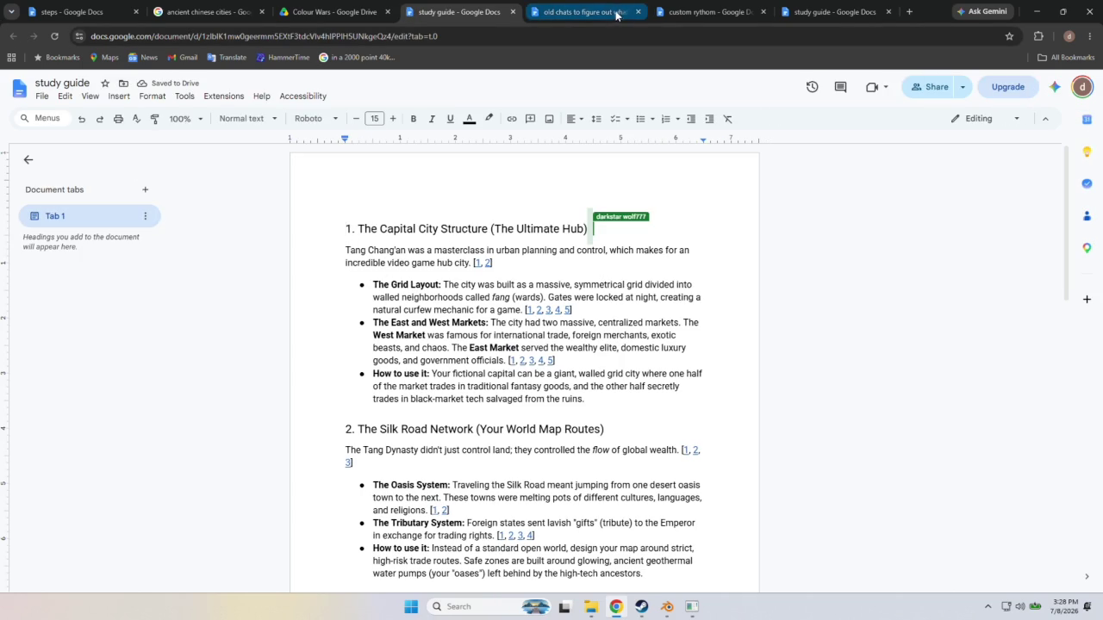
left_click(513, 12)
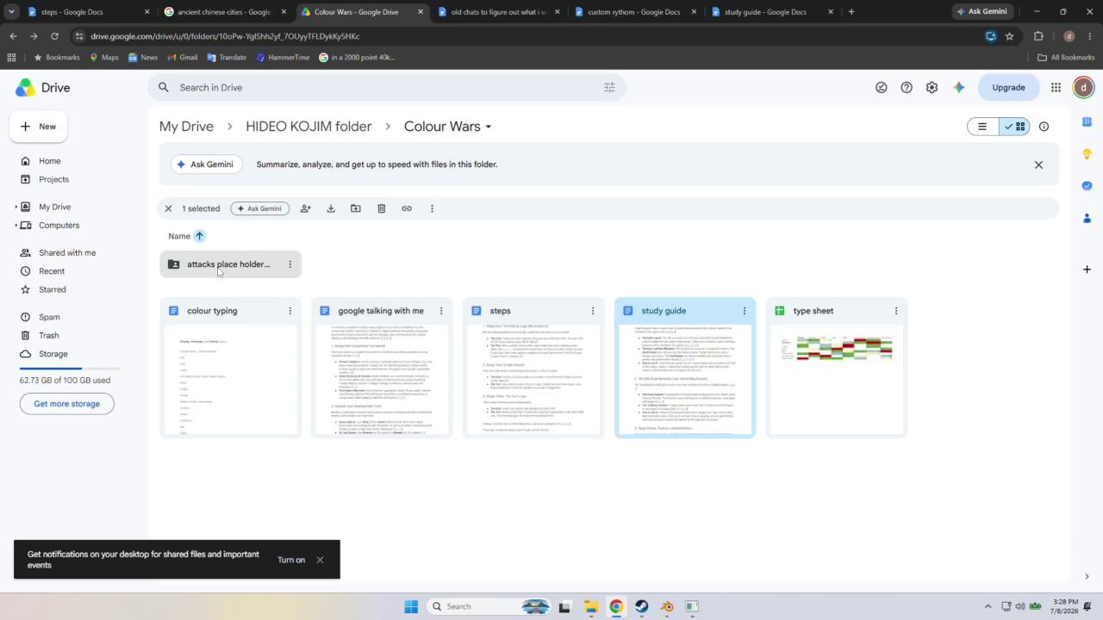
Cycle through the steps, old chats, custom rythom and study guide tabs, ending on Colour Wars.
left_click(69, 12)
left_click(465, 11)
left_click(638, 12)
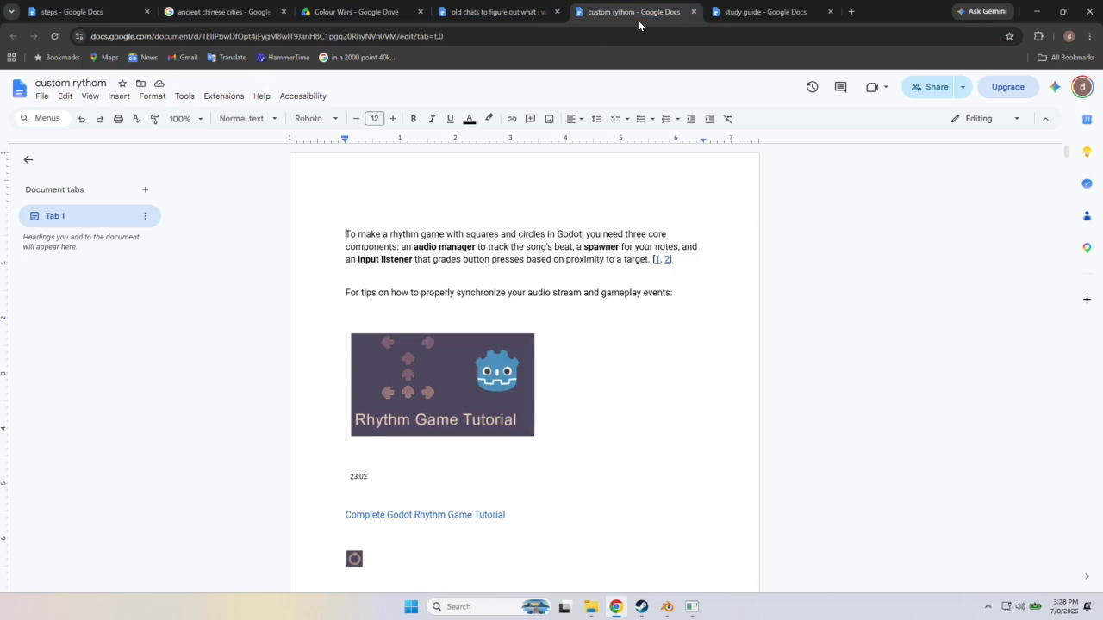
left_click(758, 11)
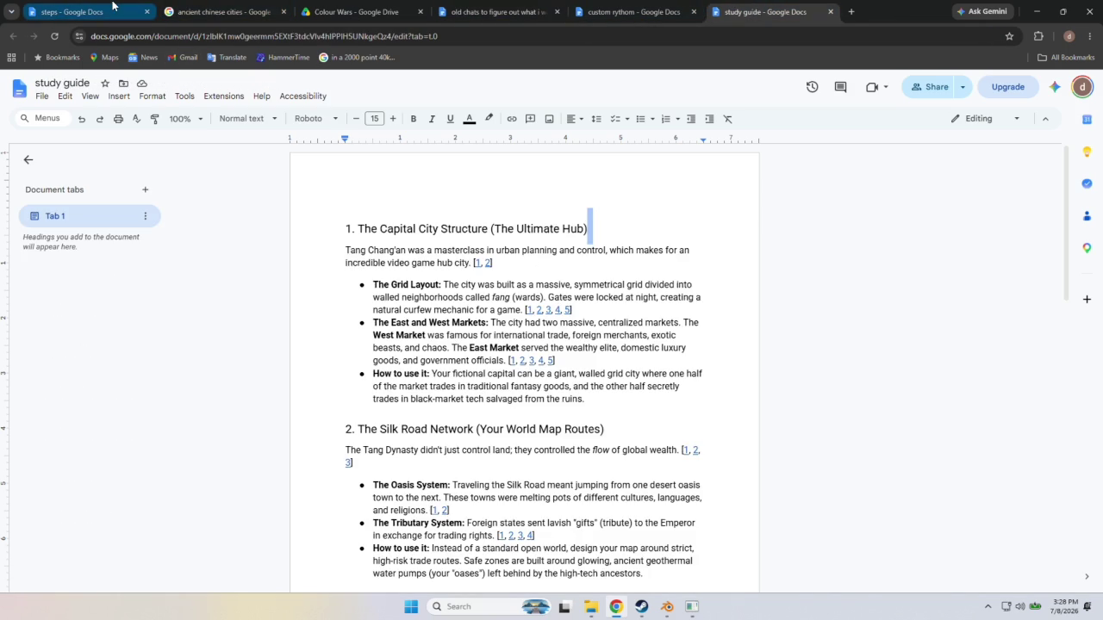
left_click(112, 7)
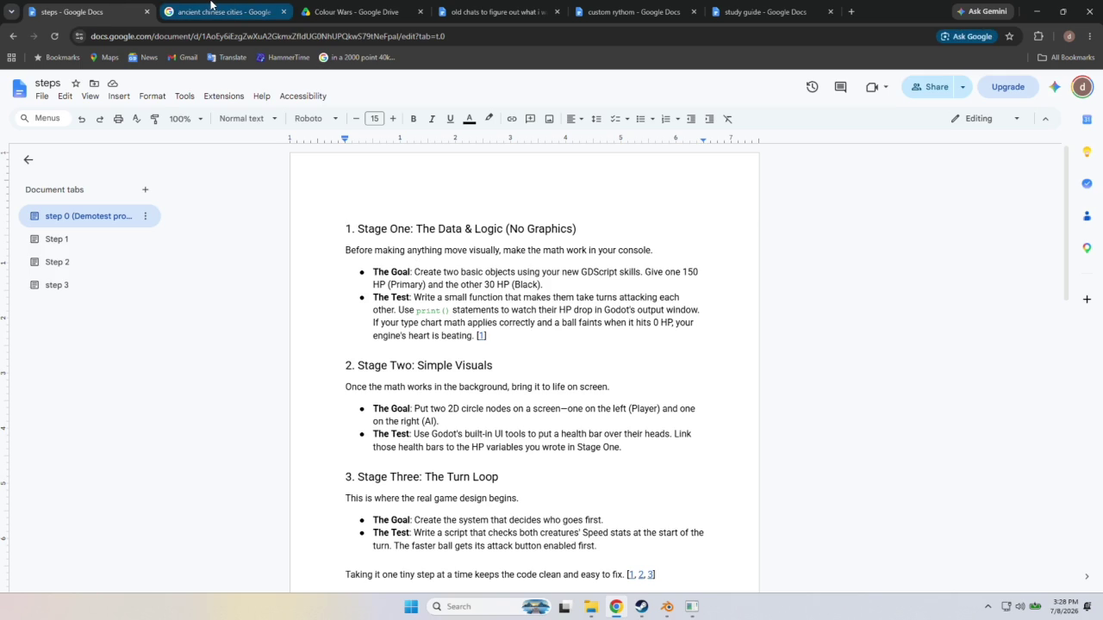
left_click(211, 6)
left_click(137, 10)
left_click(353, 11)
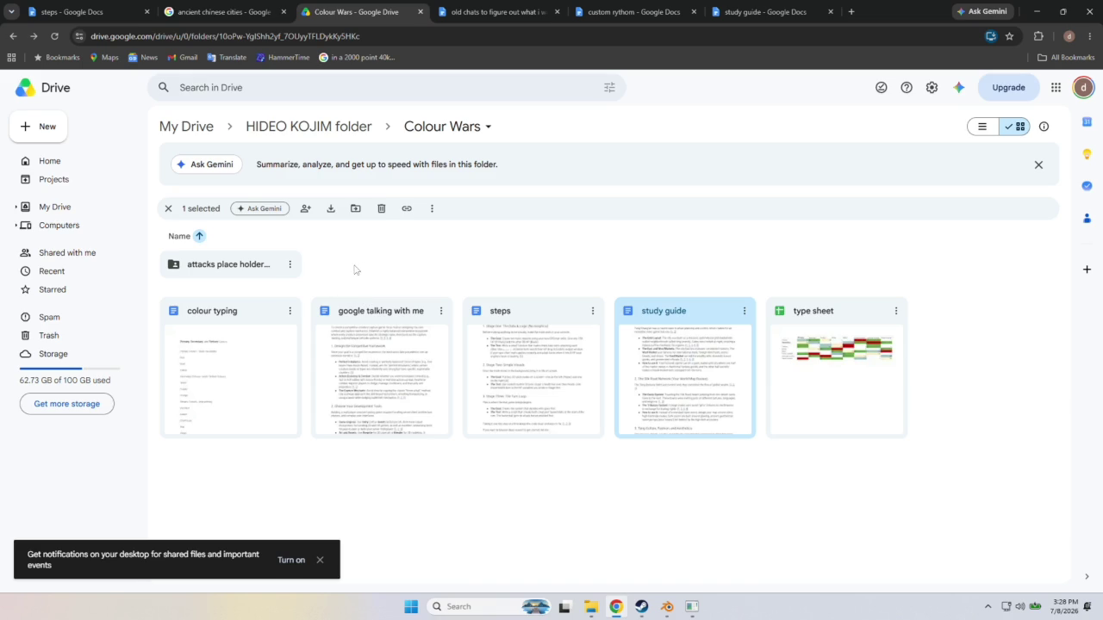
Review the attacks placeholder's Untitled names document's current names and changes tabs, close it, go Home.
double_click(214, 269)
double_click(224, 287)
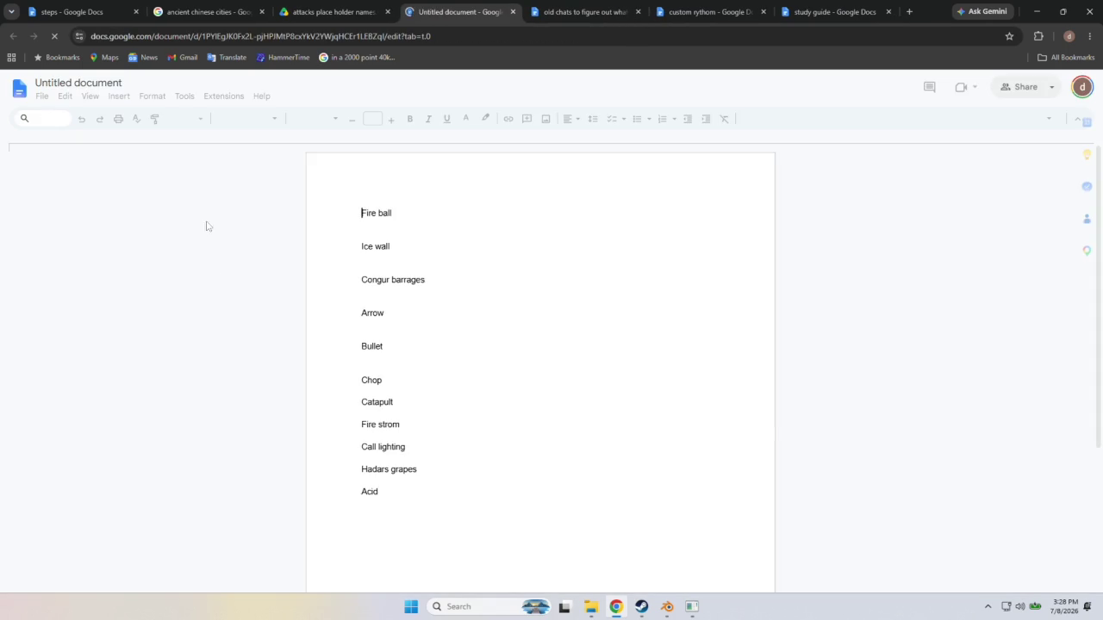
left_click(79, 246)
left_click(93, 218)
left_click(86, 239)
left_click(88, 220)
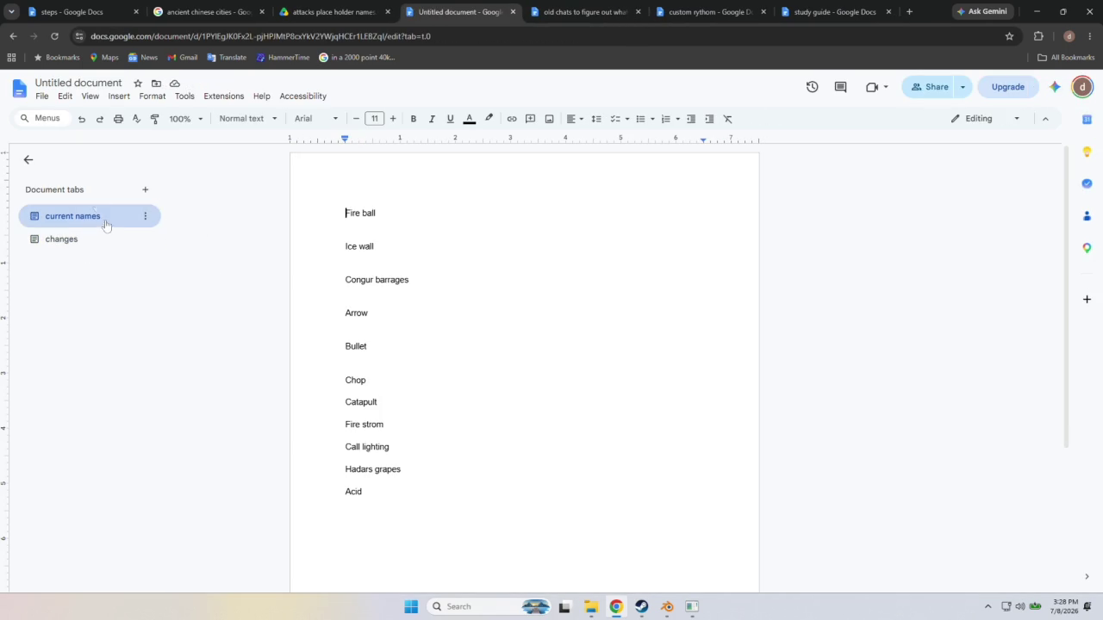
left_click(8, 37)
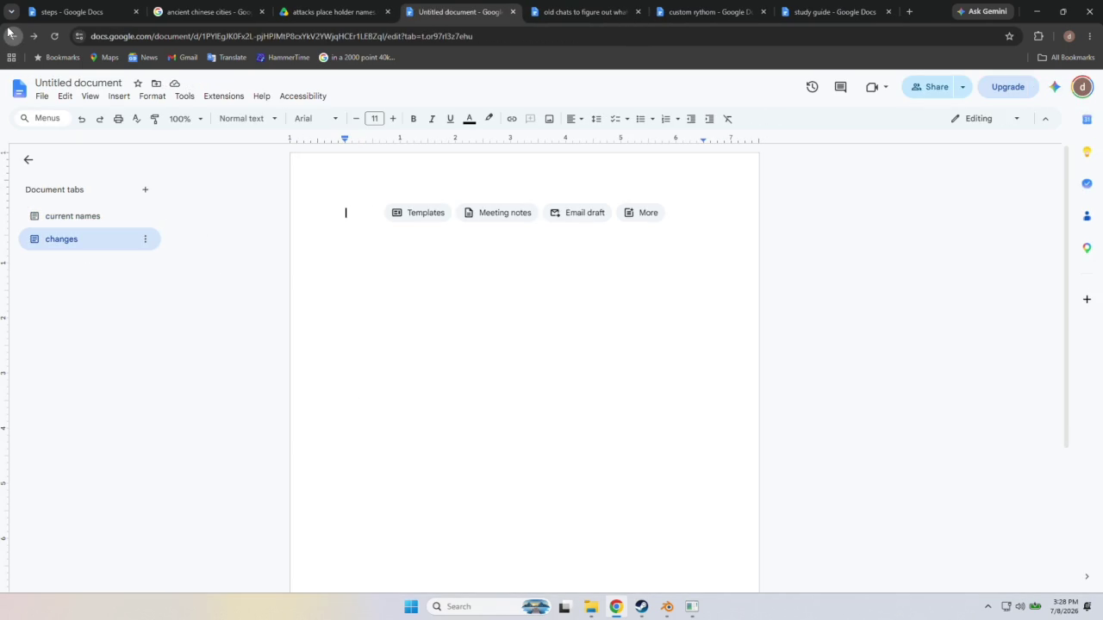
left_click(513, 12)
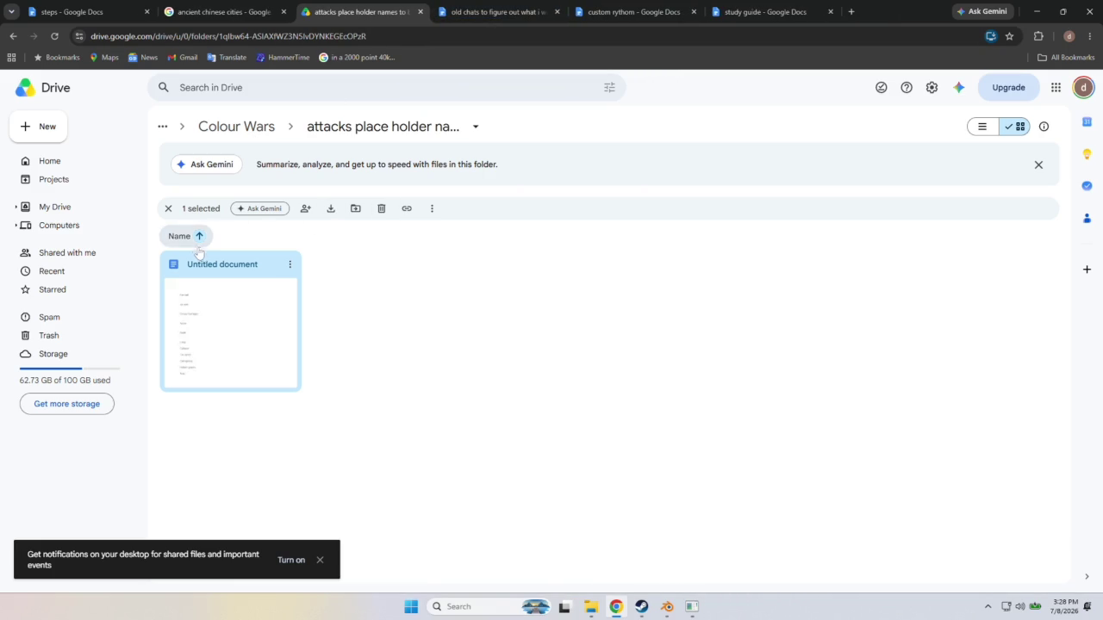
left_click(62, 166)
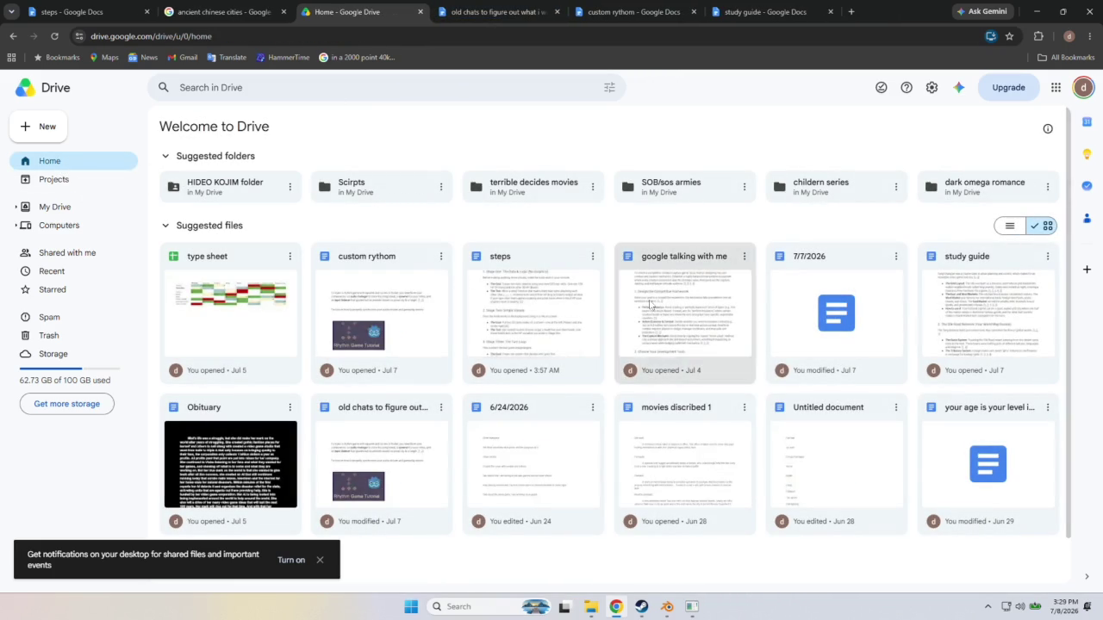
Check the empty 7/7/2026 document in Google Drive, then close it.
double_click(831, 287)
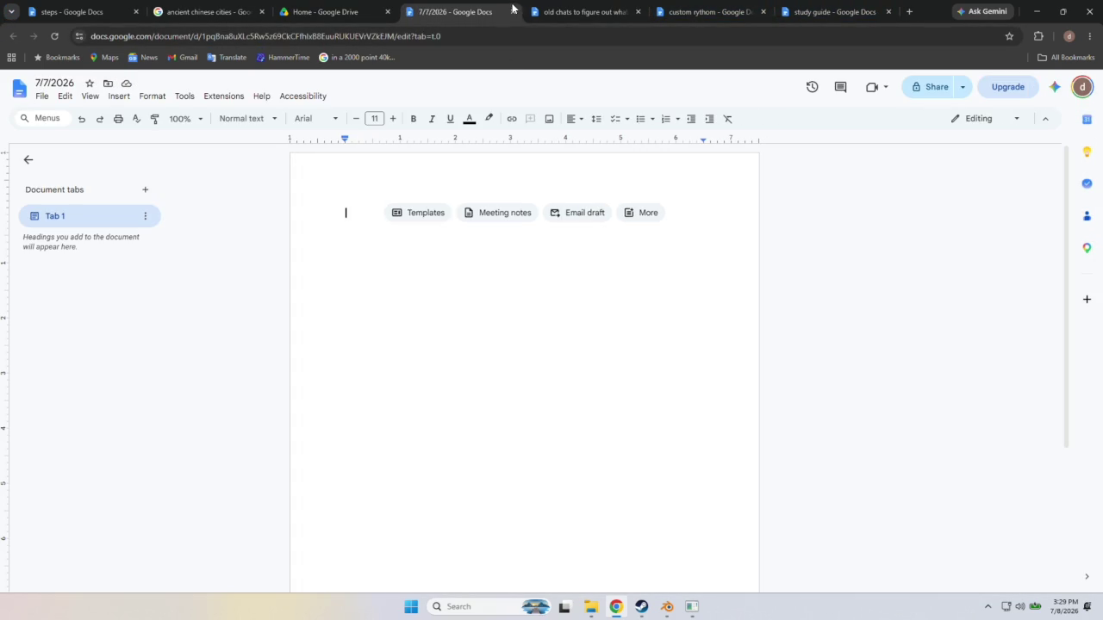
mouse_move(456, 12)
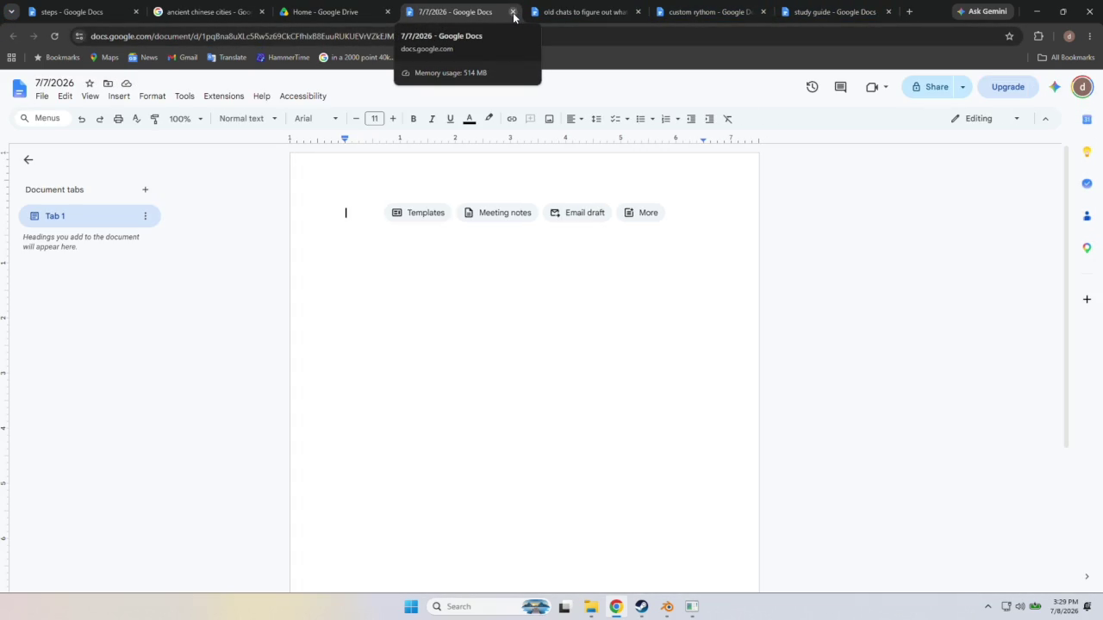
left_click(514, 12)
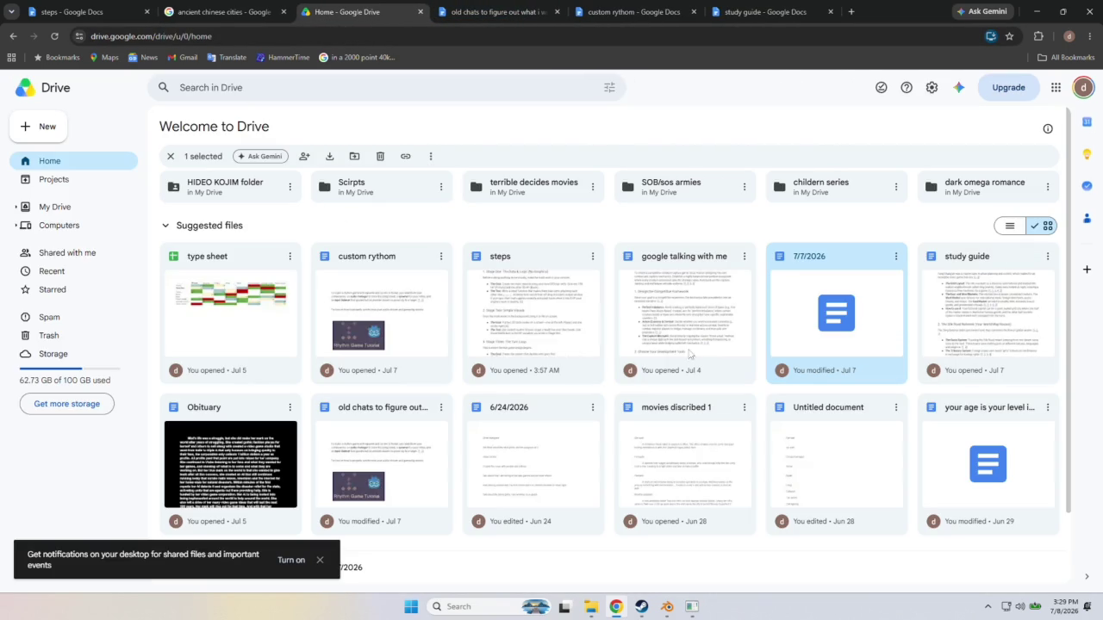
left_click(1088, 608)
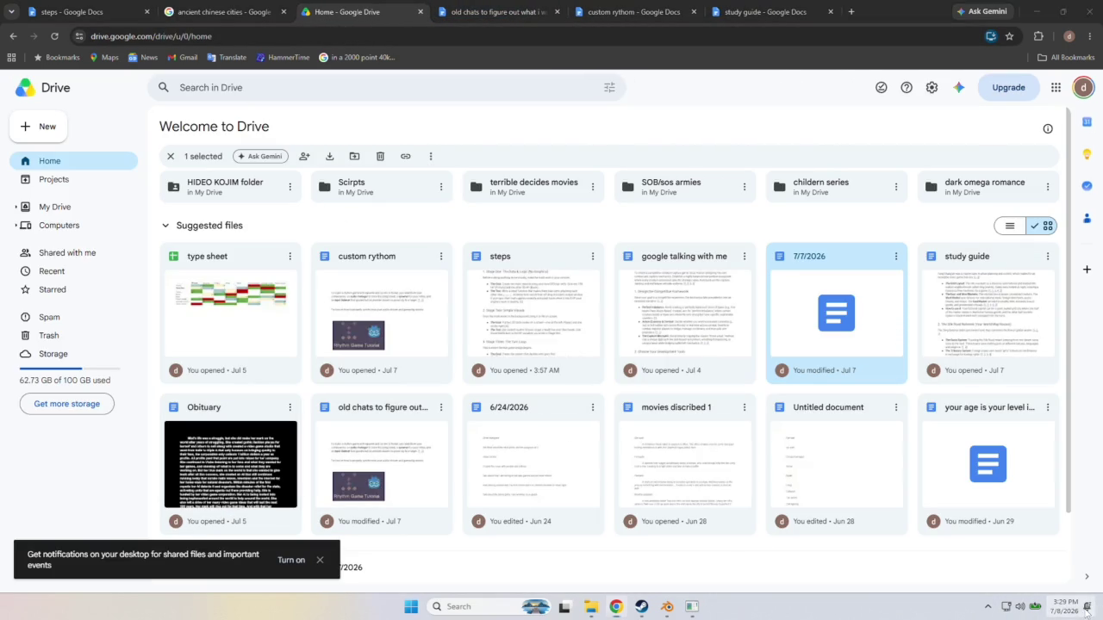
left_click(580, 465)
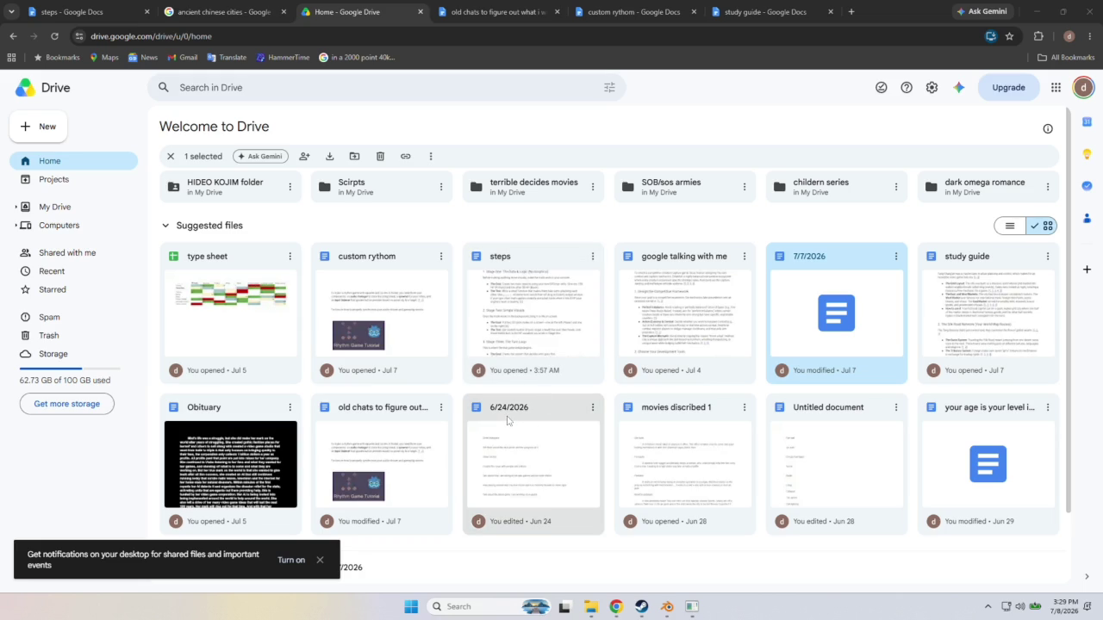
Open the 'old chats to figure out what i want to do' document from Drive.
left_click(1064, 606)
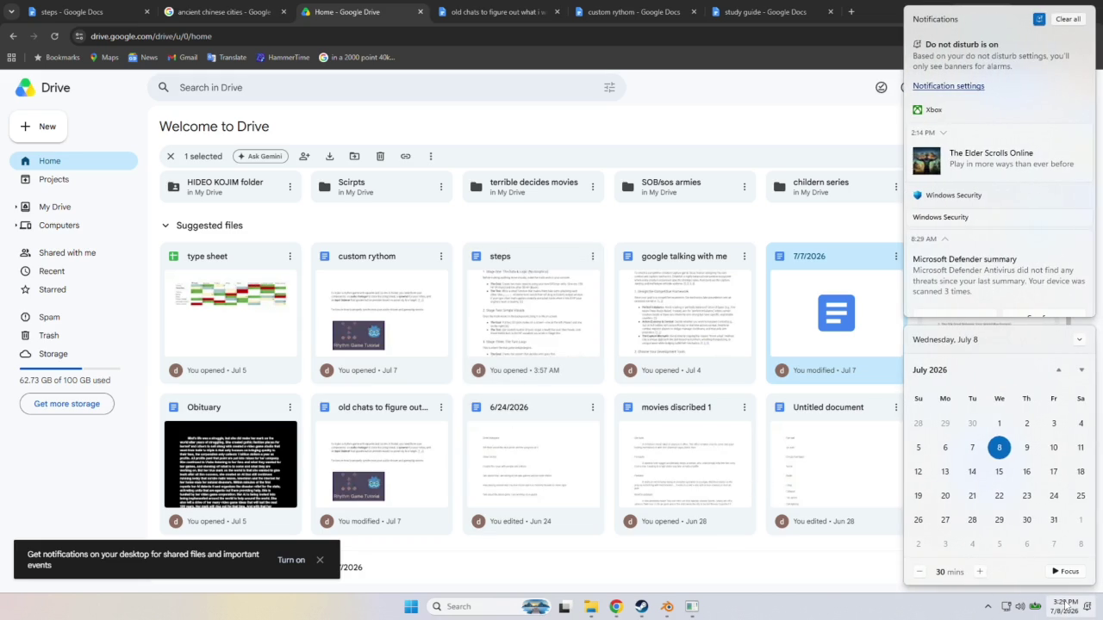
left_click(689, 581)
scroll(688, 581, "down", 1)
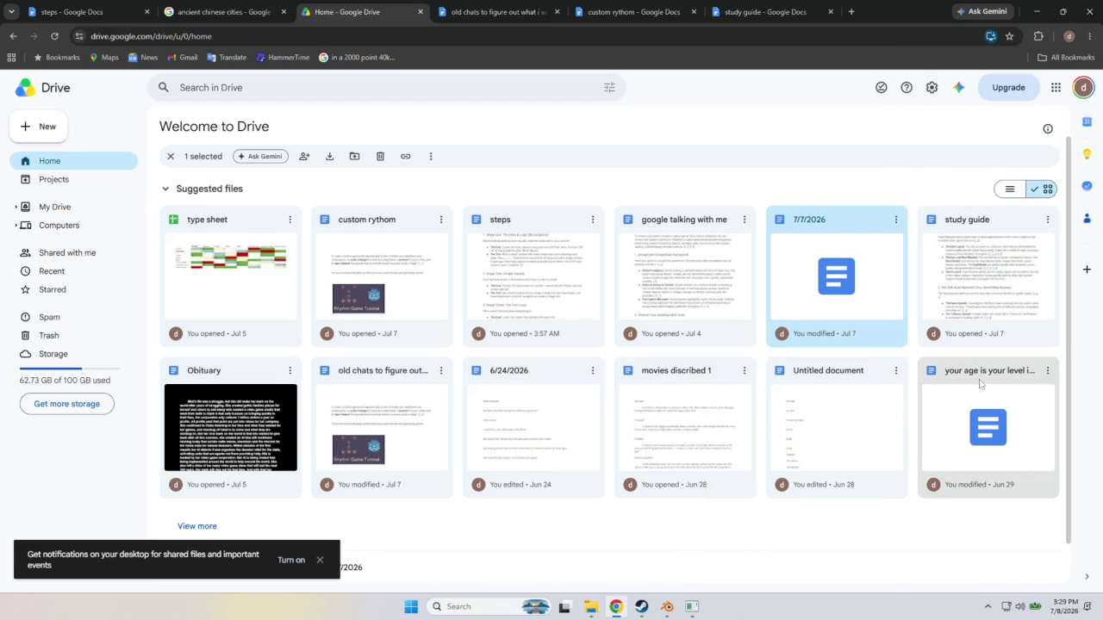
double_click(418, 371)
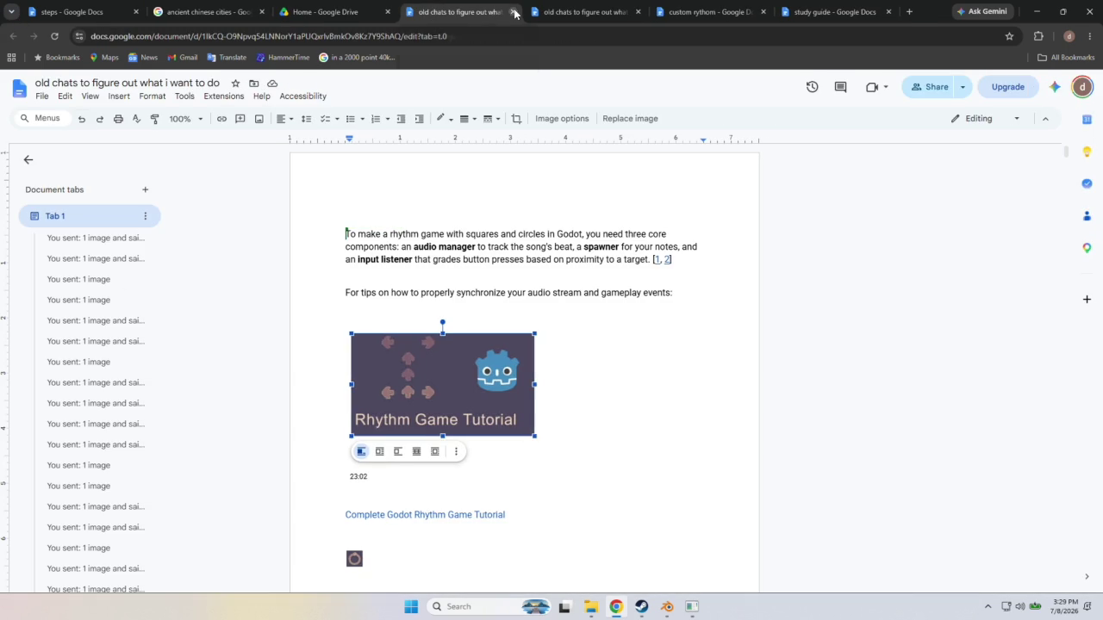
Jump between the chat headings using the document outline sidebar.
scroll(206, 303, "down", 5)
scroll(103, 388, "down", 3)
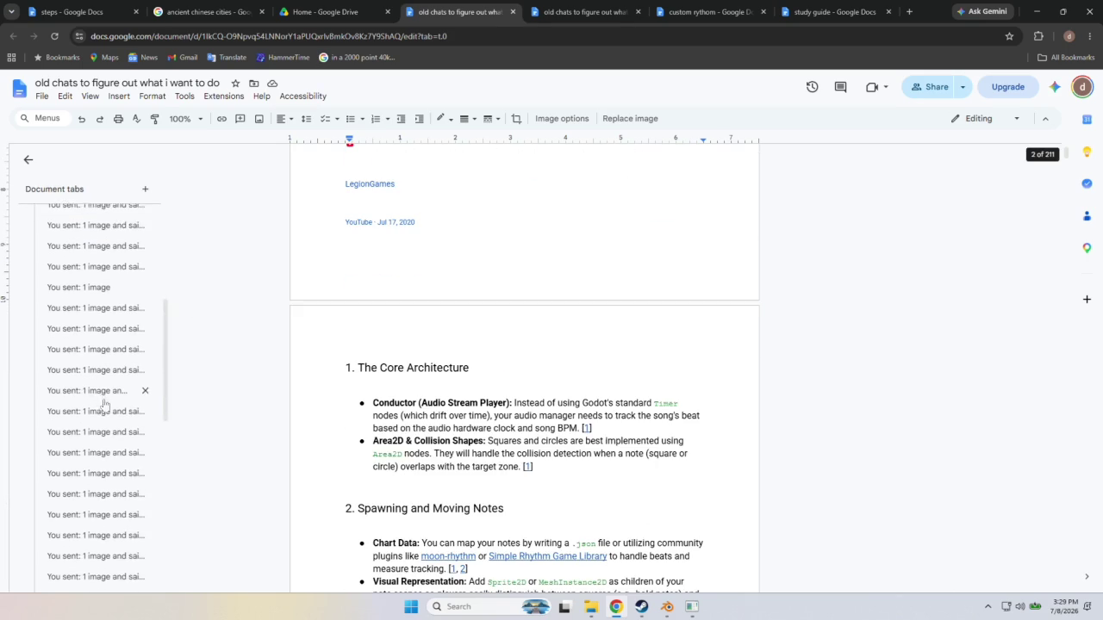
scroll(112, 406, "down", 3)
left_click(83, 577)
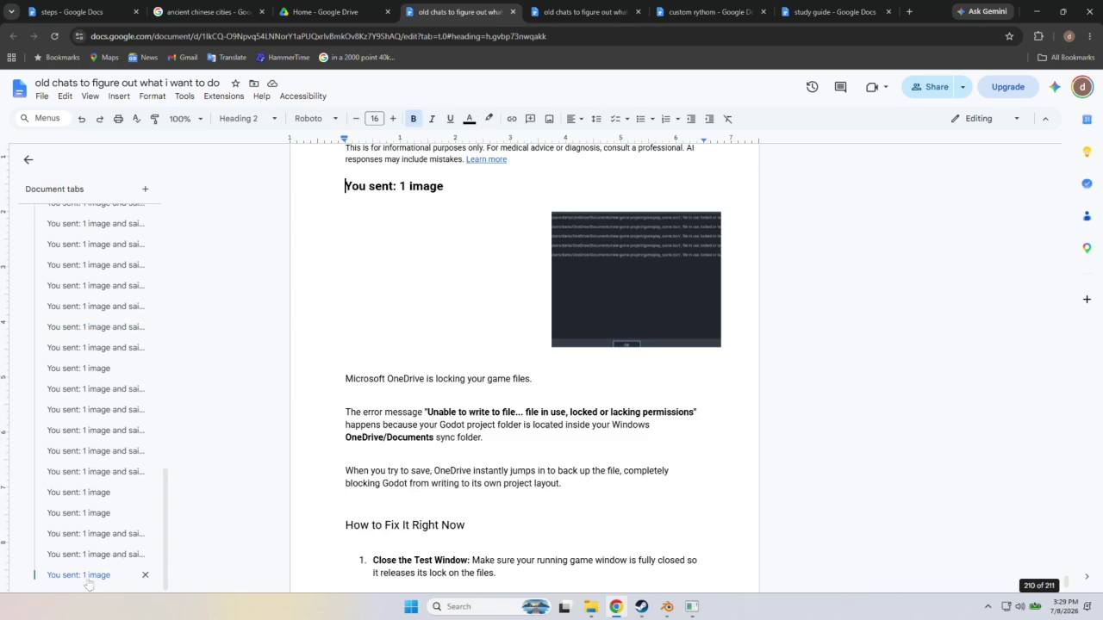
left_click(110, 250)
left_click(125, 225)
Scroll back to the top of the old chats document and close its tab.
scroll(121, 213, "up", 2)
scroll(111, 217, "up", 2)
scroll(110, 222, "up", 2)
scroll(110, 226, "up", 2)
scroll(110, 226, "up", 2)
scroll(110, 226, "up", 2)
scroll(109, 225, "up", 2)
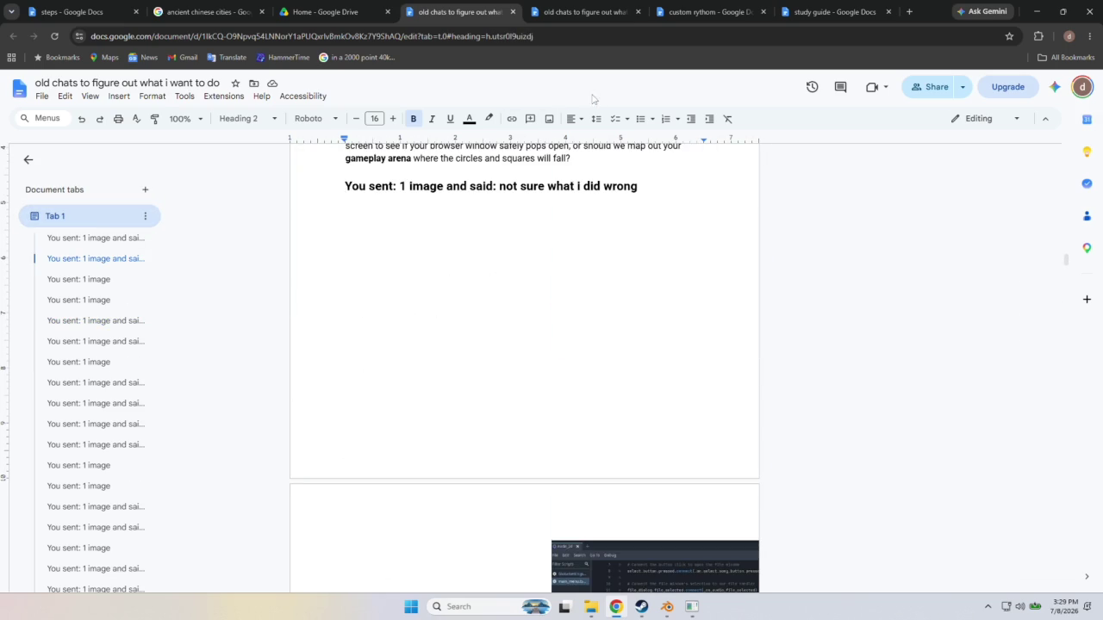
left_click(513, 13)
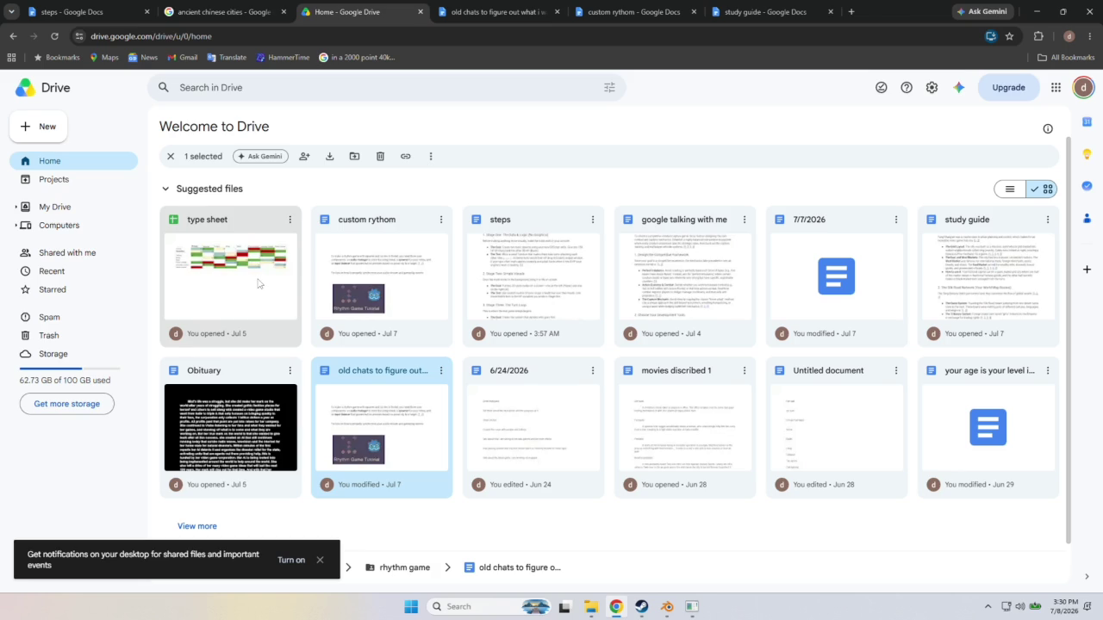
scroll(259, 283, "down", 1)
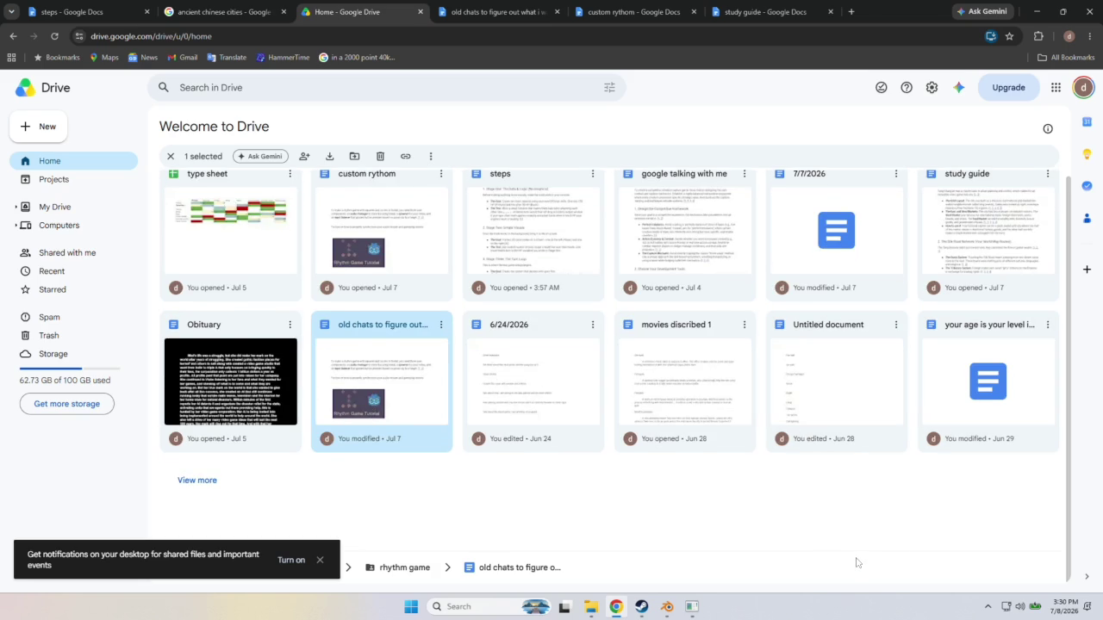
double_click(942, 380)
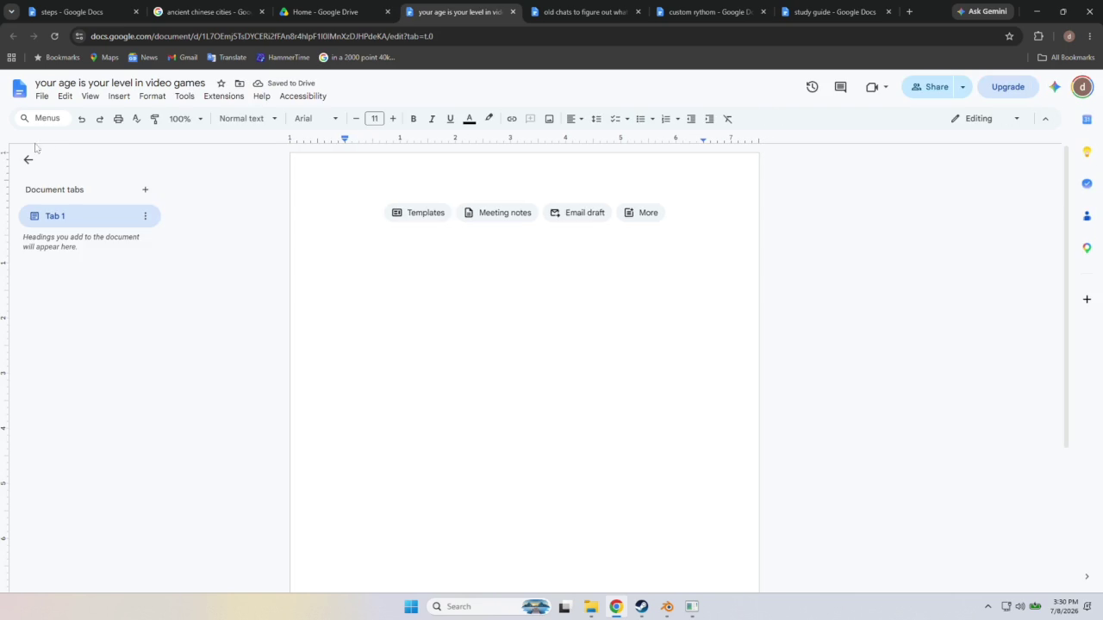
left_click(513, 12)
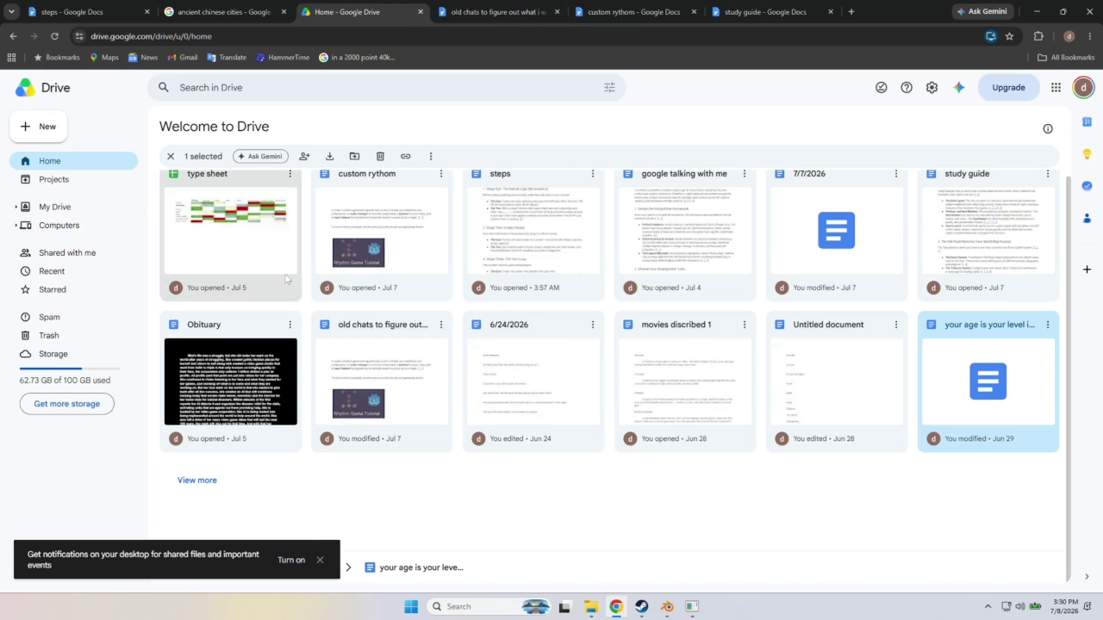
scroll(685, 344, "up", 1)
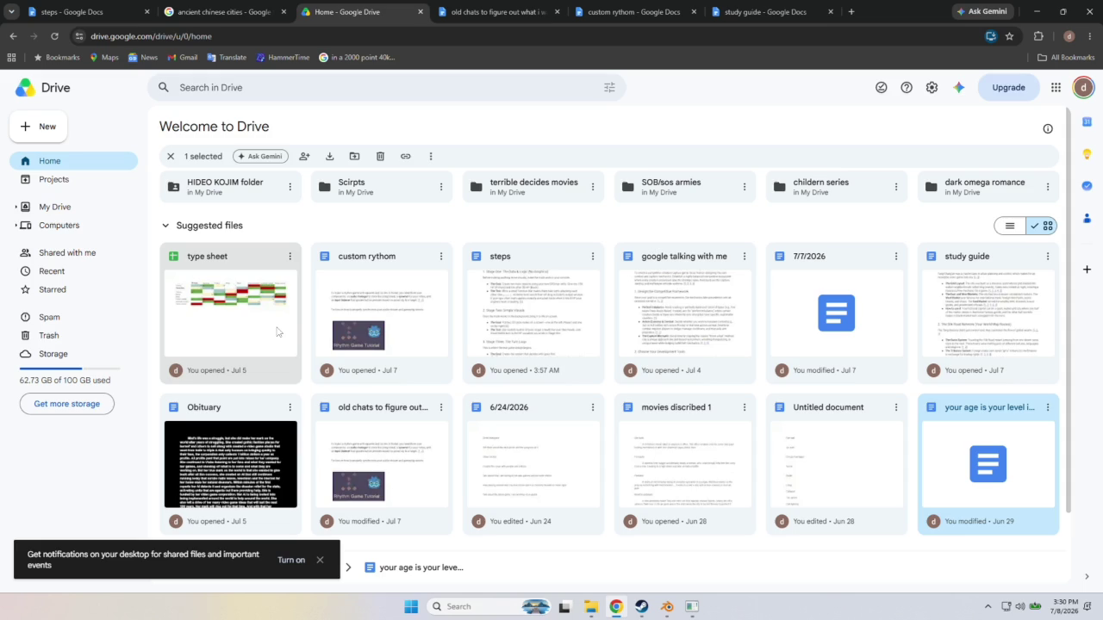
double_click(530, 465)
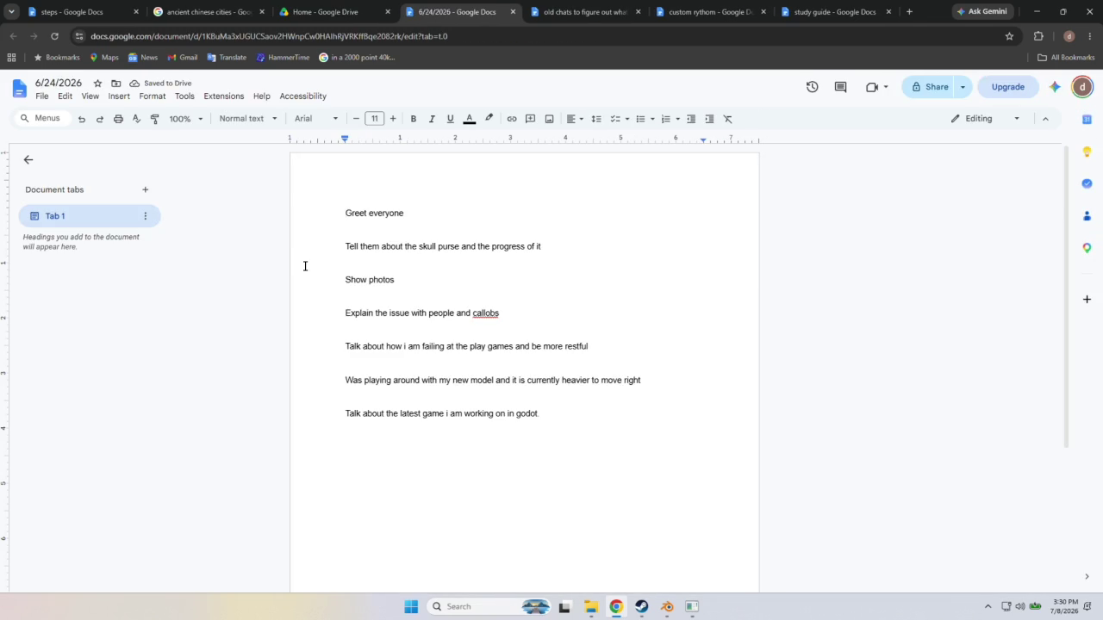
scroll(328, 329, "down", 2)
scroll(382, 357, "up", 2)
left_click(512, 11)
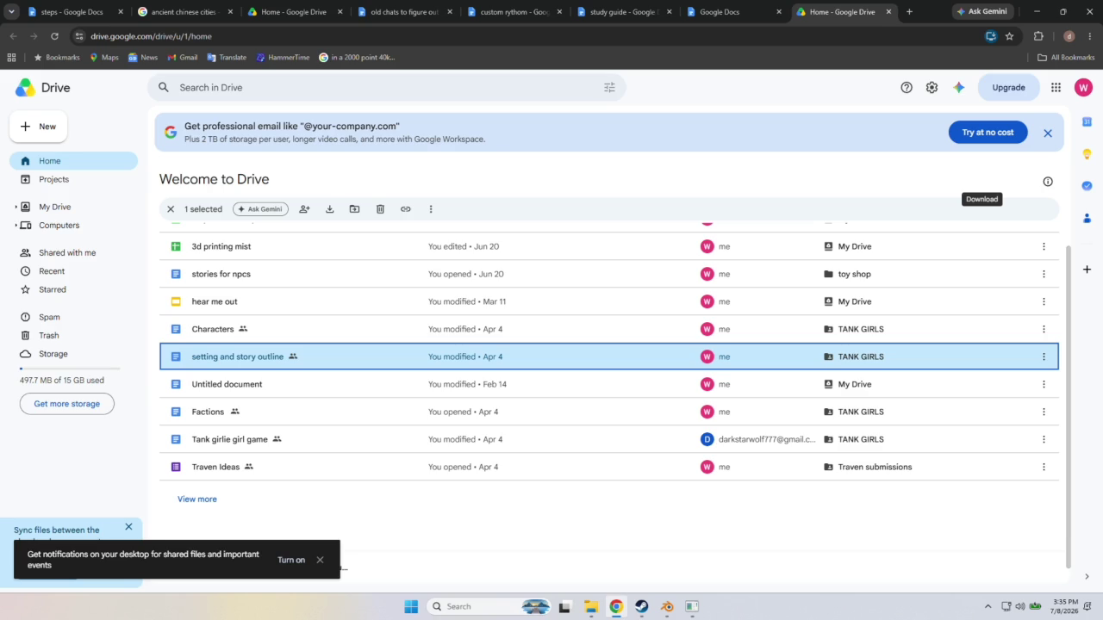
Switch to the other account's Drive, open HIDEO KOJIM and check the rhythm game folder.
left_click(278, 9)
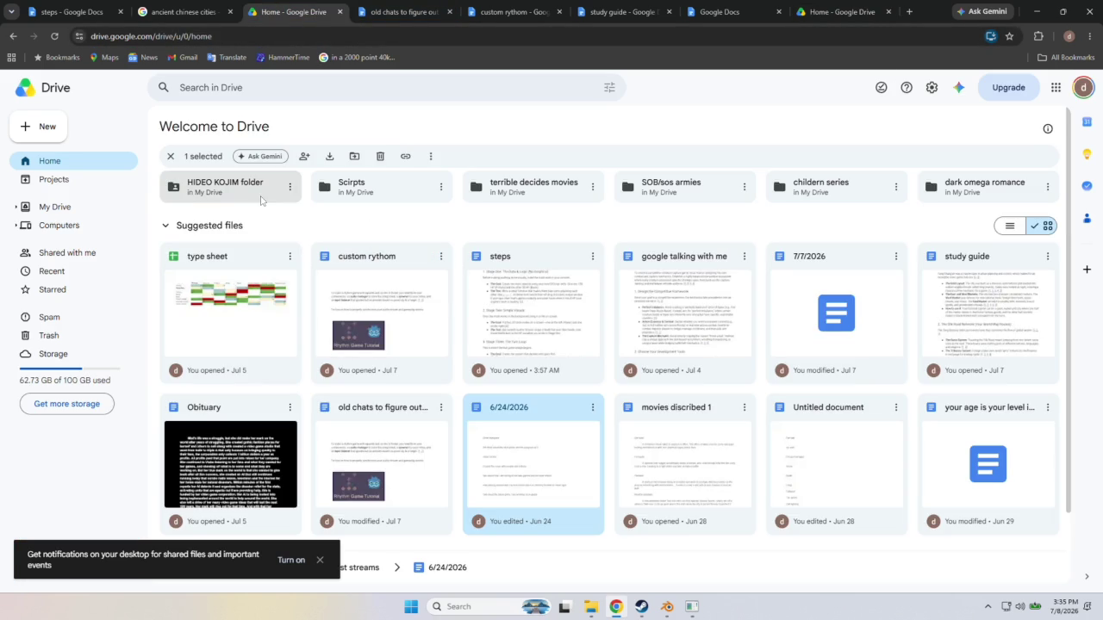
double_click(261, 198)
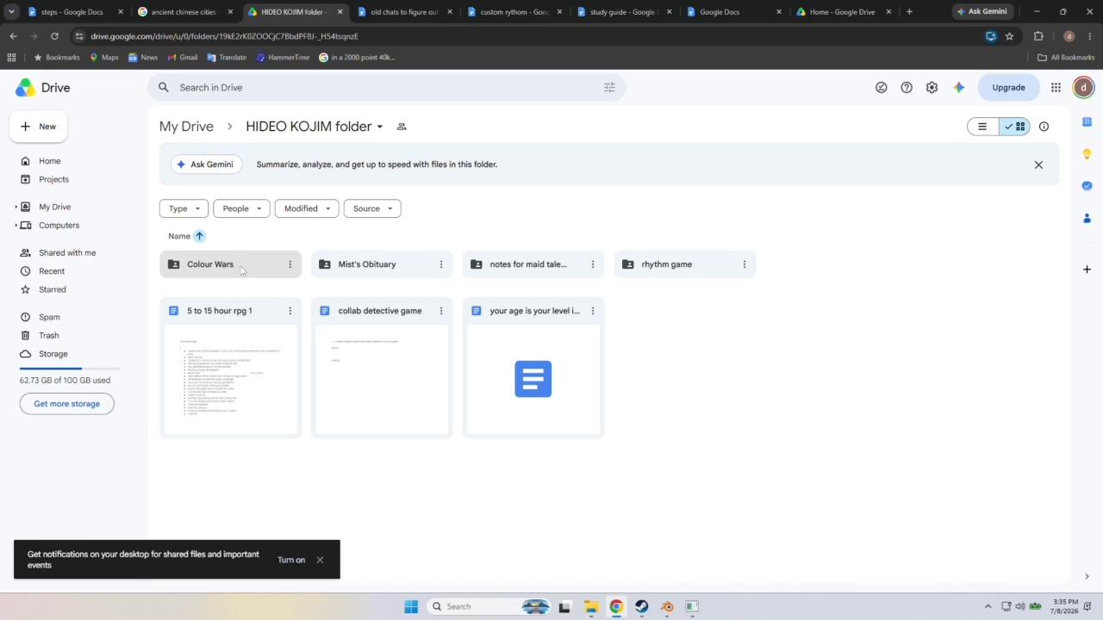
double_click(644, 274)
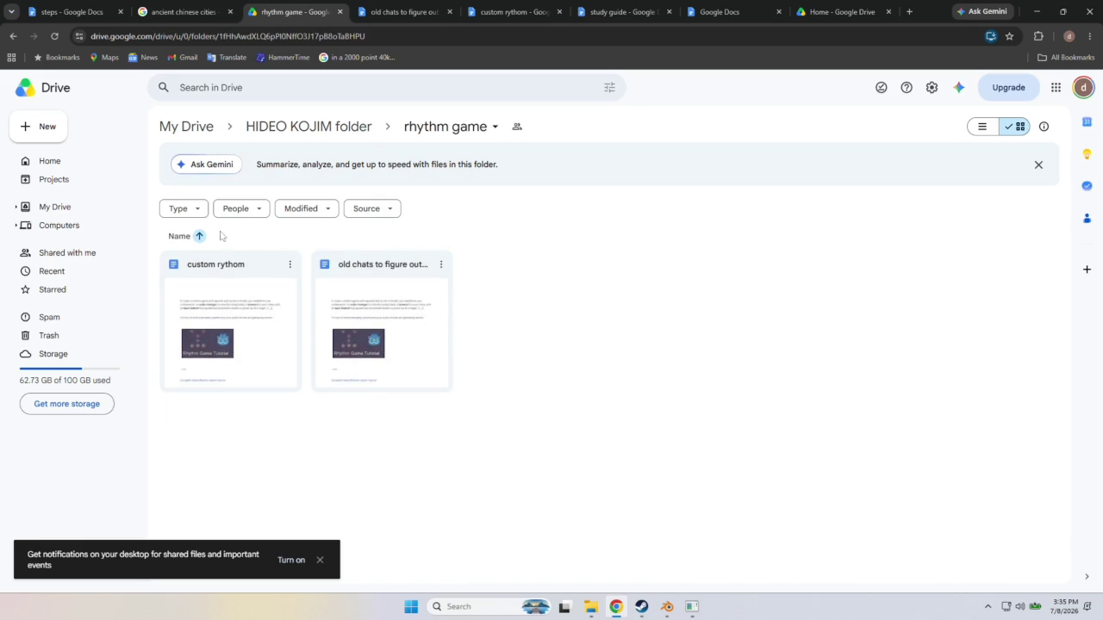
left_click(19, 37)
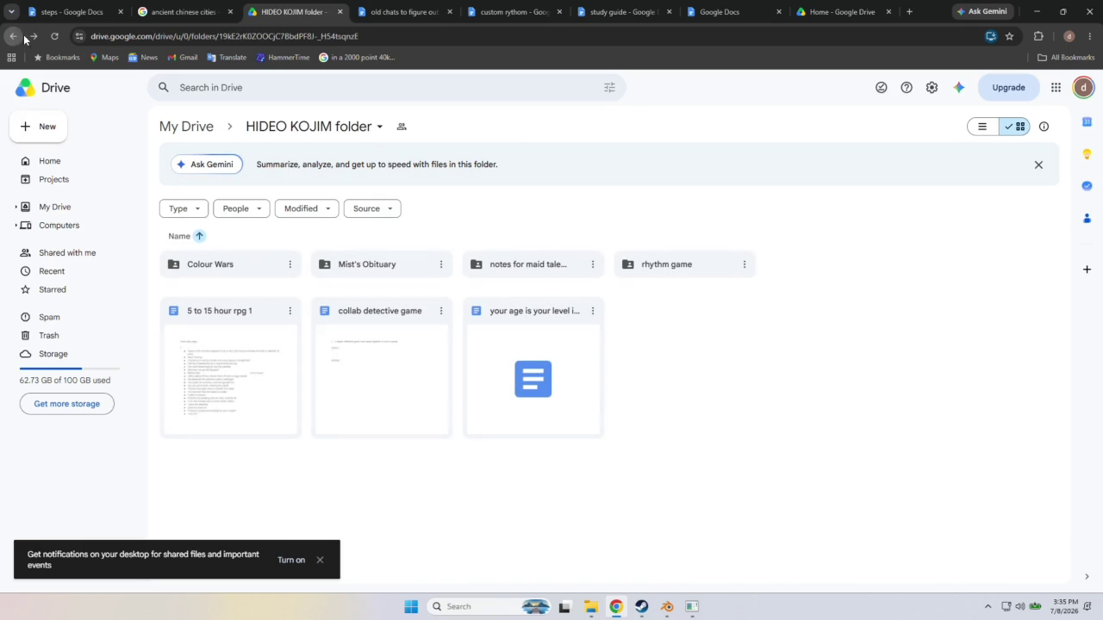
Check the maid tale notes and Mist's Obituary folders, then open Colour Wars.
double_click(551, 274)
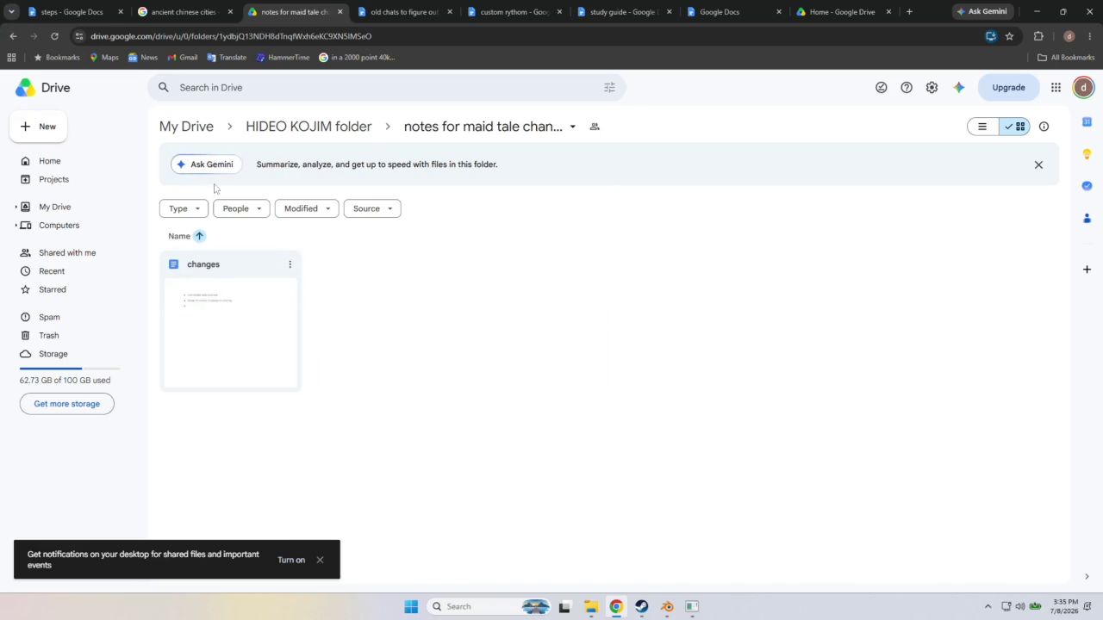
left_click(17, 37)
double_click(377, 264)
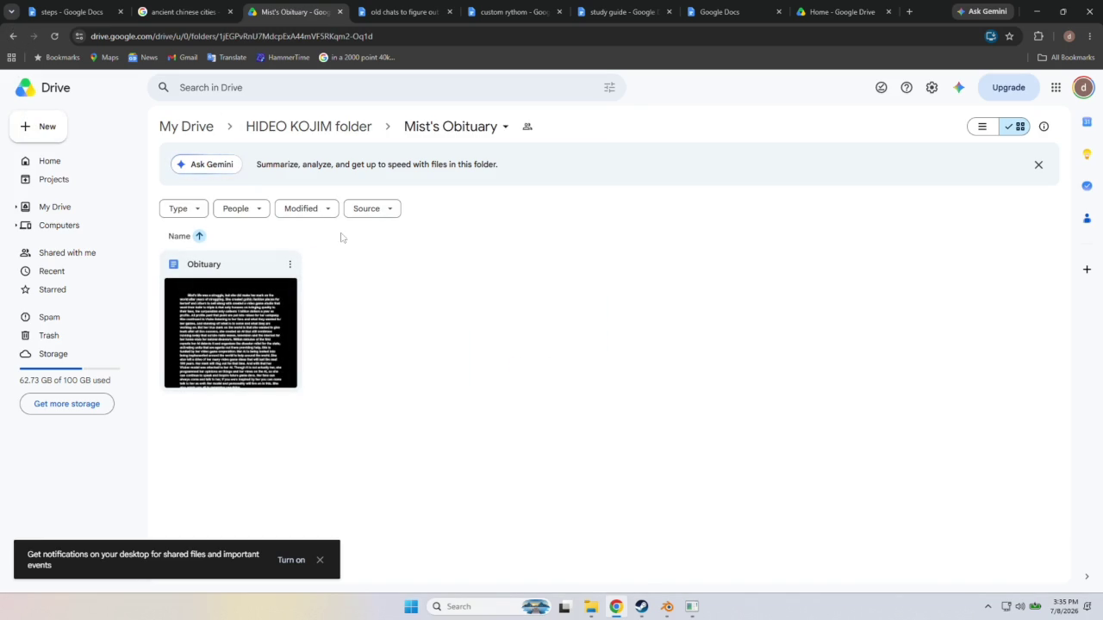
left_click(14, 36)
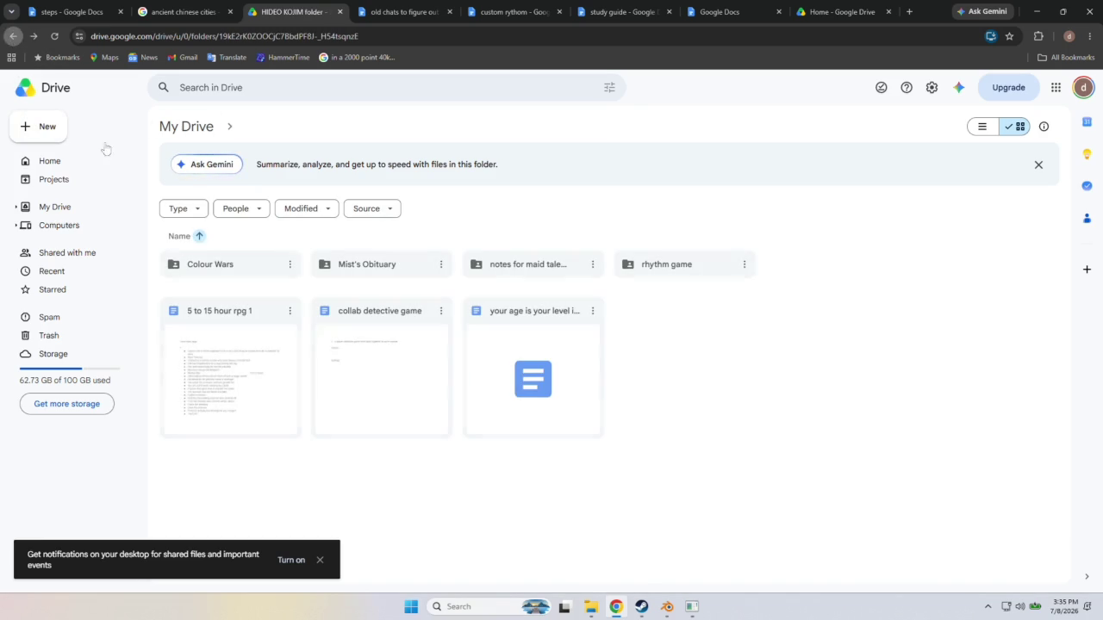
double_click(260, 267)
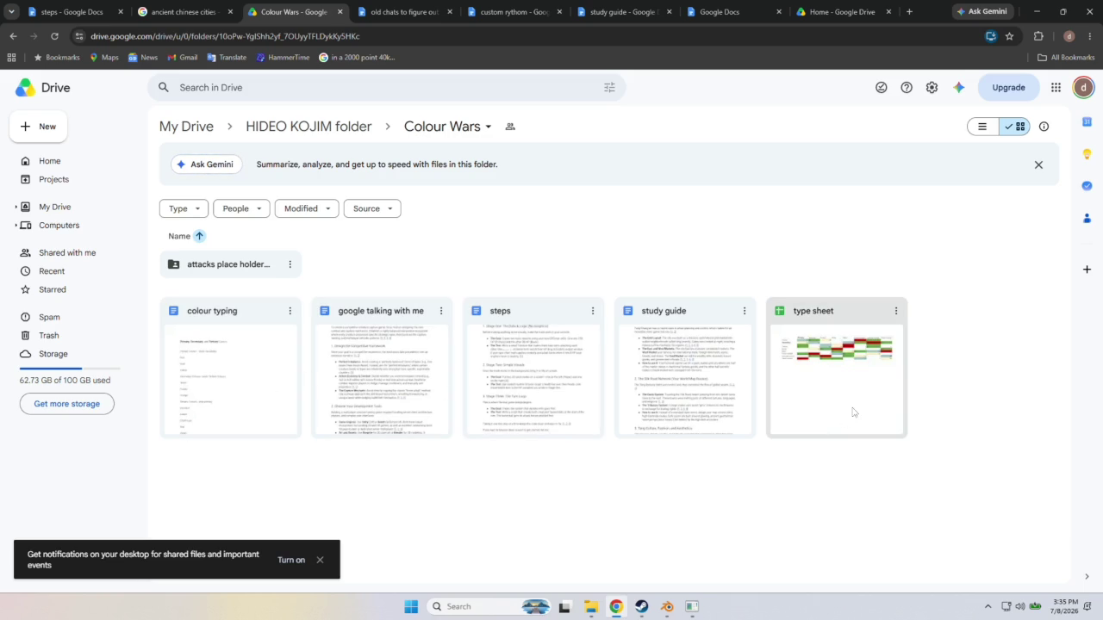
Open the steps document and look through its Step 3 and Step 2 tabs.
left_click(243, 267)
left_click(413, 259)
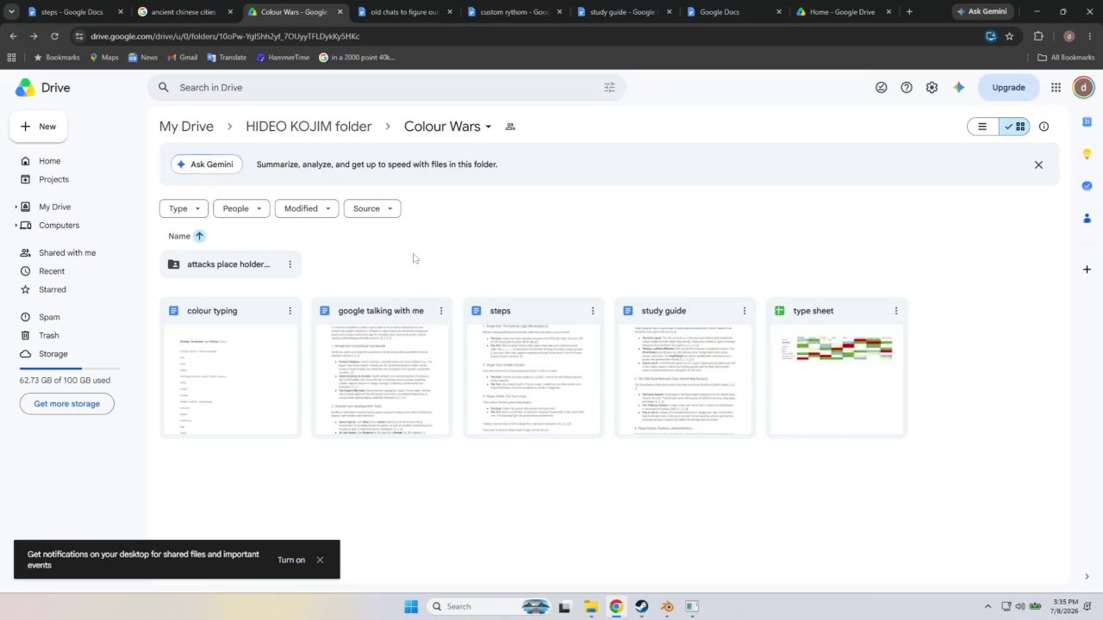
double_click(506, 340)
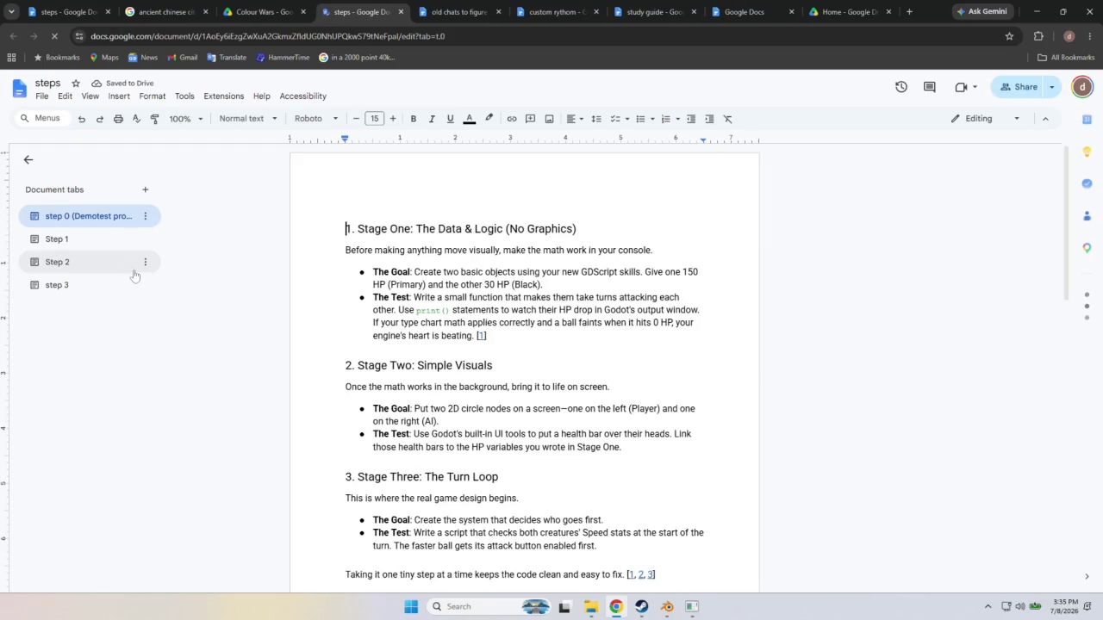
left_click(69, 286)
left_click(75, 262)
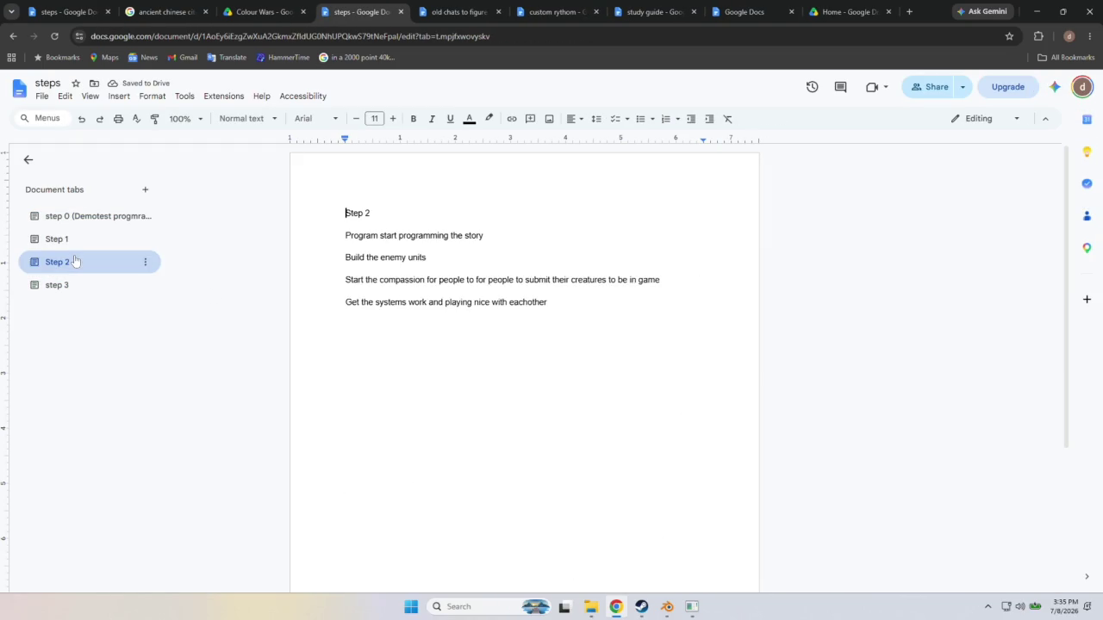
Show the Step 1 tab, close the older duplicate steps tab and return to Blender.
left_click(78, 242)
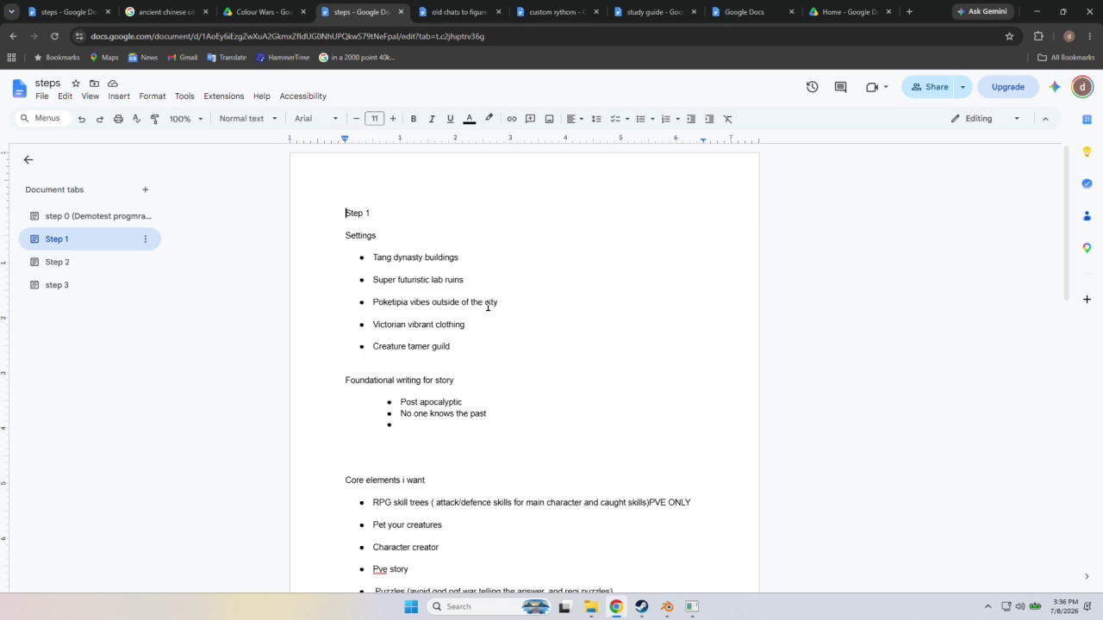
left_click(107, 12)
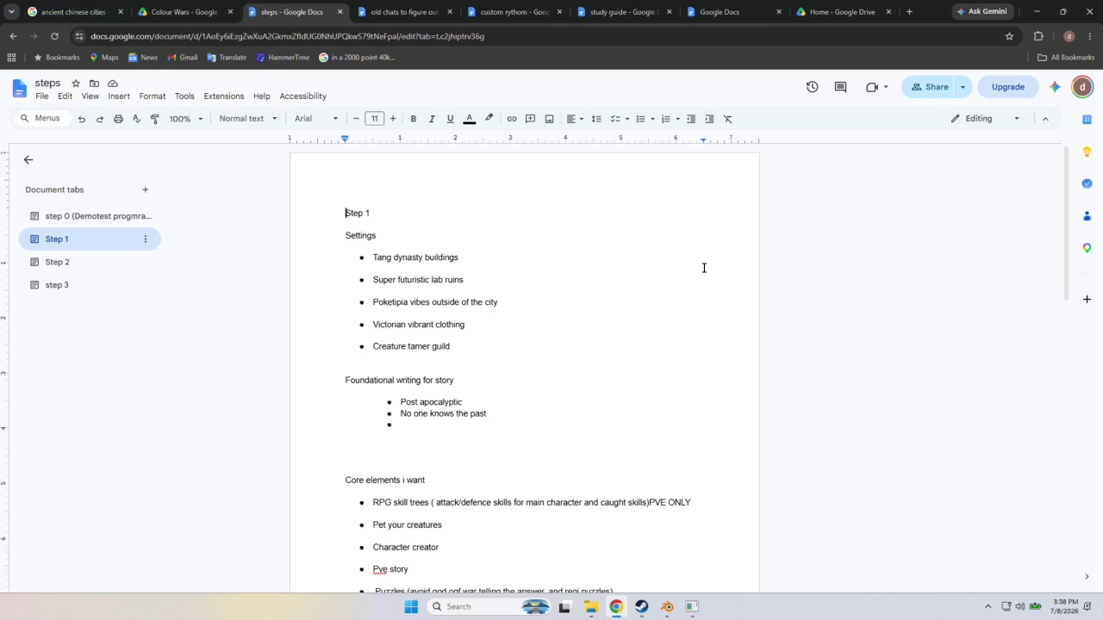
left_click(660, 606)
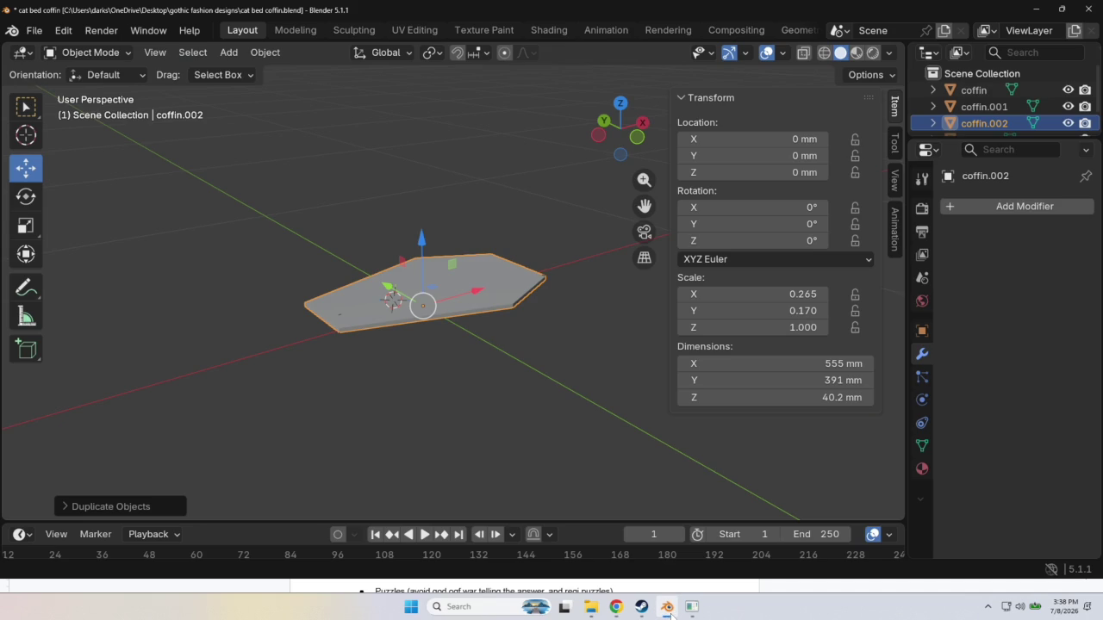
Orbit and zoom around the coffin.002 slab from several angles, then enter Edit Mode.
scroll(650, 451, "up", 5)
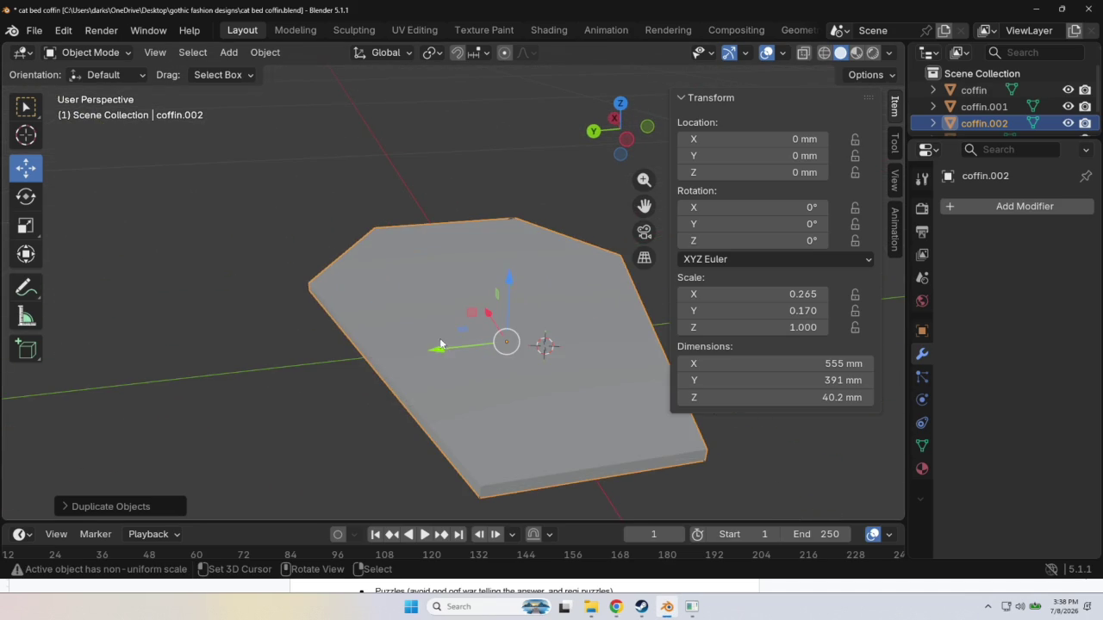
mouse_move(492, 333)
middle_mouse_down()
mouse_move(510, 351)
mouse_move(490, 385)
middle_mouse_up()
scroll(517, 371, "down", 2)
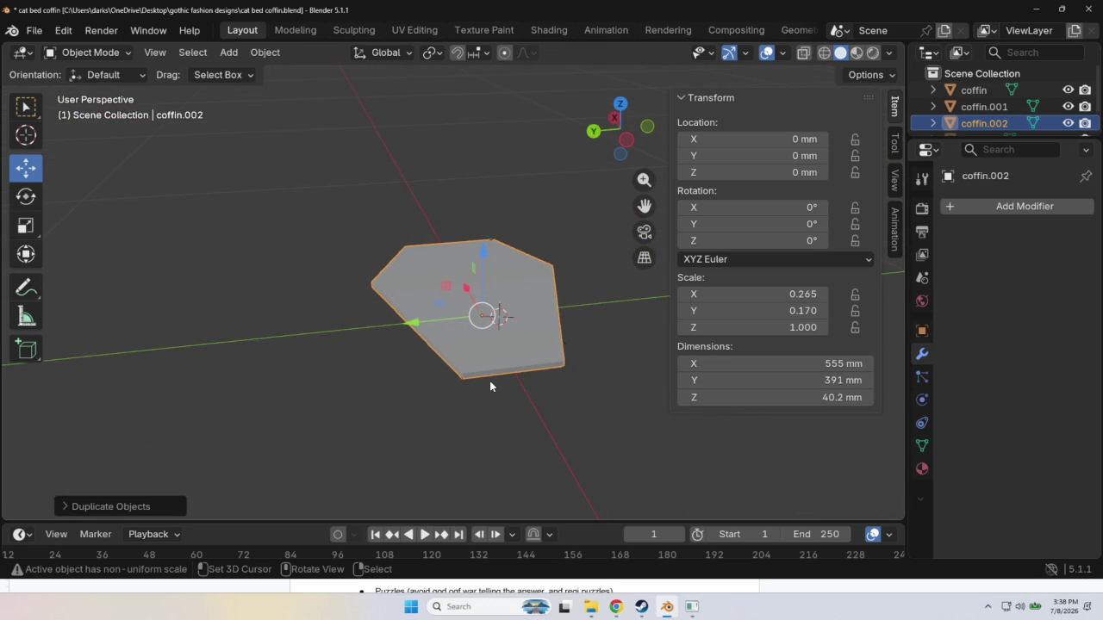
mouse_move(552, 457)
middle_mouse_down()
mouse_move(584, 421)
mouse_move(529, 435)
middle_mouse_up()
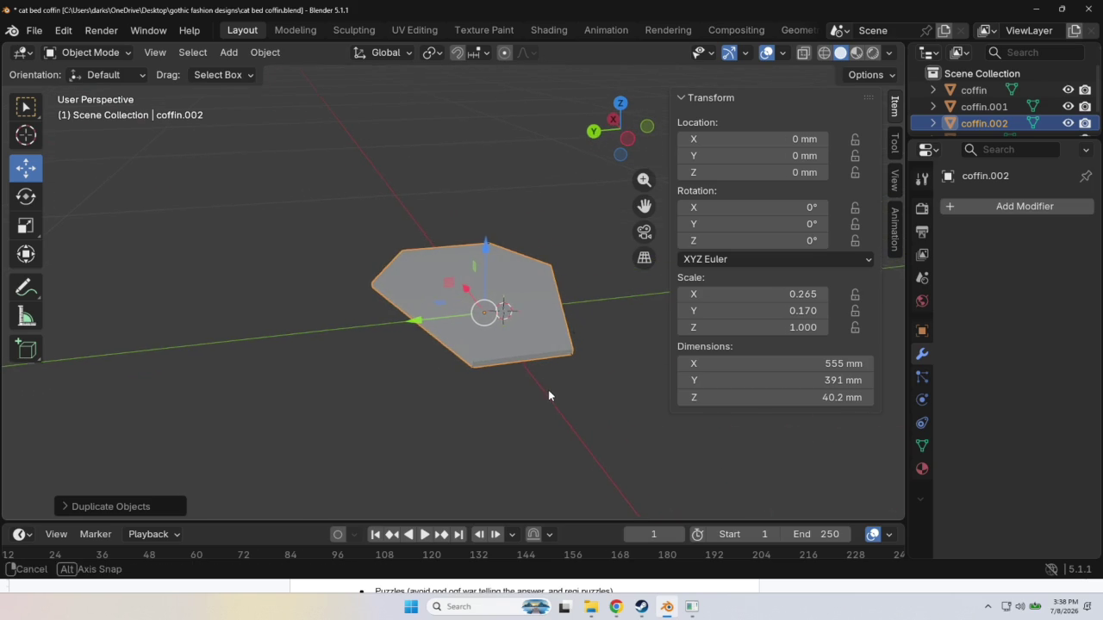
middle_click_drag(544, 399, 525, 395)
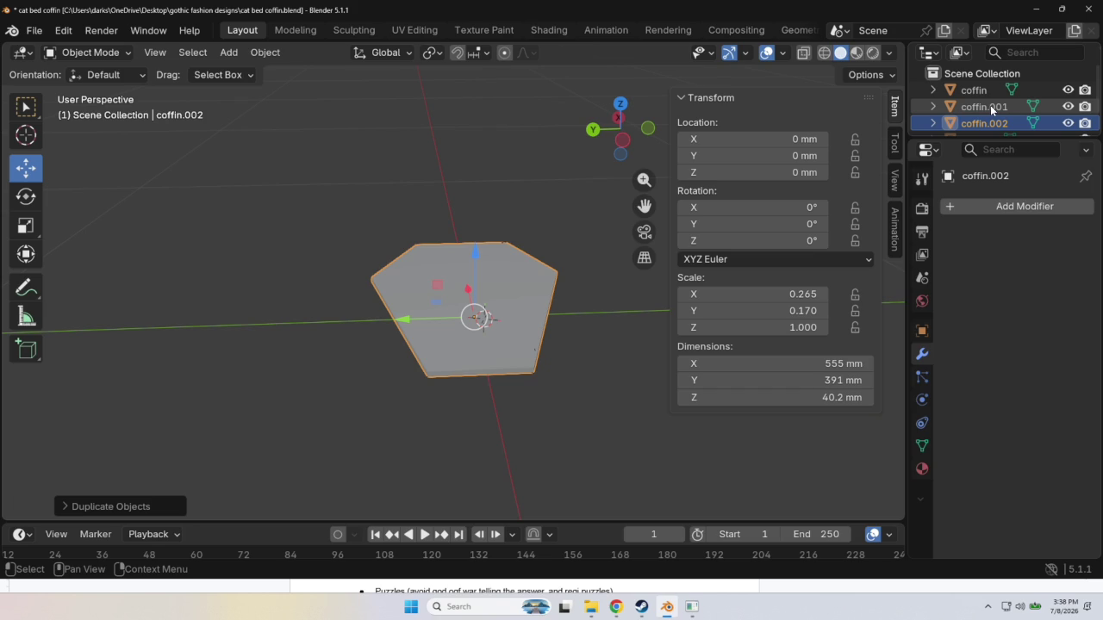
mouse_move(583, 303)
middle_mouse_down()
mouse_move(589, 269)
mouse_move(769, 187)
middle_mouse_up()
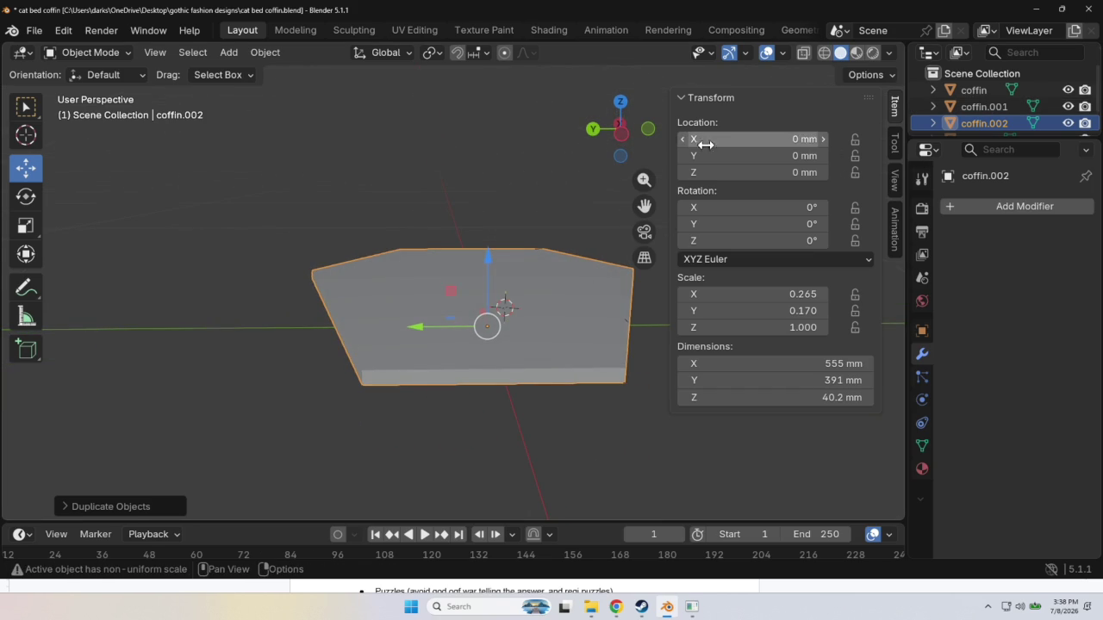
left_click_drag(633, 127, 588, 150)
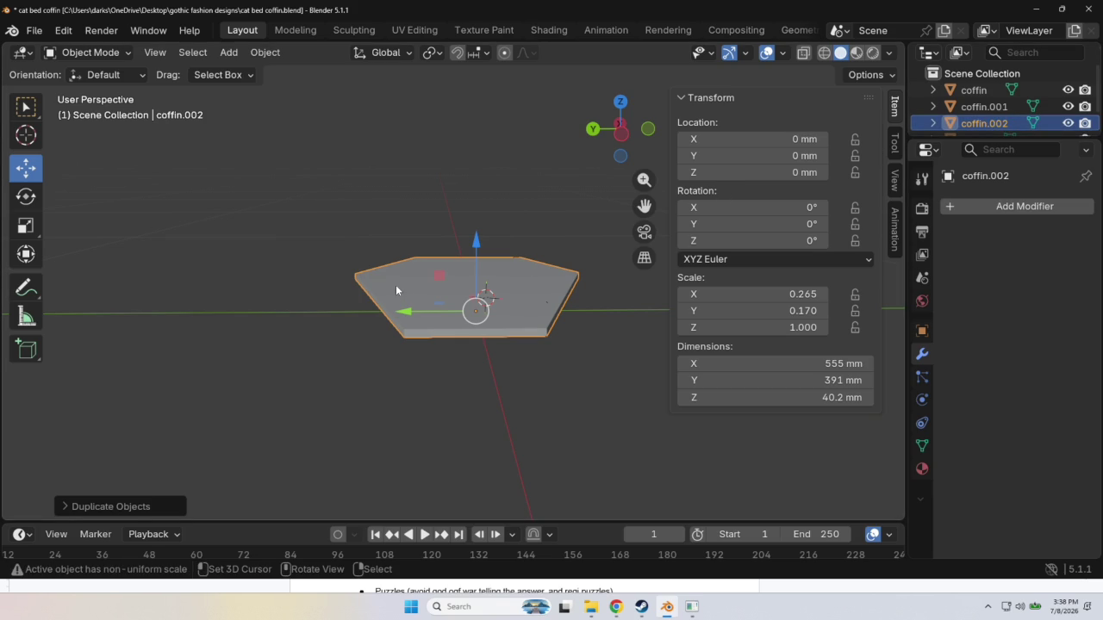
middle_click_drag(479, 290, 534, 300)
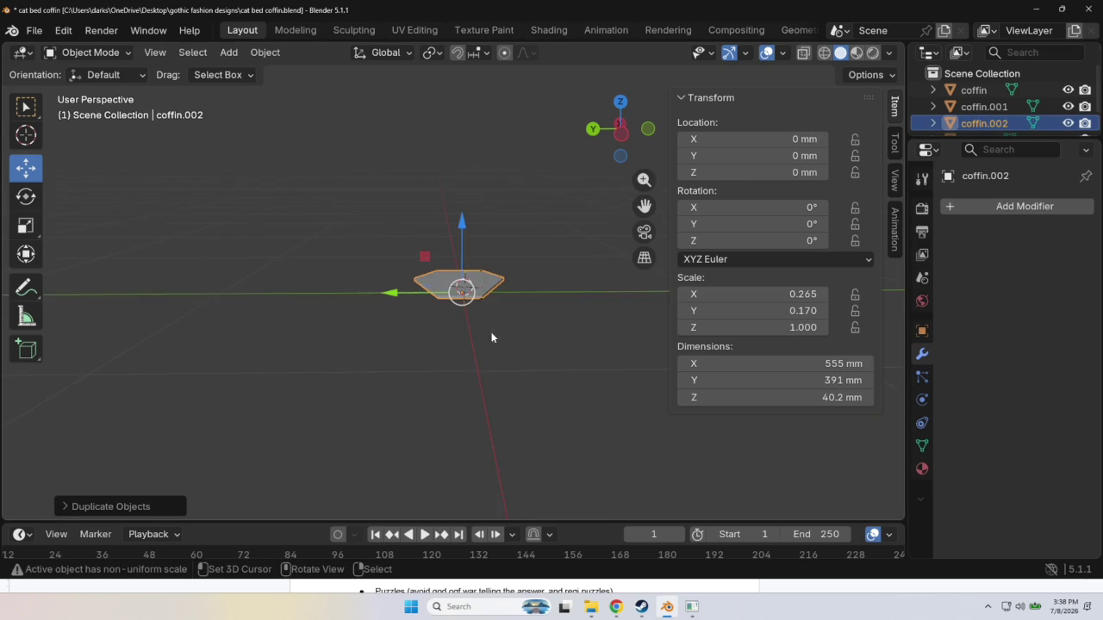
scroll(532, 300, "up", 2)
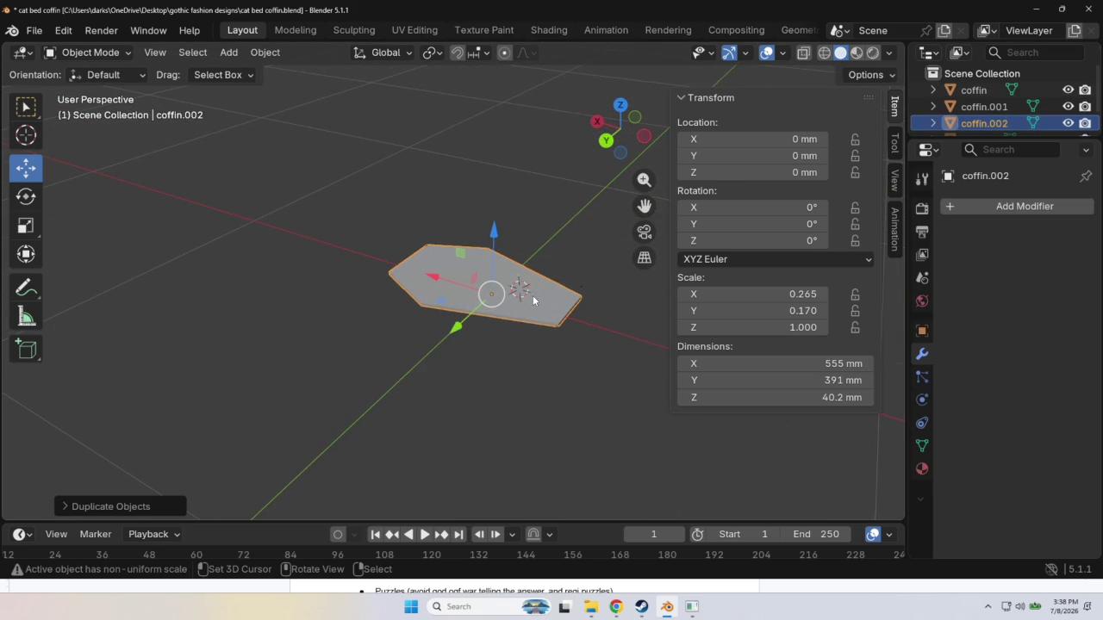
key("Tab")
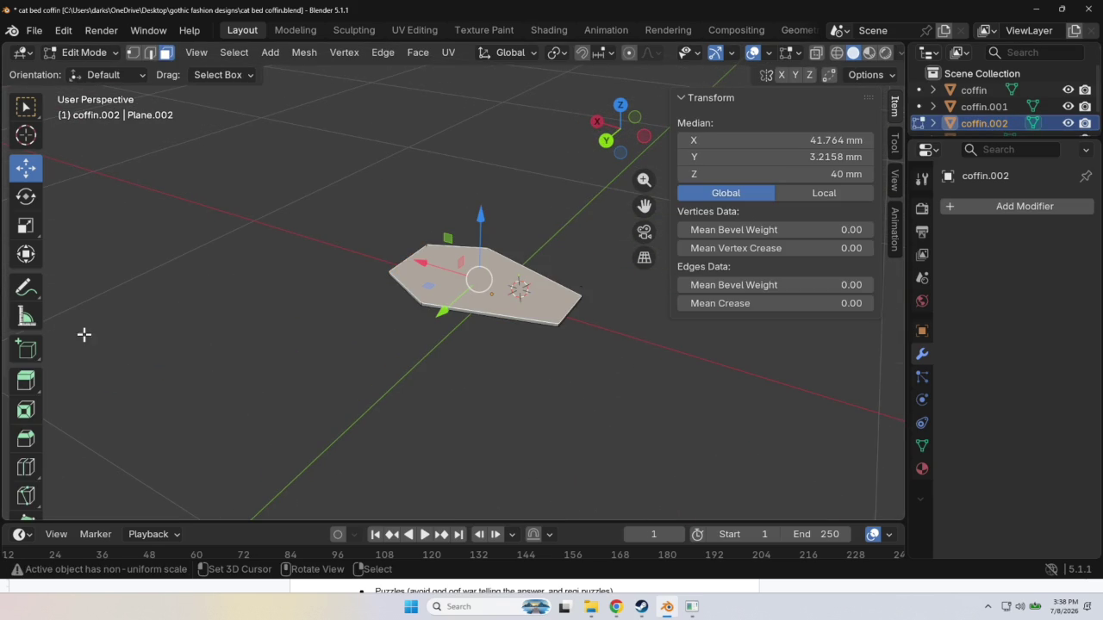
Try extruding the coffin face upward with Extrude Region, undoing the attempts.
left_click(26, 380)
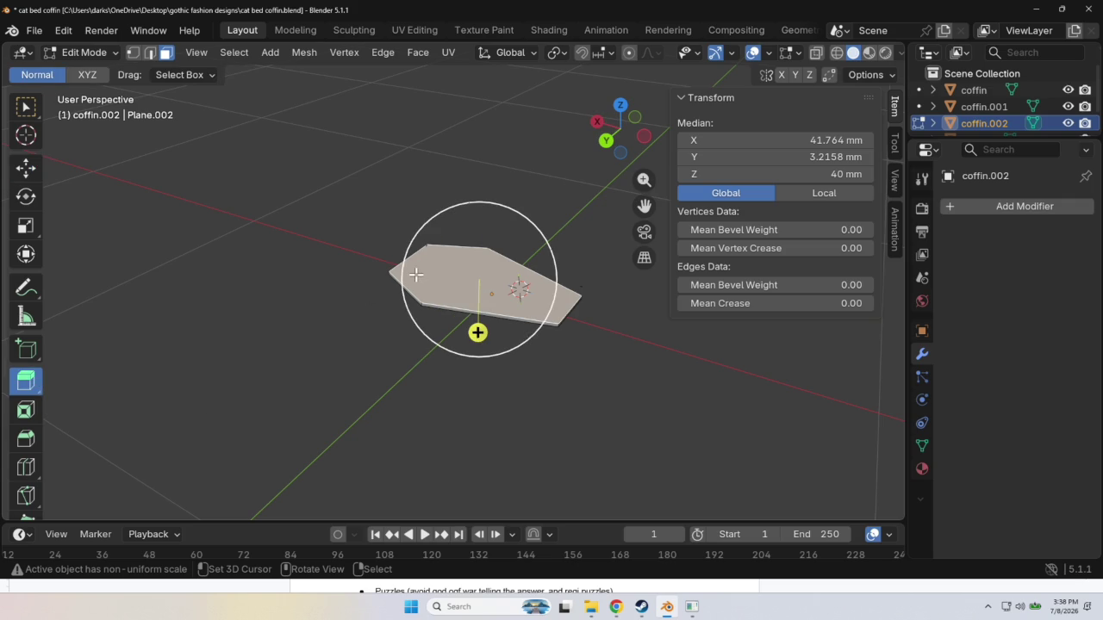
left_click_drag(480, 289, 480, 247)
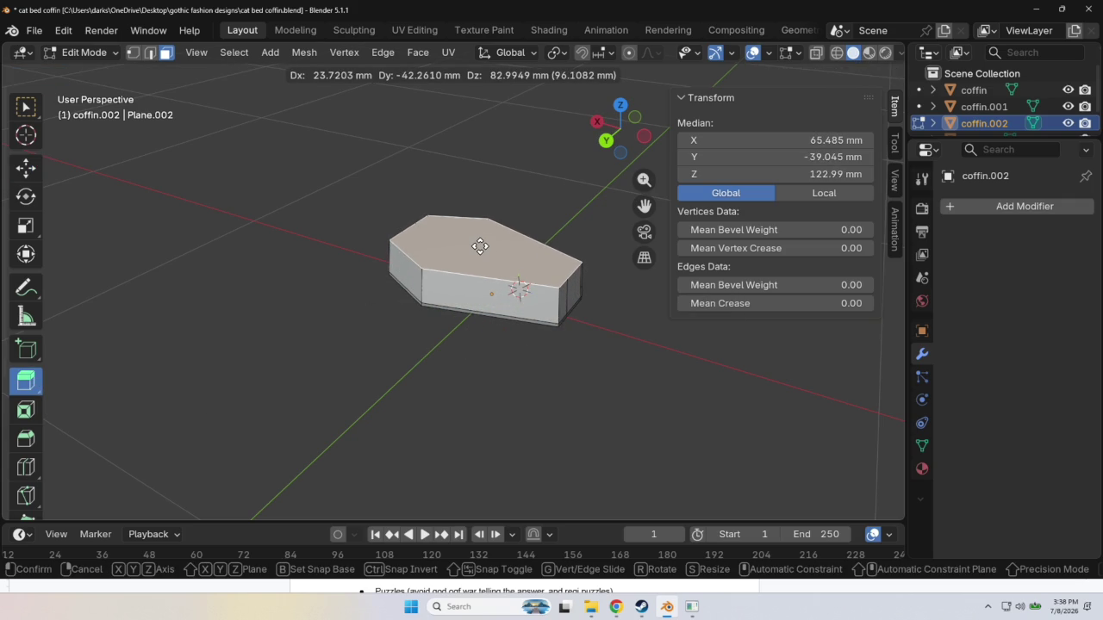
key("ctrl+z")
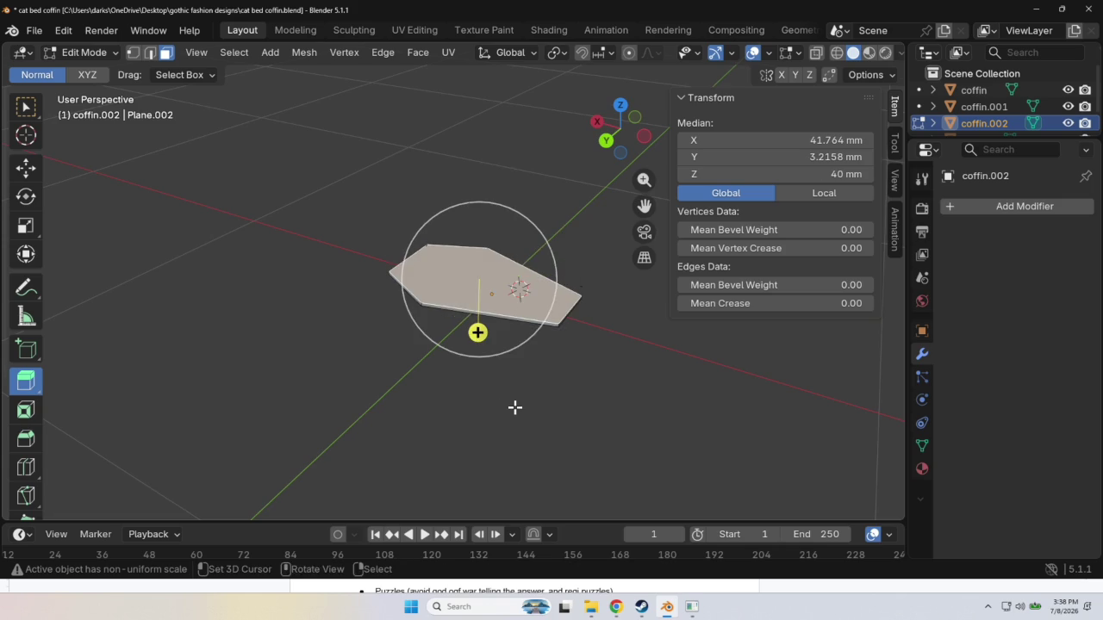
mouse_move(523, 379)
middle_mouse_down()
mouse_move(519, 205)
mouse_move(440, 396)
mouse_move(461, 319)
mouse_move(434, 229)
mouse_move(443, 238)
middle_mouse_up()
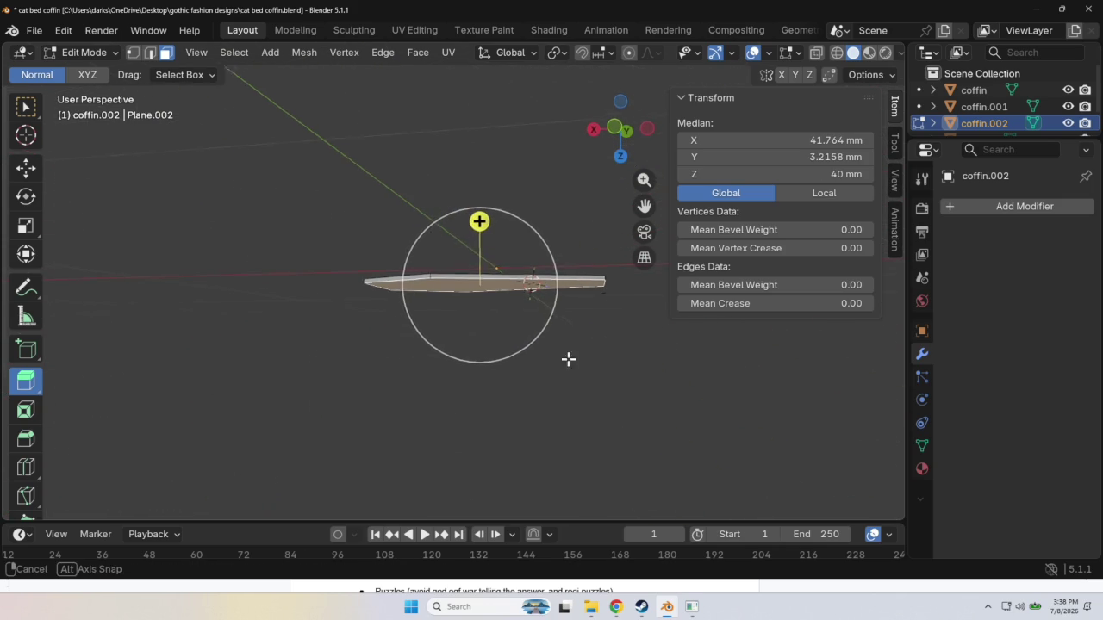
middle_click_drag(571, 357, 554, 375)
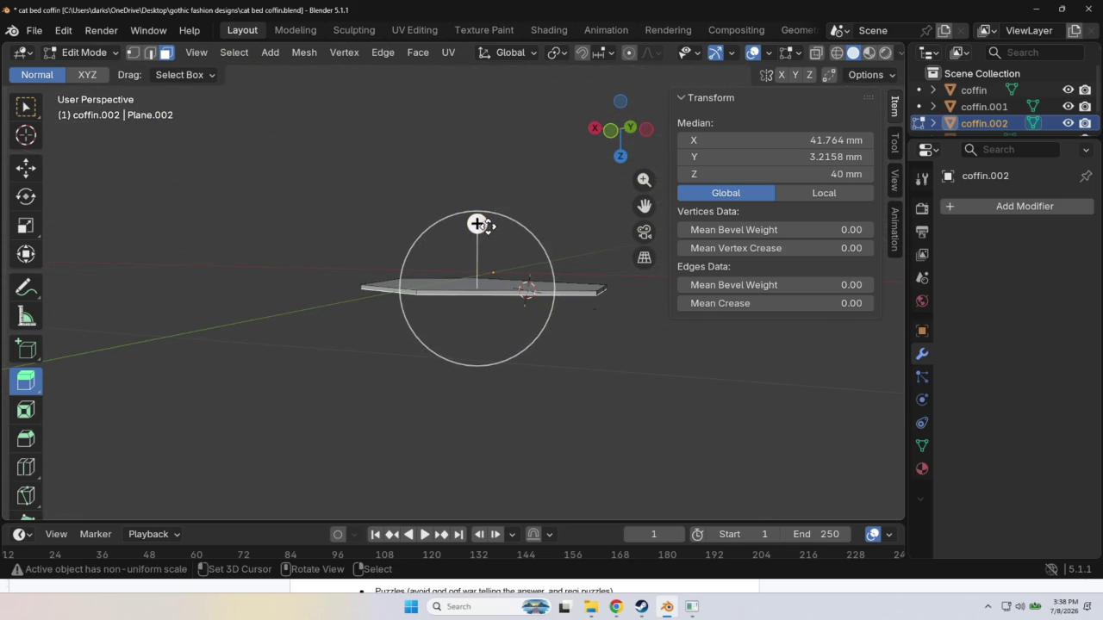
left_click_drag(487, 223, 476, 178)
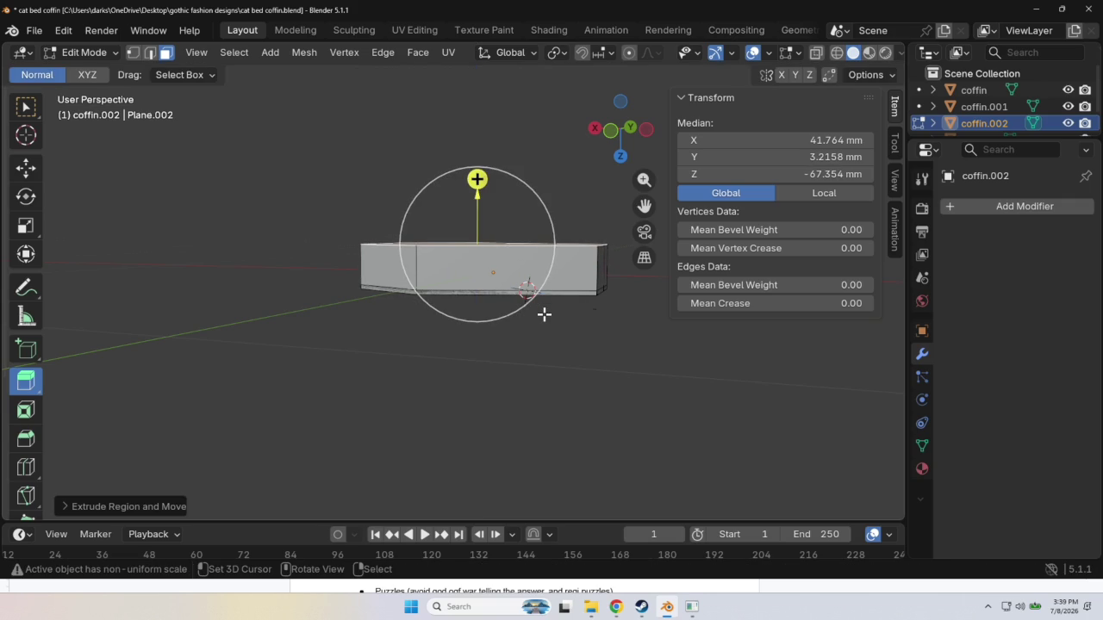
key("ctrl")
key("ctrl+z")
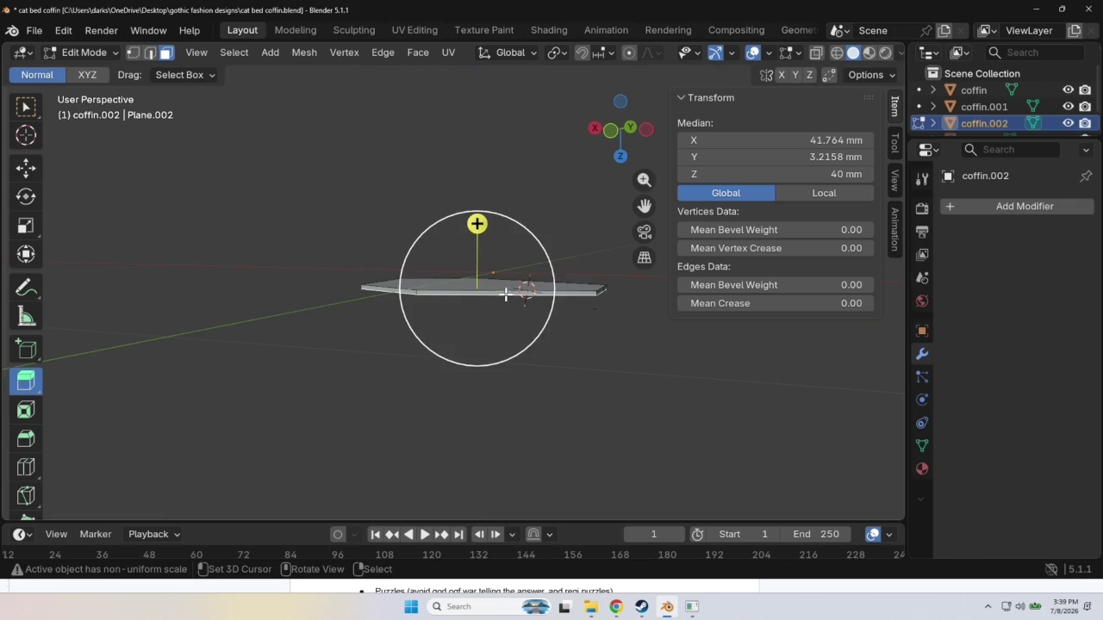
key("g")
key("Escape")
key("ctrl")
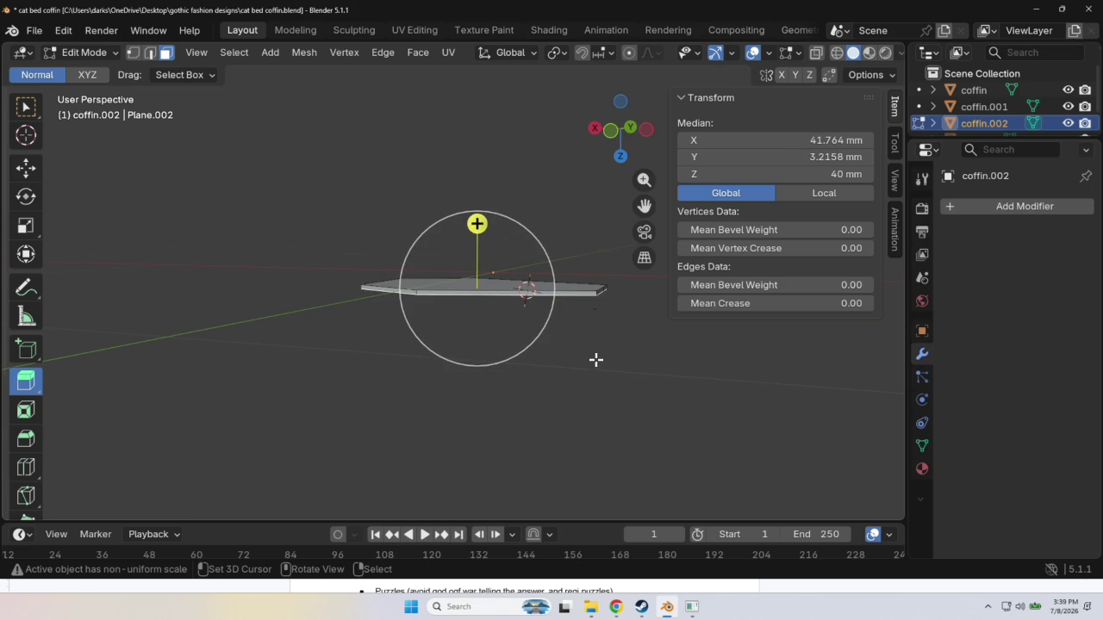
Select the slab's top face and extrude it upward from a front view.
left_click(595, 327)
mouse_move(612, 353)
middle_mouse_down()
mouse_move(584, 154)
mouse_move(514, 485)
middle_mouse_up()
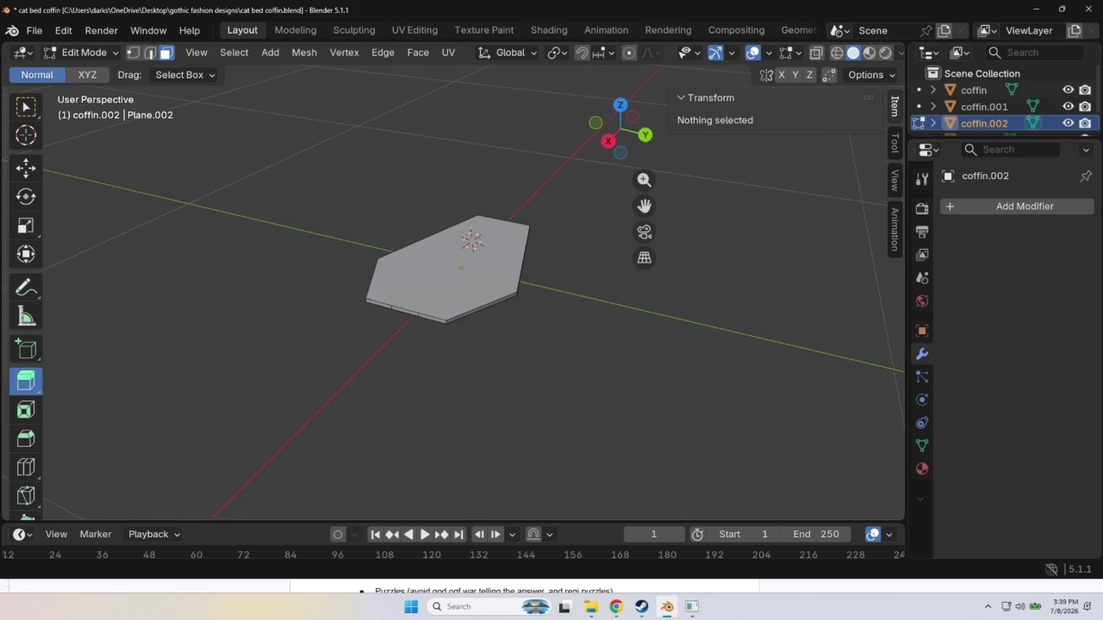
left_click(482, 265)
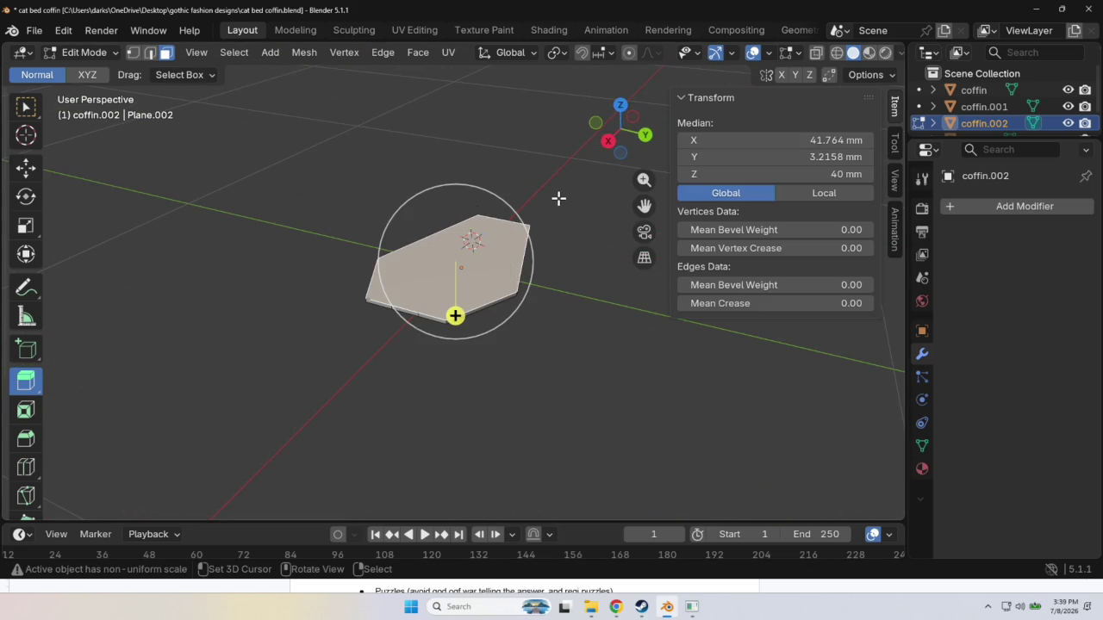
left_click_drag(451, 206, 452, 137)
middle_click_drag(585, 379, 423, 302)
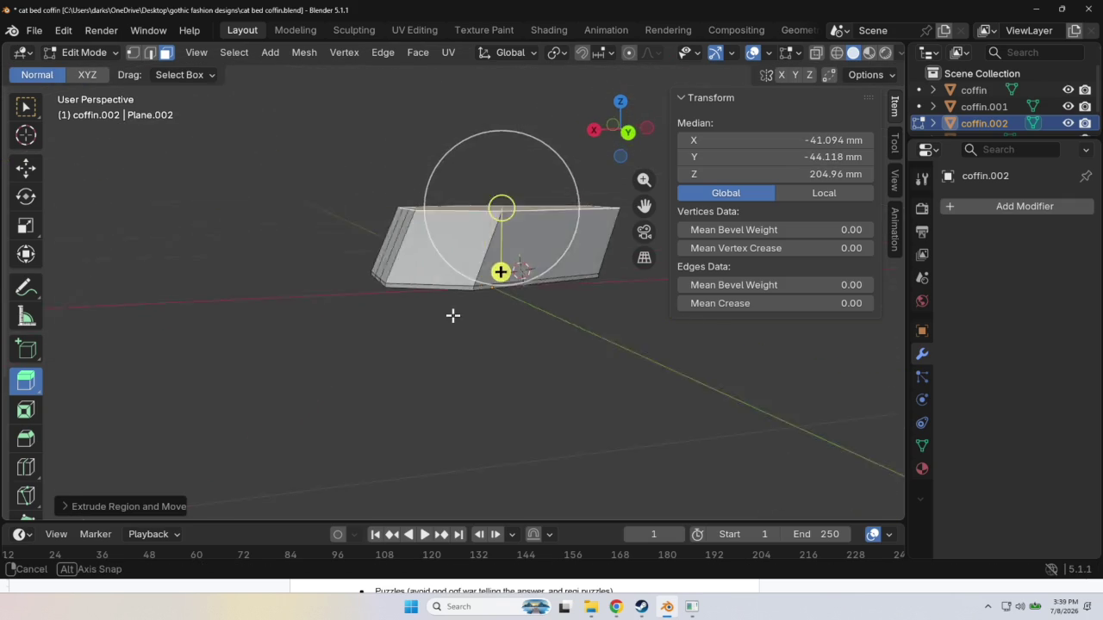
key("ctrl+z")
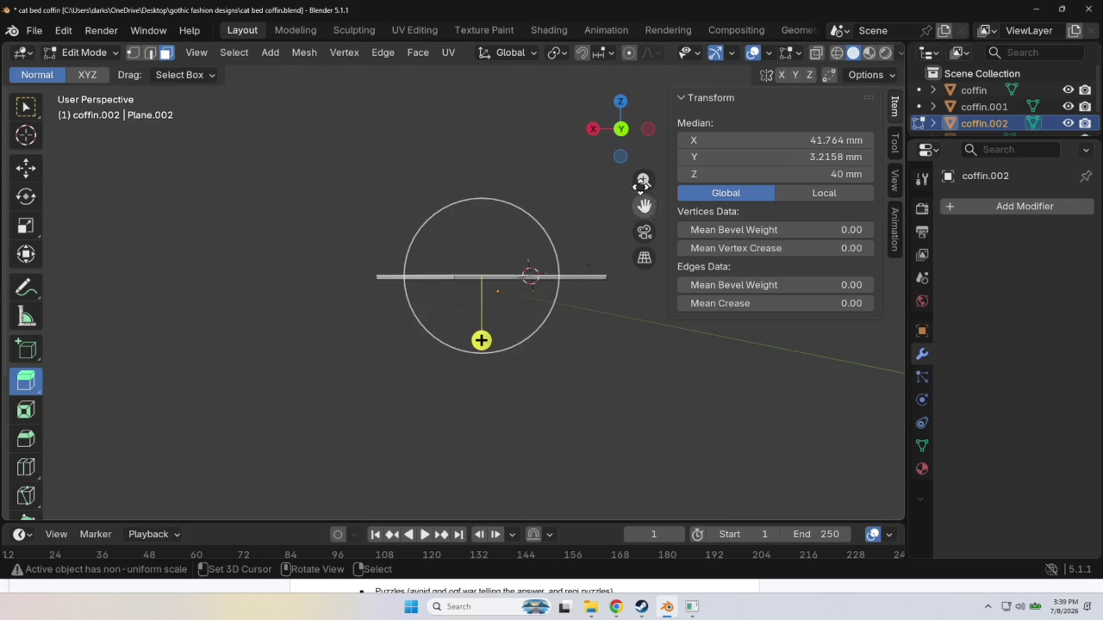
left_click(620, 129)
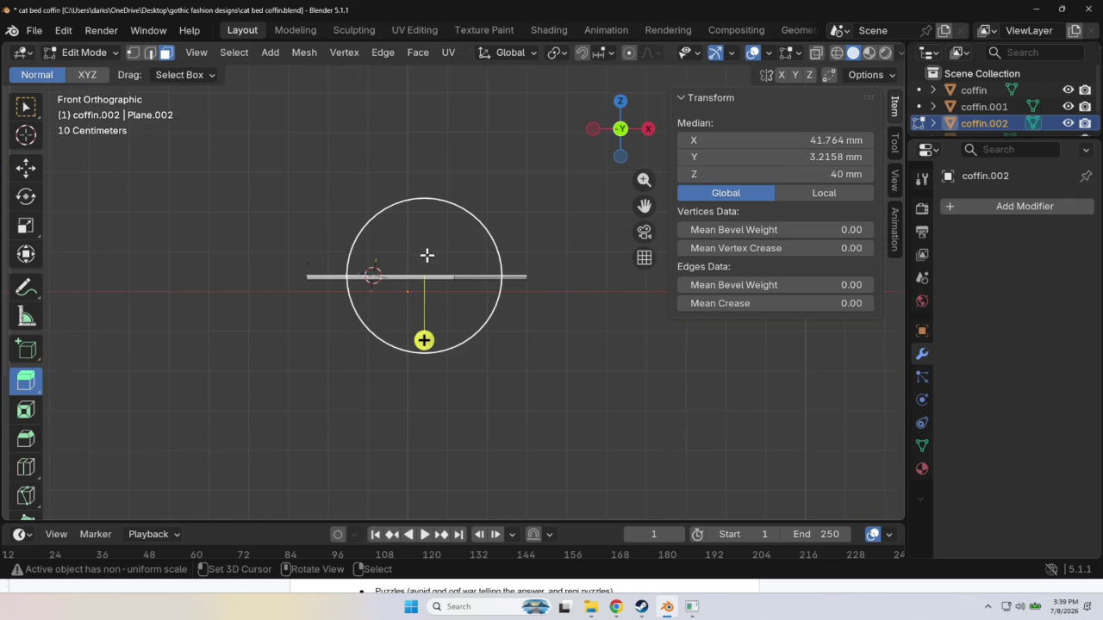
mouse_move(423, 259)
left_mouse_down()
mouse_move(424, 229)
mouse_move(423, 246)
left_mouse_up()
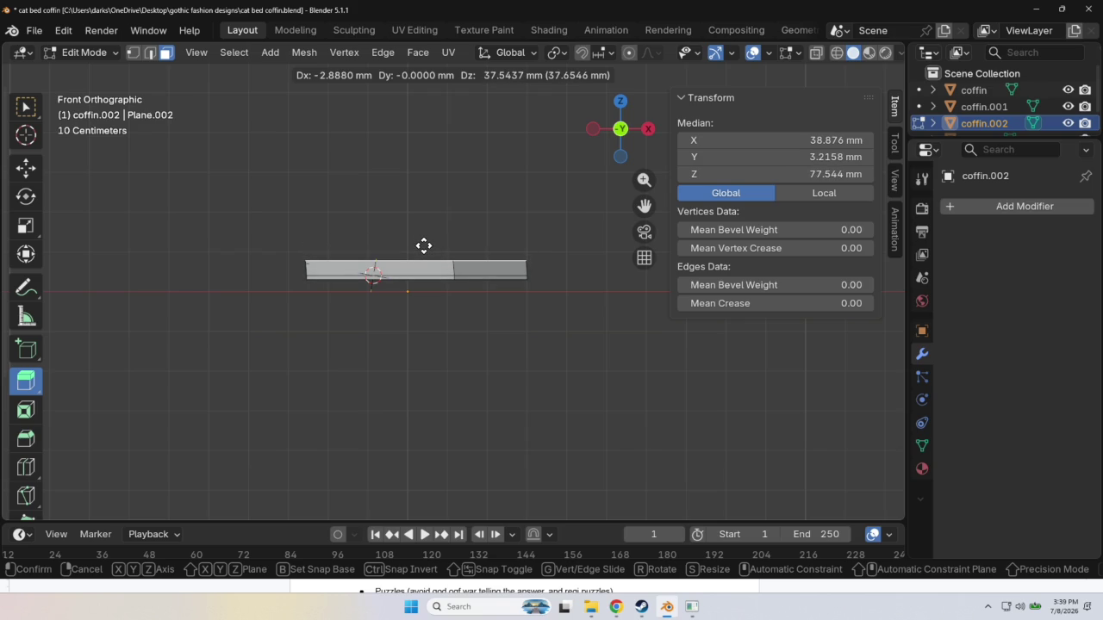
left_click(423, 245)
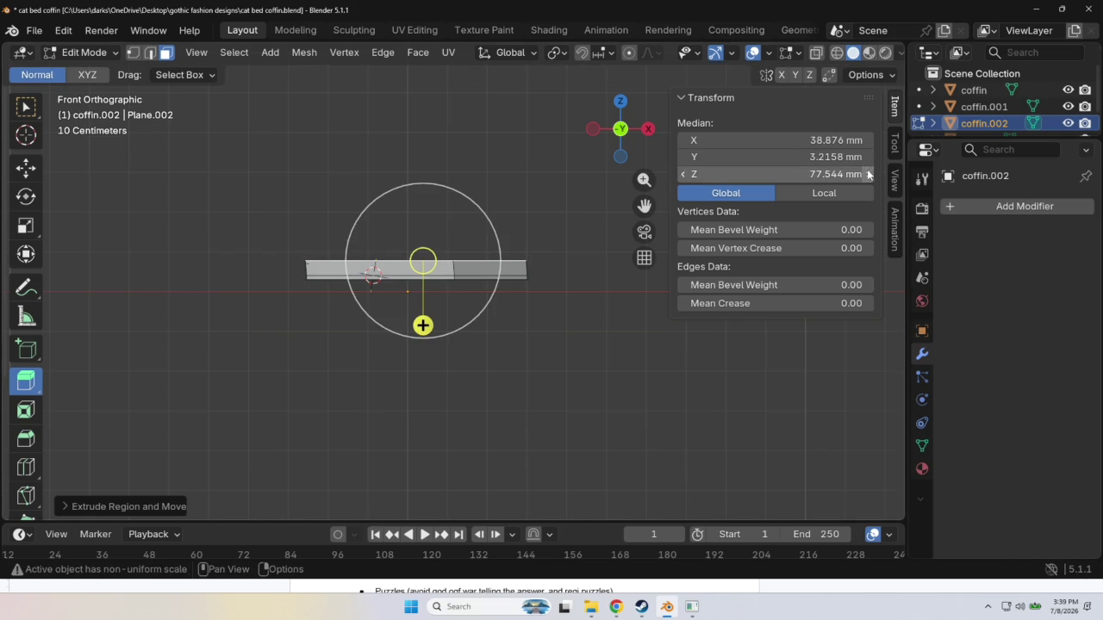
Set the extruded face's median Z to 40 mm, discarding a 177.544 entry.
left_click(836, 174)
type("177.544")
key("Return")
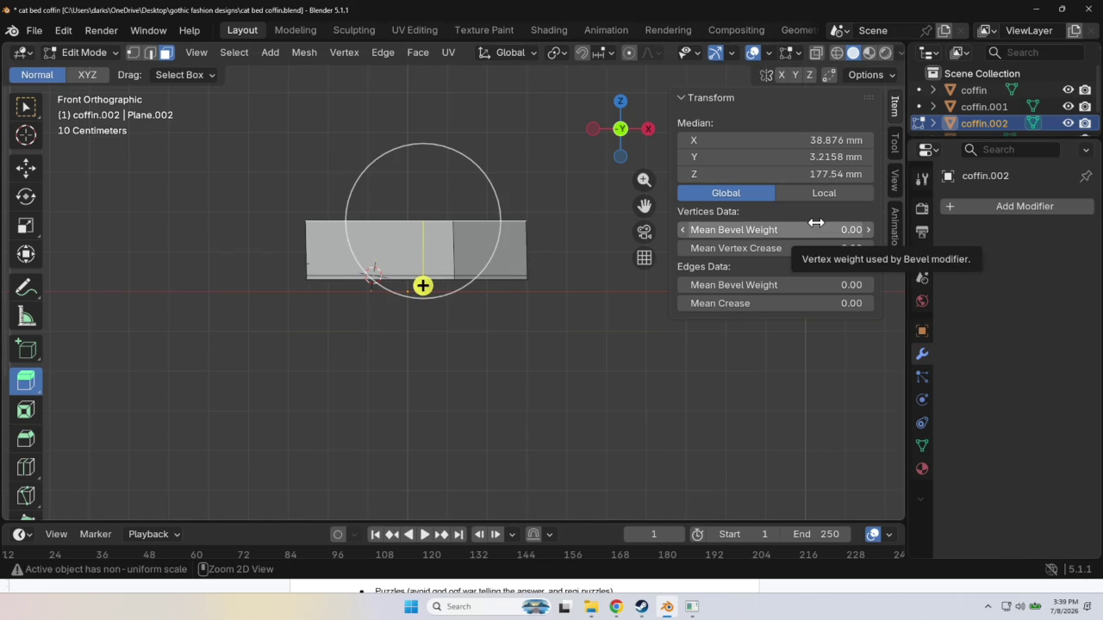
key("ctrl+z")
left_click(820, 174)
type("40")
key("Return")
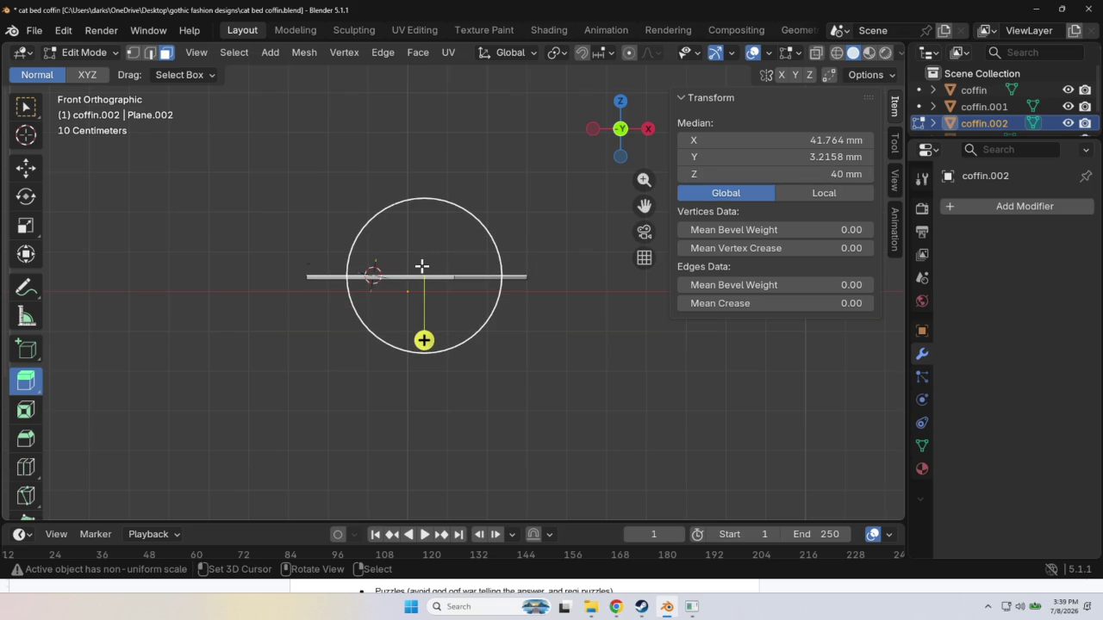
scroll(422, 266, "up", 3)
Extrude the top face again and set its median Z to 70 mm.
key("e")
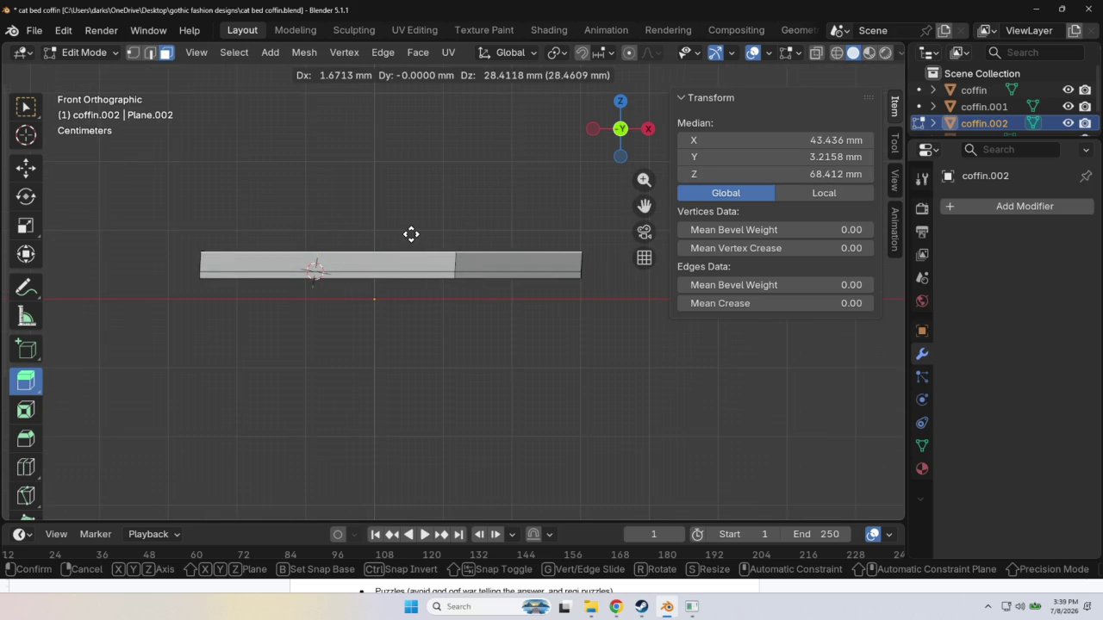
left_click(411, 234)
key("ctrl+z")
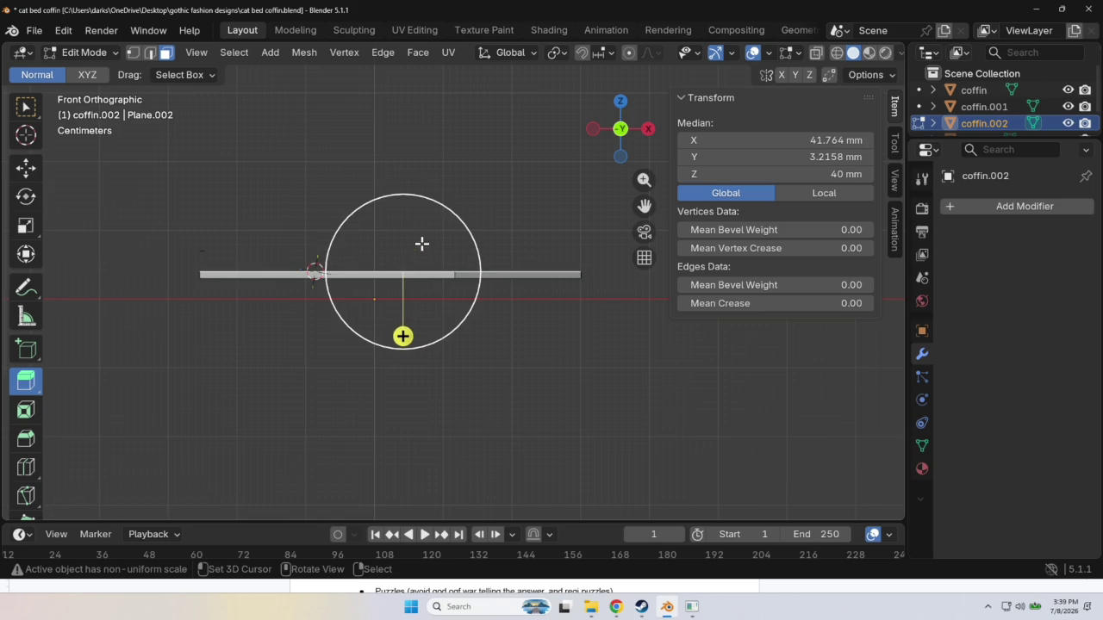
key("e")
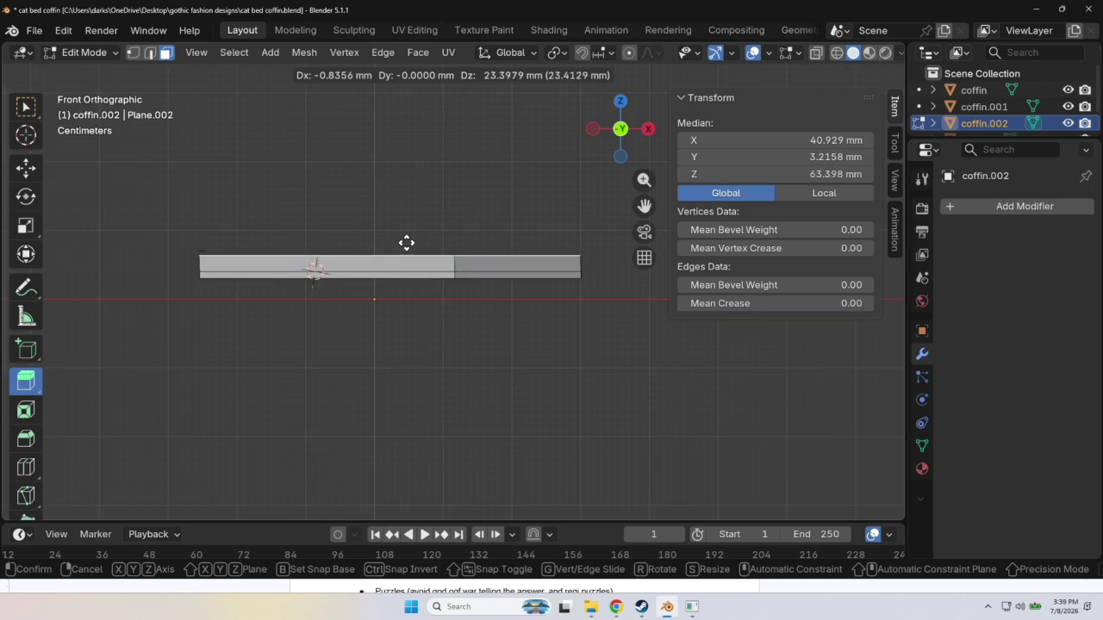
left_click(411, 247)
left_click(805, 174)
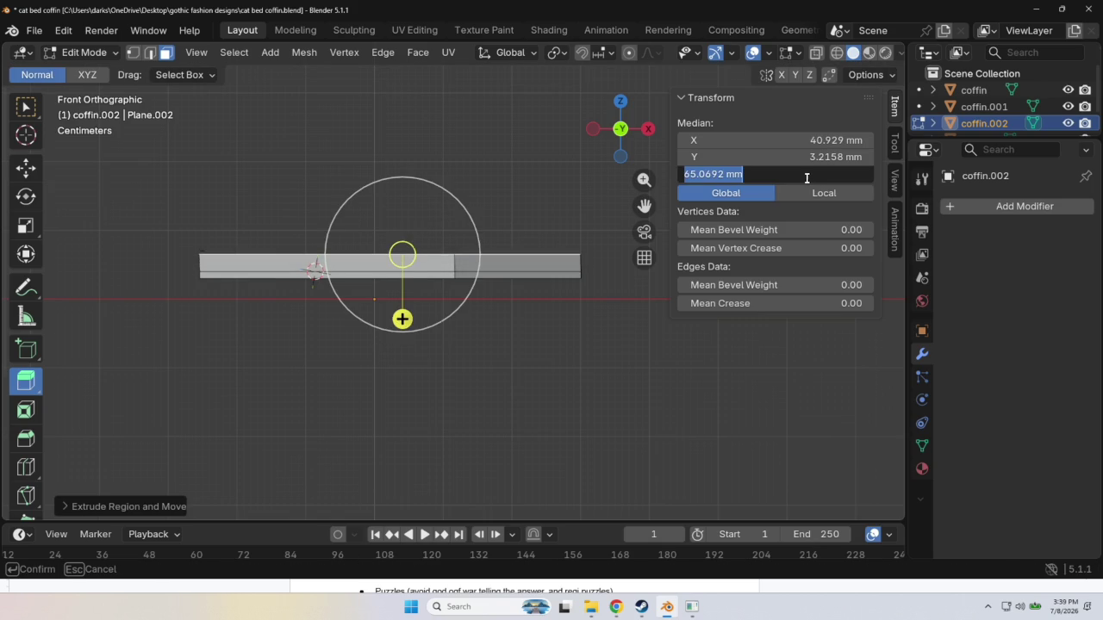
key("BackSpace")
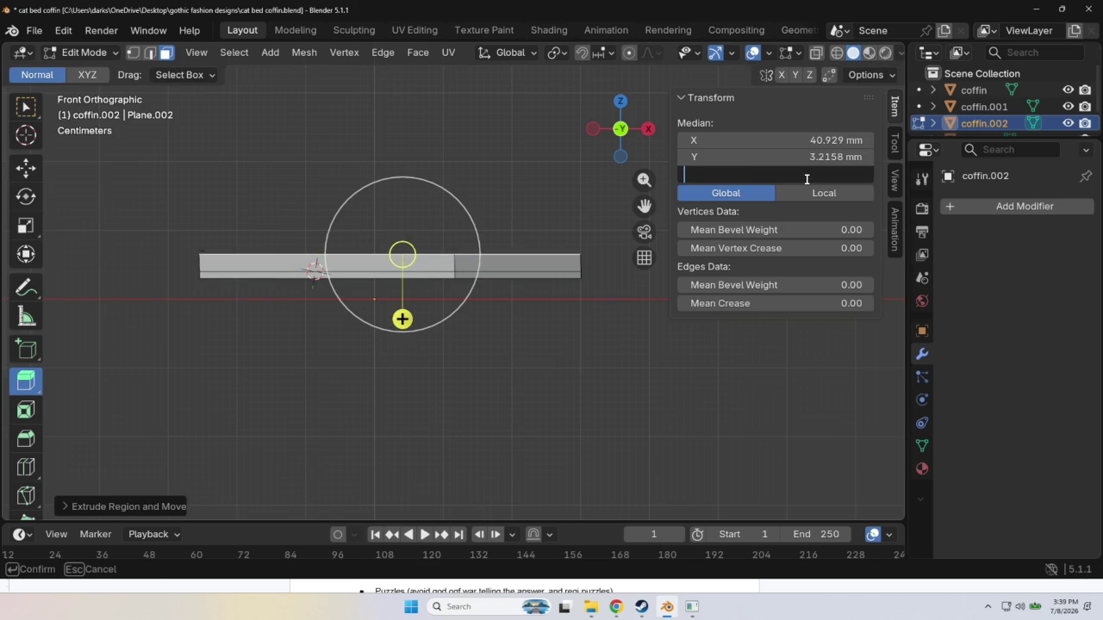
type("70")
key("Return")
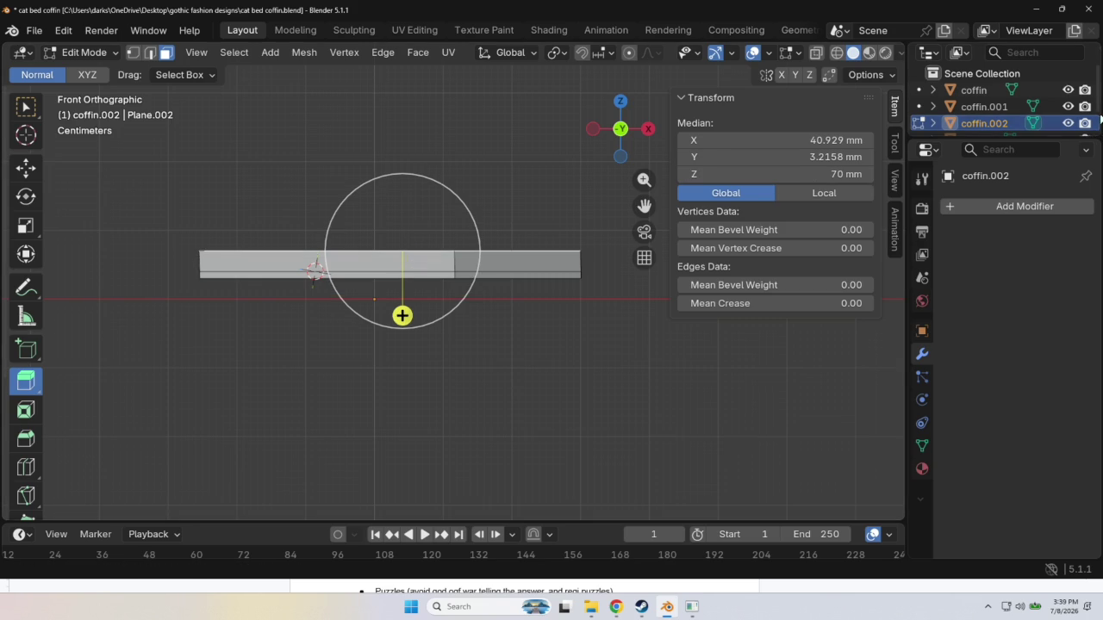
left_click(982, 106)
middle_click_drag(458, 211, 517, 296)
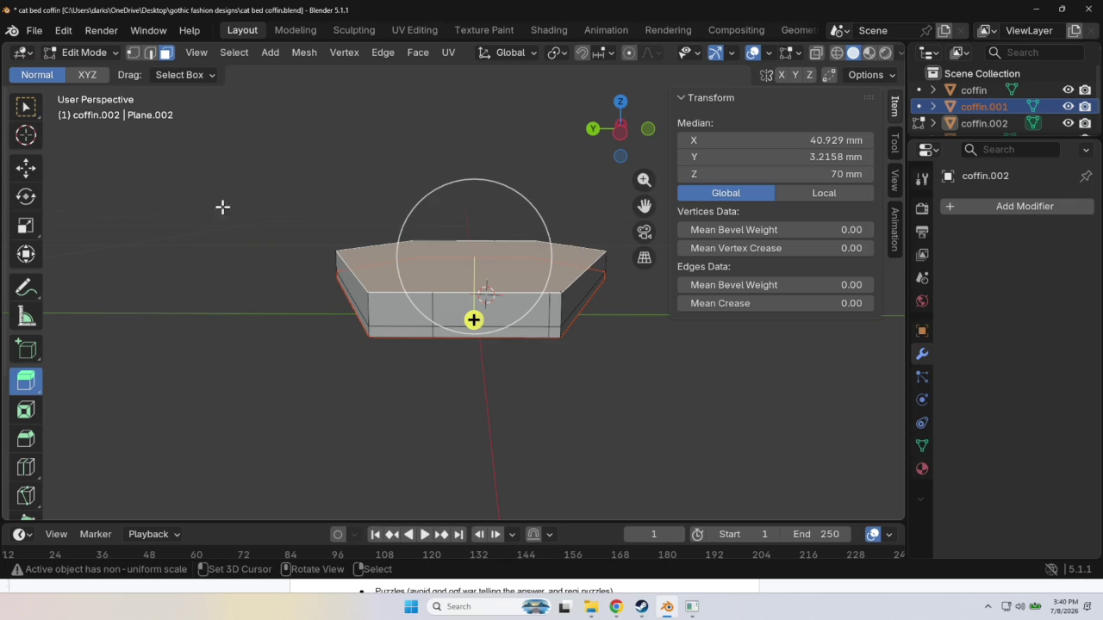
In Object Mode, reset coffin.001's location to 0, 0, 0 and cancel an accidental scale.
key("Tab")
left_click(1018, 108)
left_click_drag(480, 321, 478, 282)
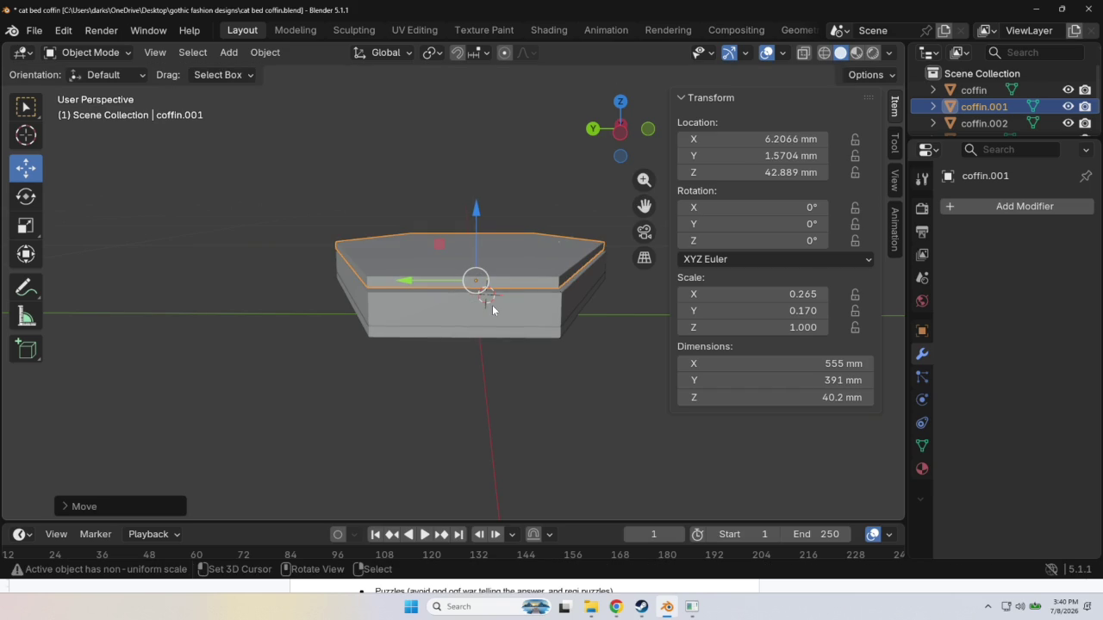
key("alt+g")
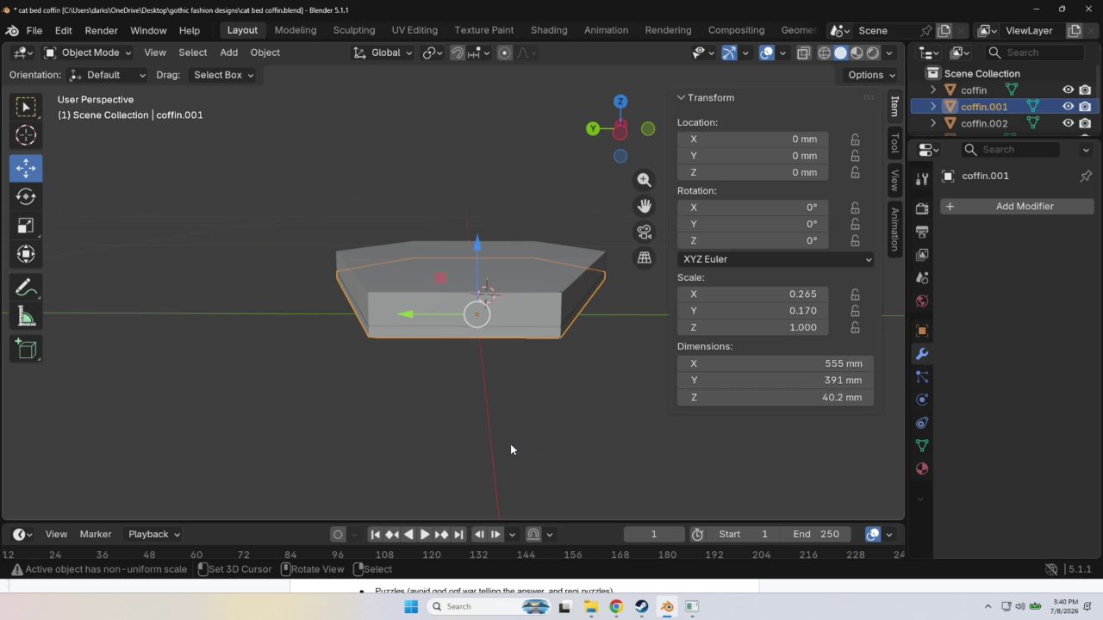
middle_click_drag(510, 444, 511, 443)
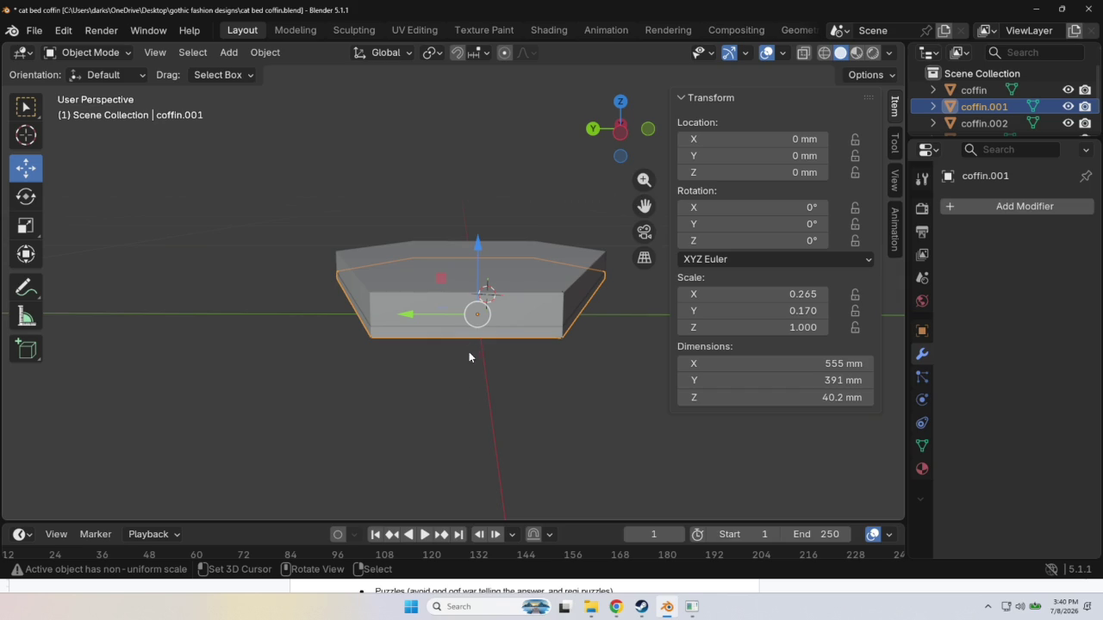
key("s")
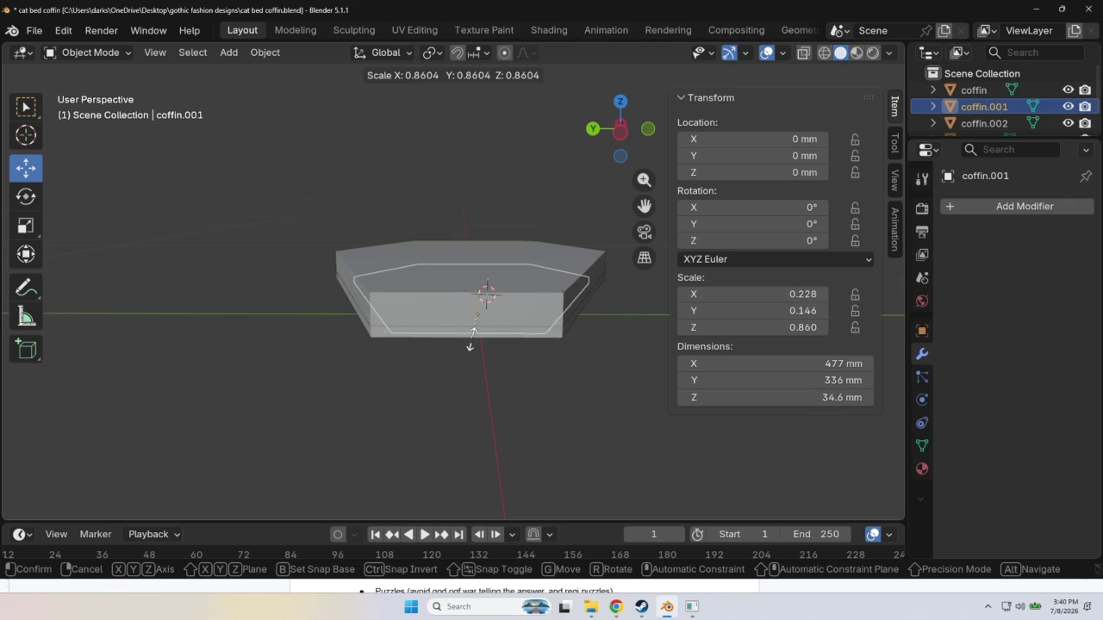
right_click(510, 379)
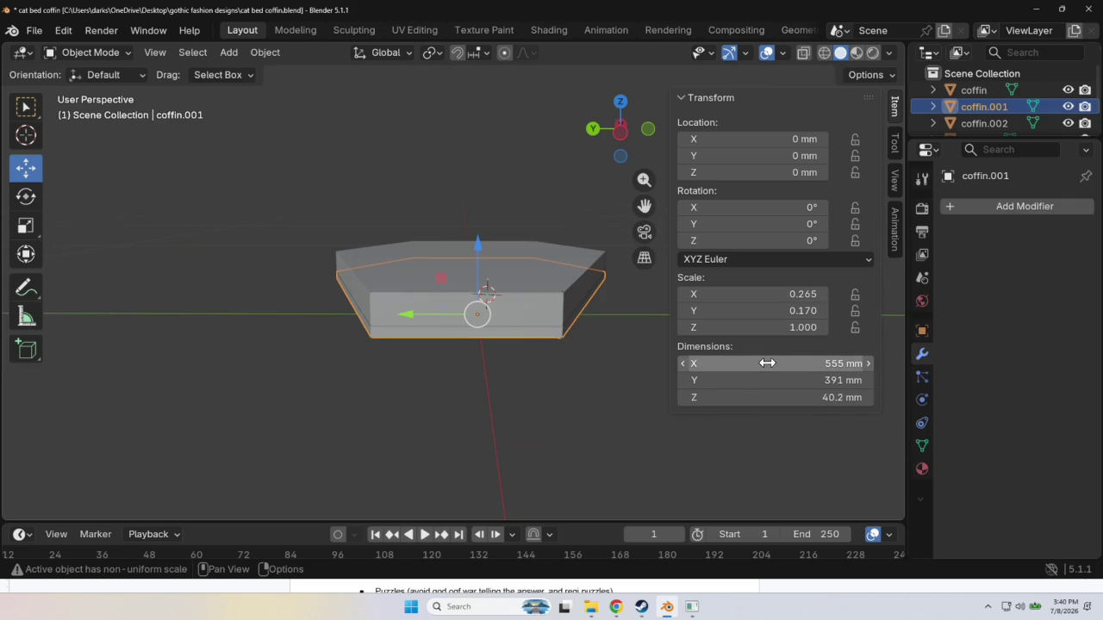
Change coffin.001's Dimensions X to 545 mm and Y to 381 mm.
left_click(812, 365)
left_click(696, 363)
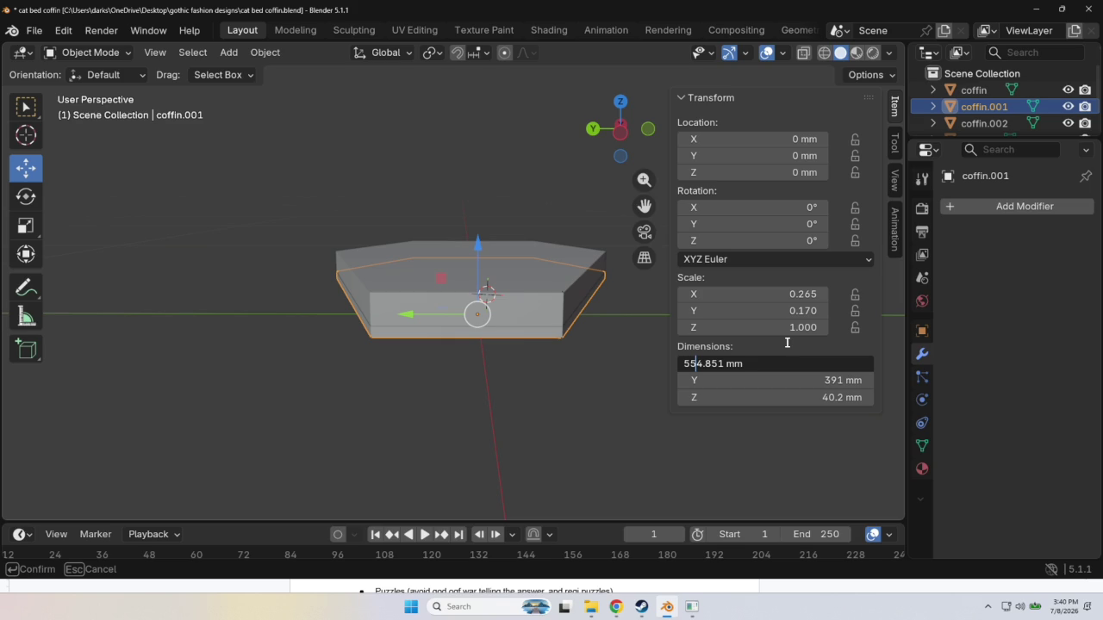
key("BackSpace")
type("4")
key("Return")
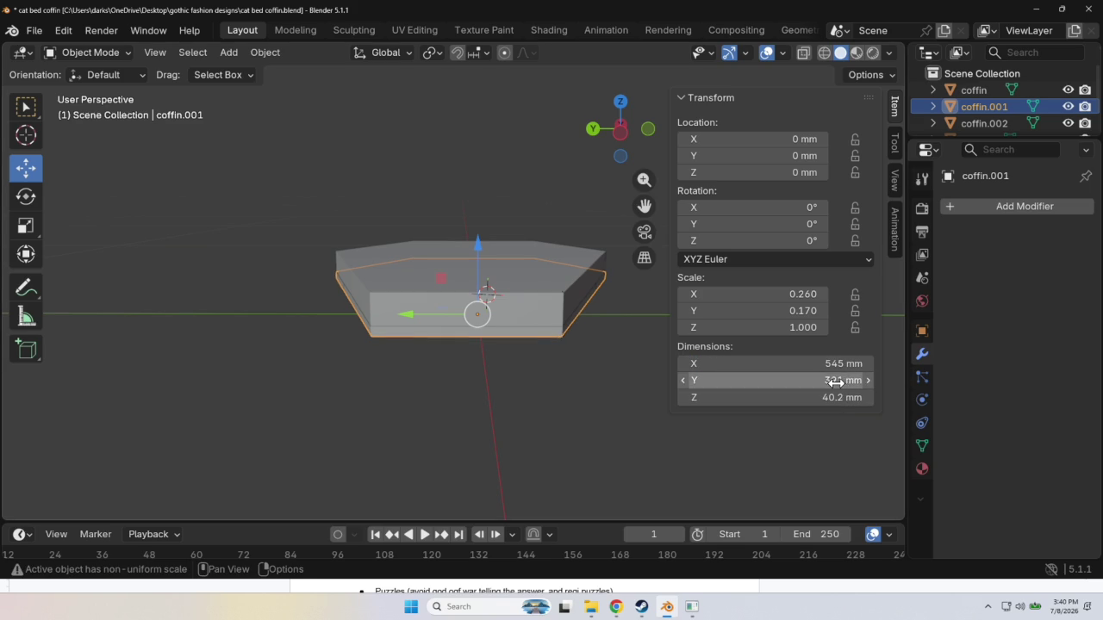
left_click(835, 381)
left_click(697, 380)
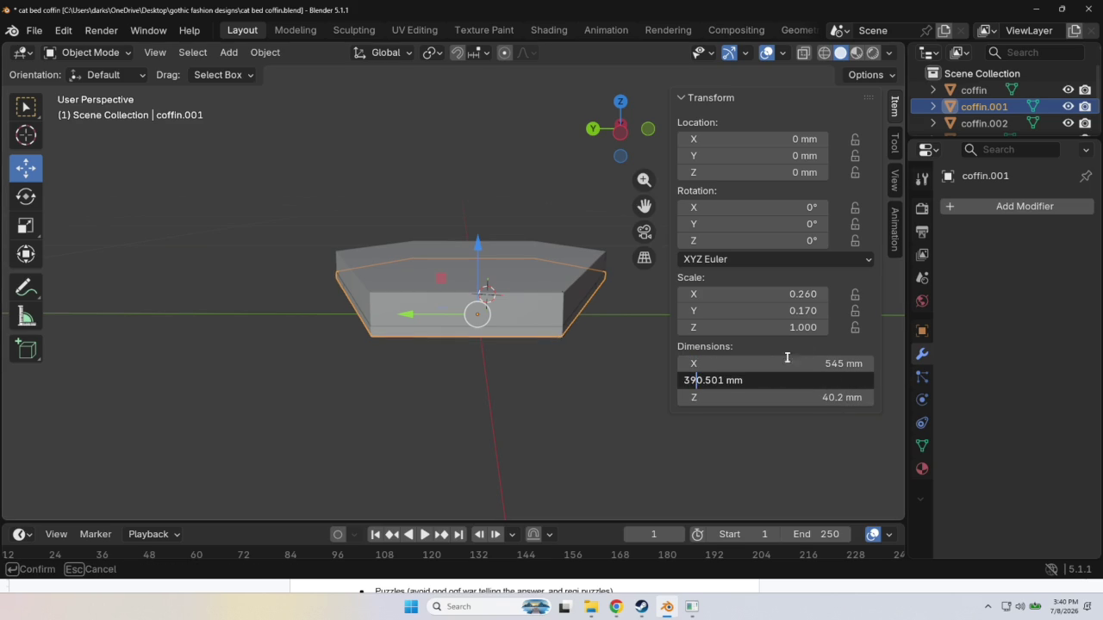
key("BackSpace")
type("8")
key("Return")
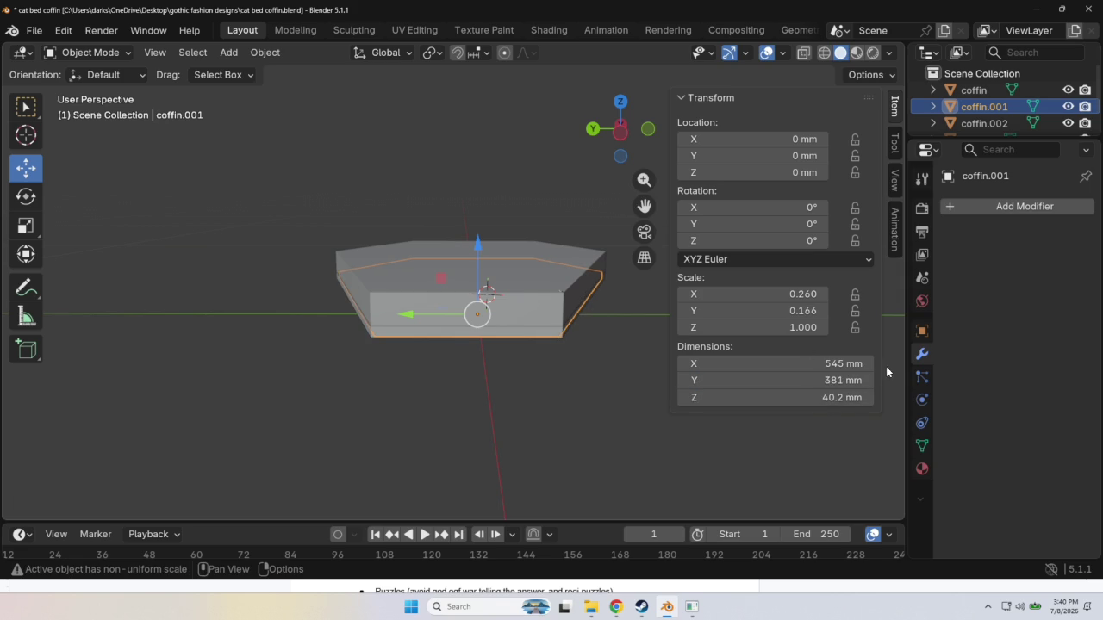
Set coffin.001's Dimensions Z to 30.2 mm.
left_click(703, 398)
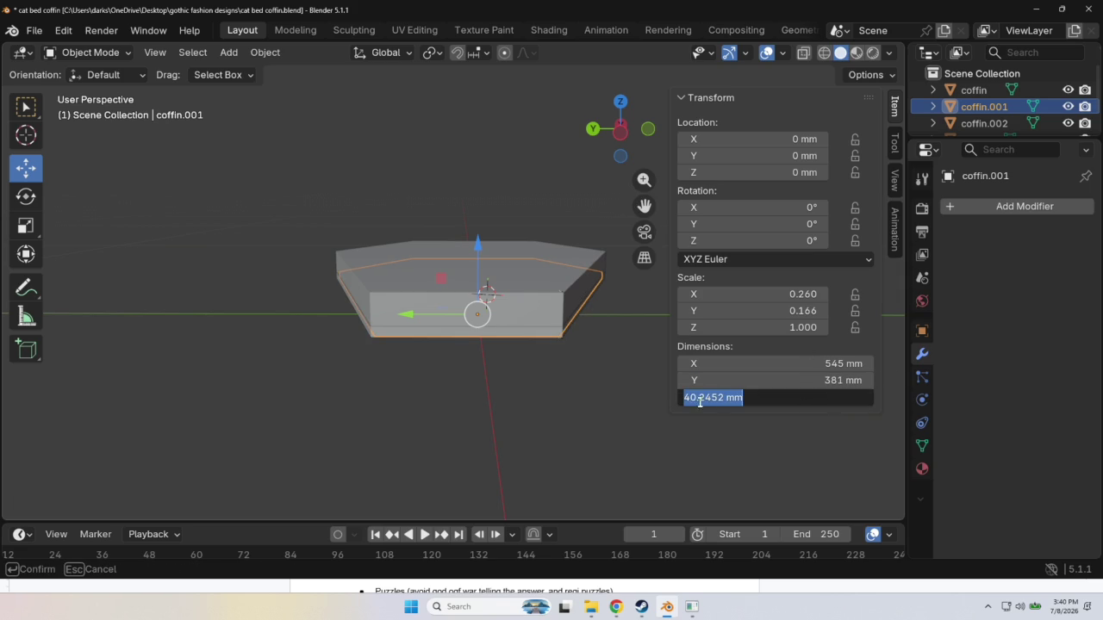
left_click(690, 398)
key("BackSpace")
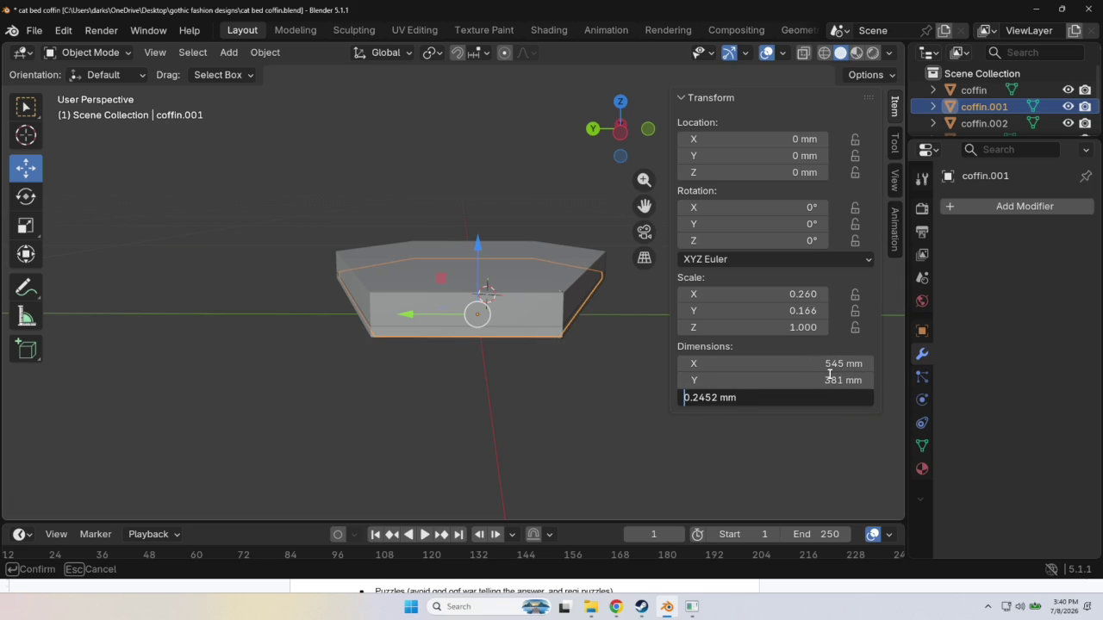
type("3")
key("Return")
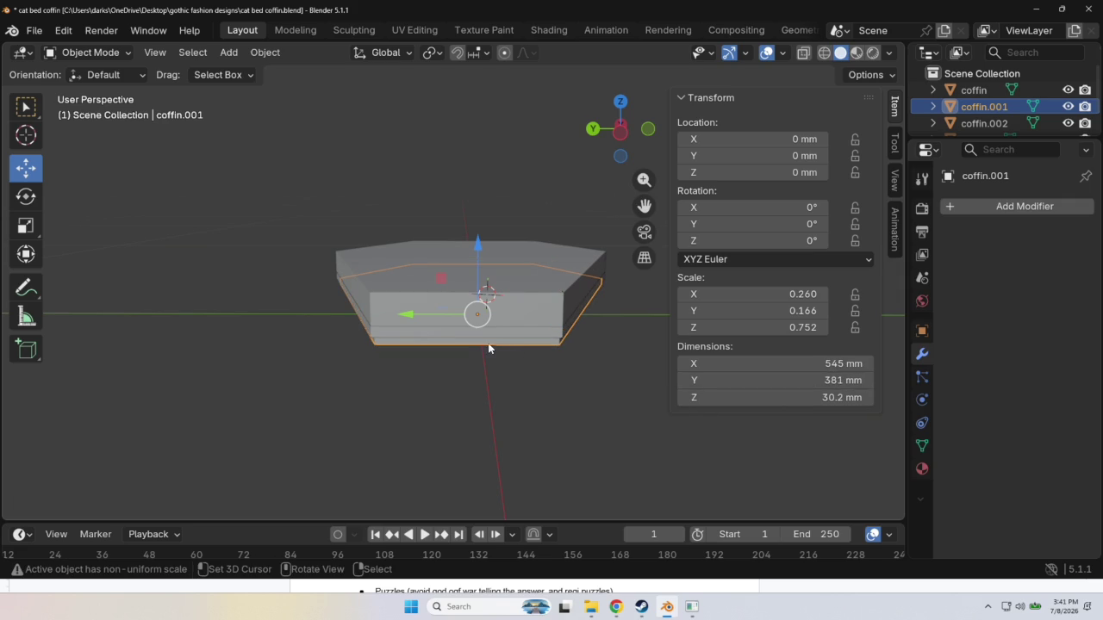
key("a")
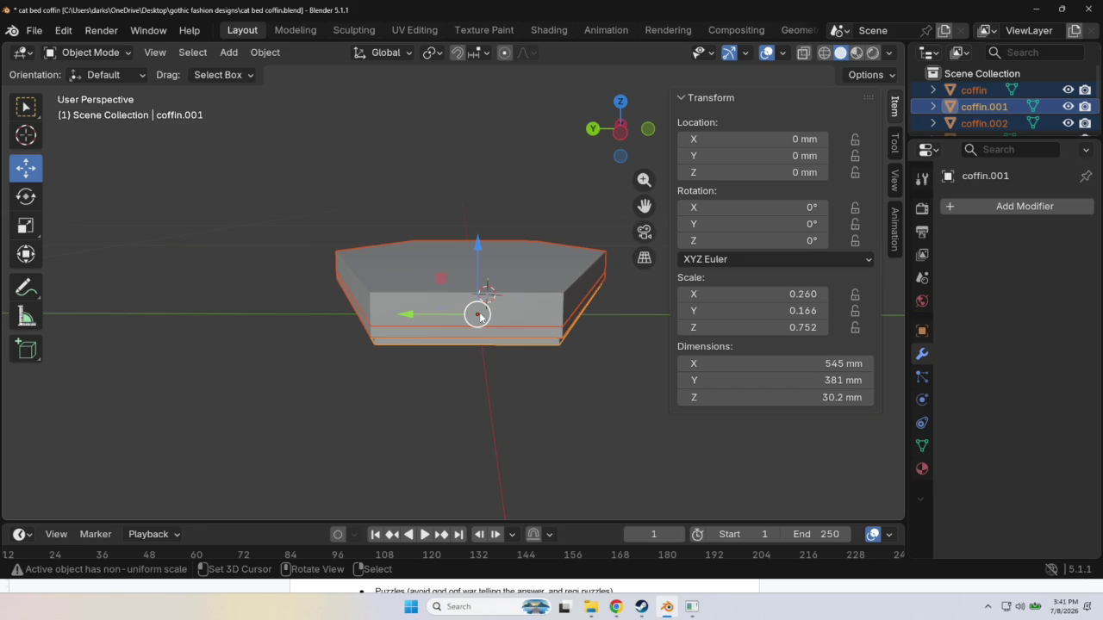
After some trial moves, clear coffin.001's location back to the origin with Alt+G.
left_click_drag(480, 316, 478, 300)
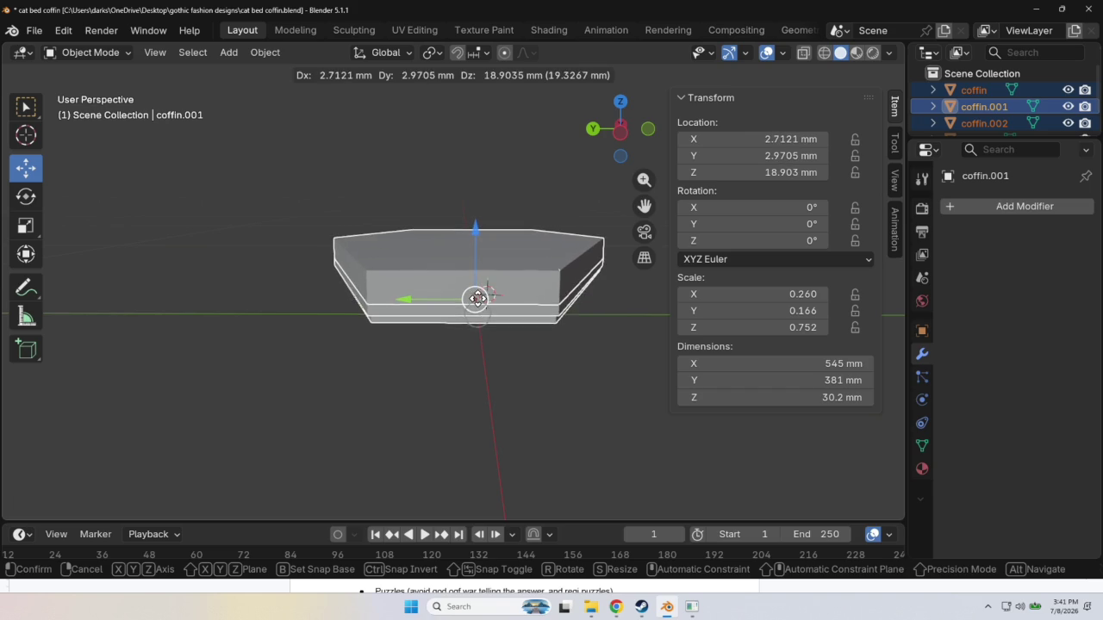
key("ctrl+z")
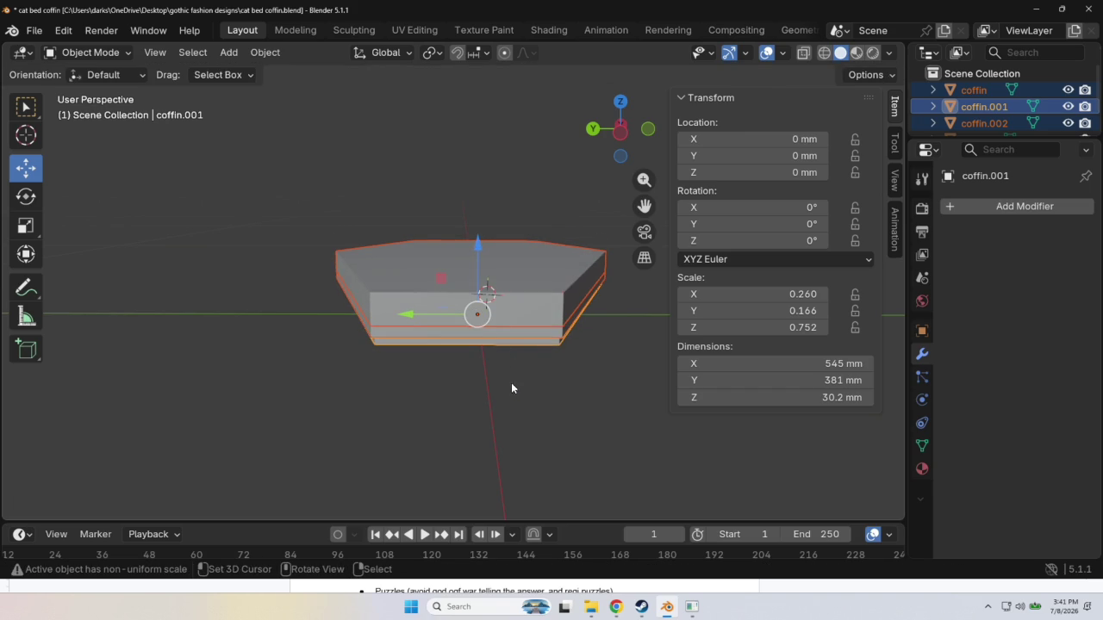
left_click(969, 106)
left_click_drag(478, 312, 476, 290)
left_click(476, 287)
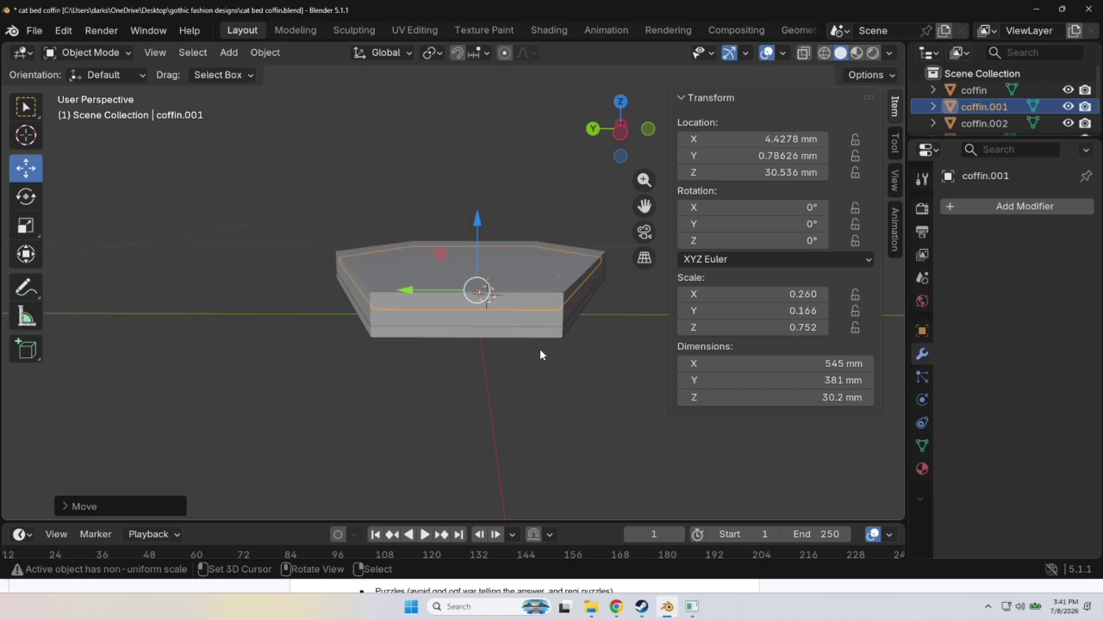
left_click(577, 383)
mouse_move(586, 385)
middle_mouse_down()
mouse_move(538, 400)
mouse_move(568, 389)
middle_mouse_up()
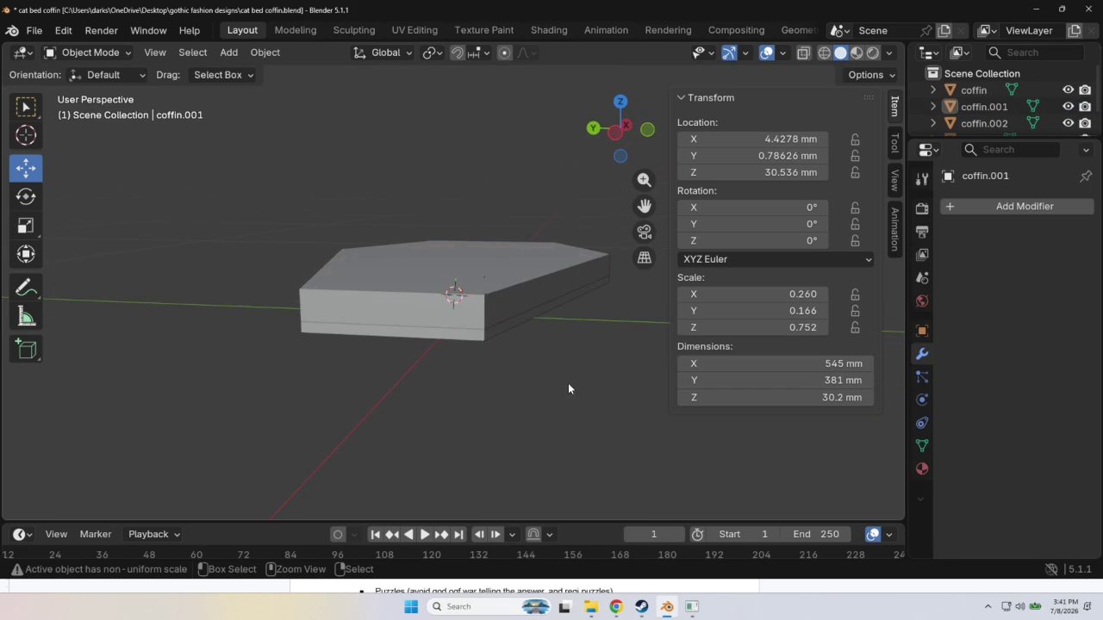
key("ctrl+z")
key("alt+g")
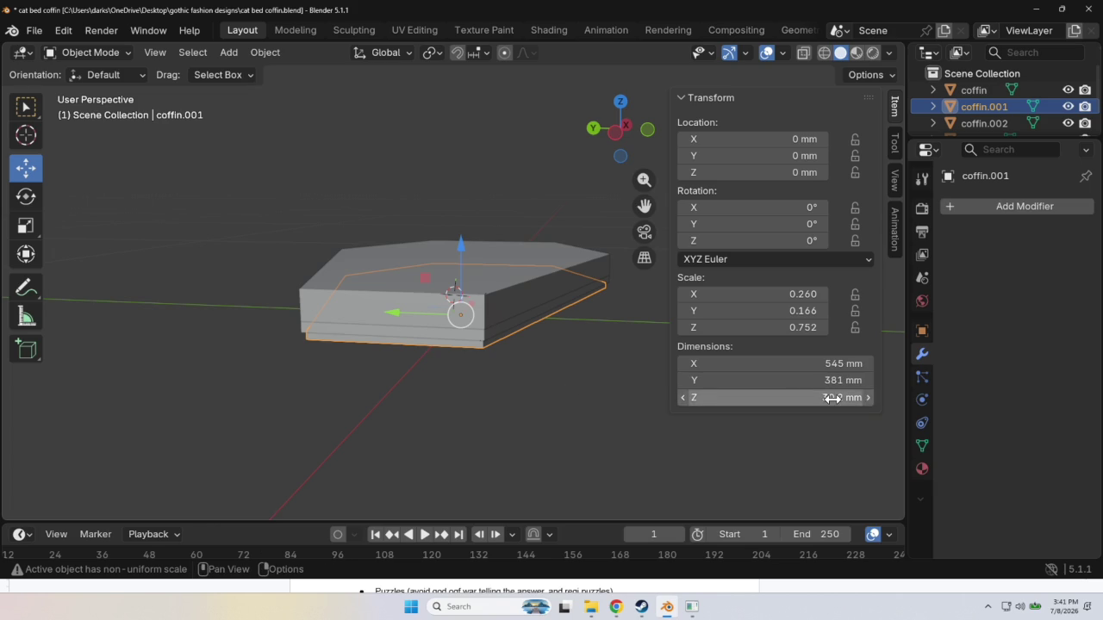
Try a 10 mm Z dimension, then undo back to 40.2 mm height and 391 mm depth.
left_click(785, 398)
key("shift+Left")
key("shift+Left")
key("shift+Left")
key("shift+Left")
key("shift+Left")
key("shift+Left")
key("Right")
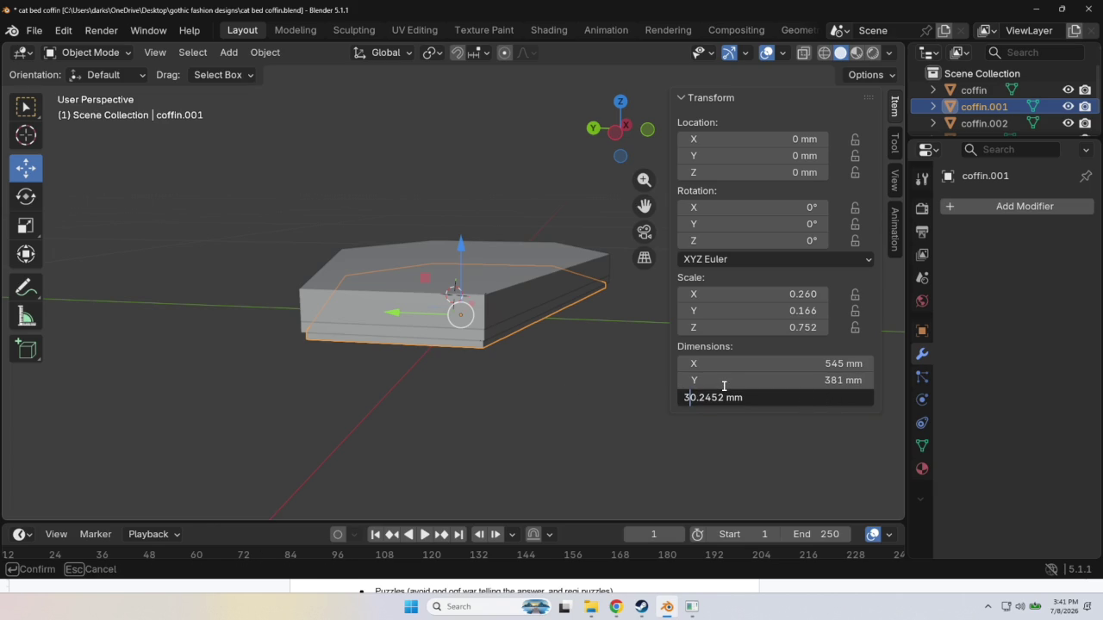
key("BackSpace")
type("1")
key("Return")
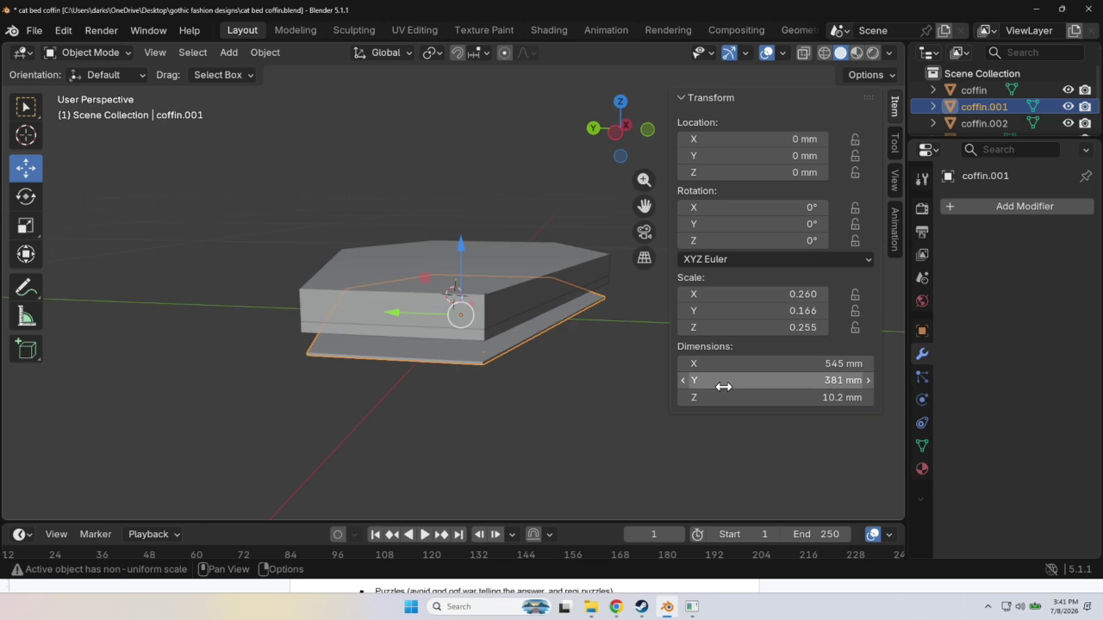
key("ctrl+z")
key("a")
key("ctrl+z")
key("ctrl+z")
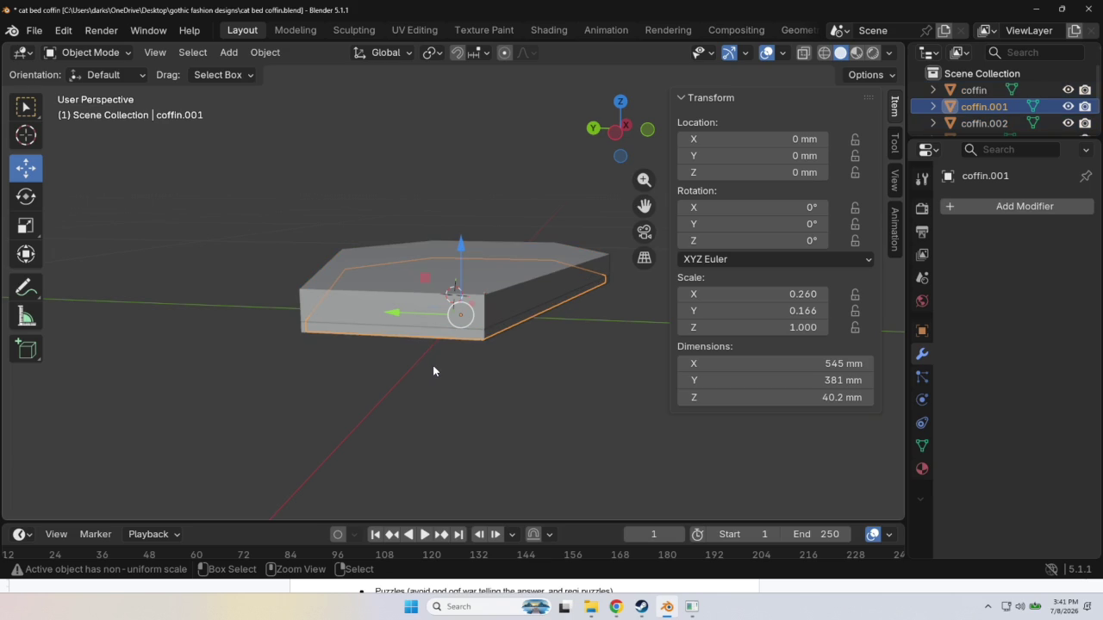
key("ctrl+z")
mouse_move(432, 365)
middle_mouse_down()
mouse_move(413, 381)
mouse_move(435, 380)
middle_mouse_up()
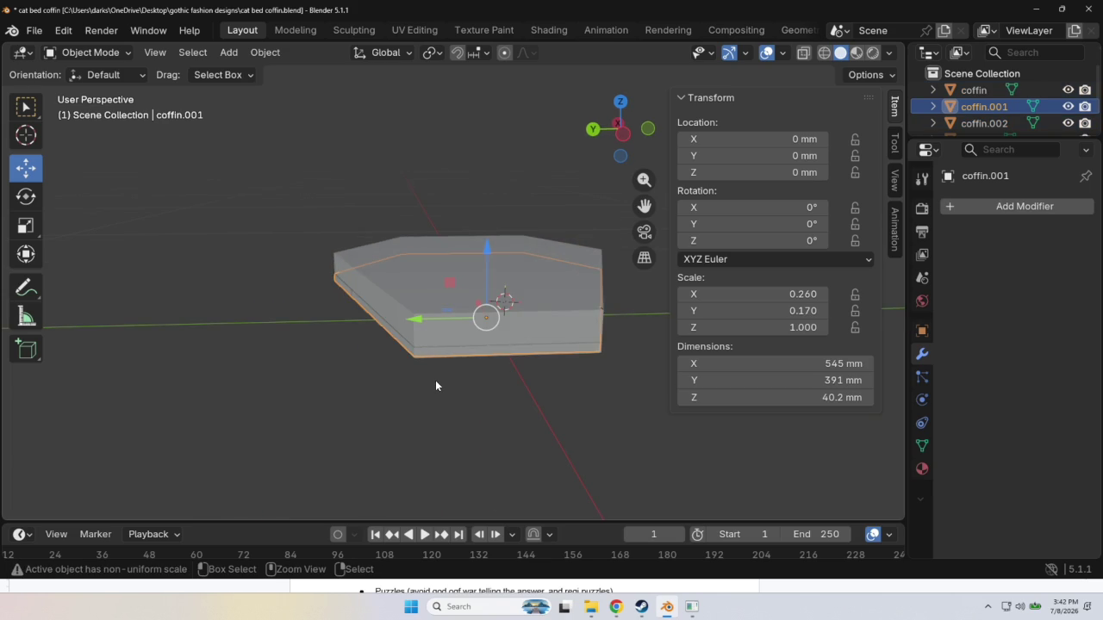
Undo back to the 555 mm width, then correct coffin.001's X dimension to 545 mm.
key("ctrl+z")
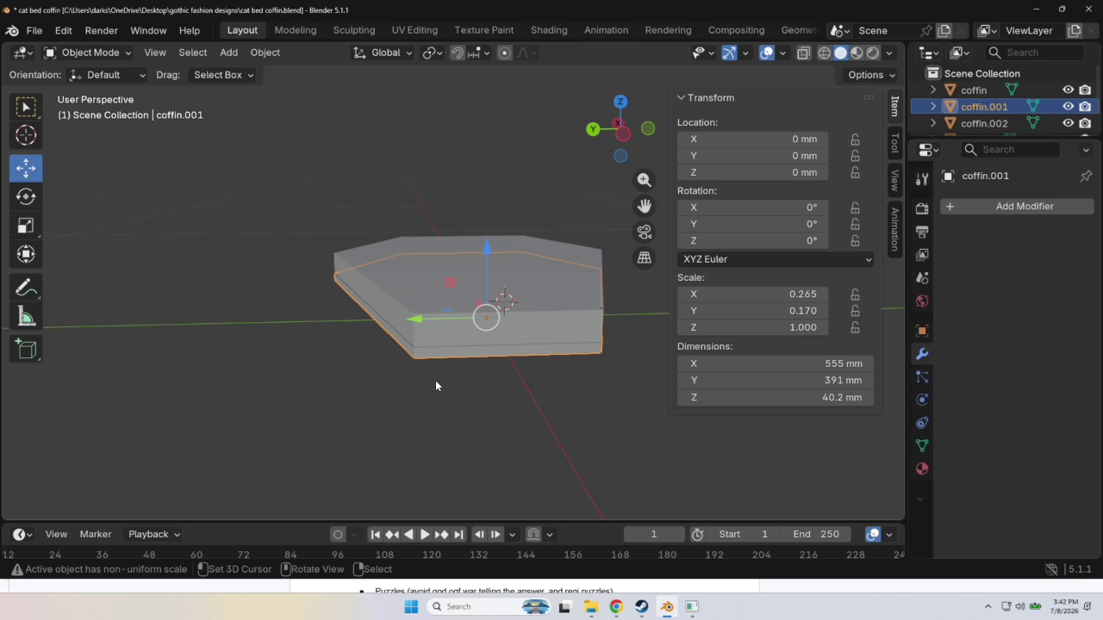
left_click(842, 365)
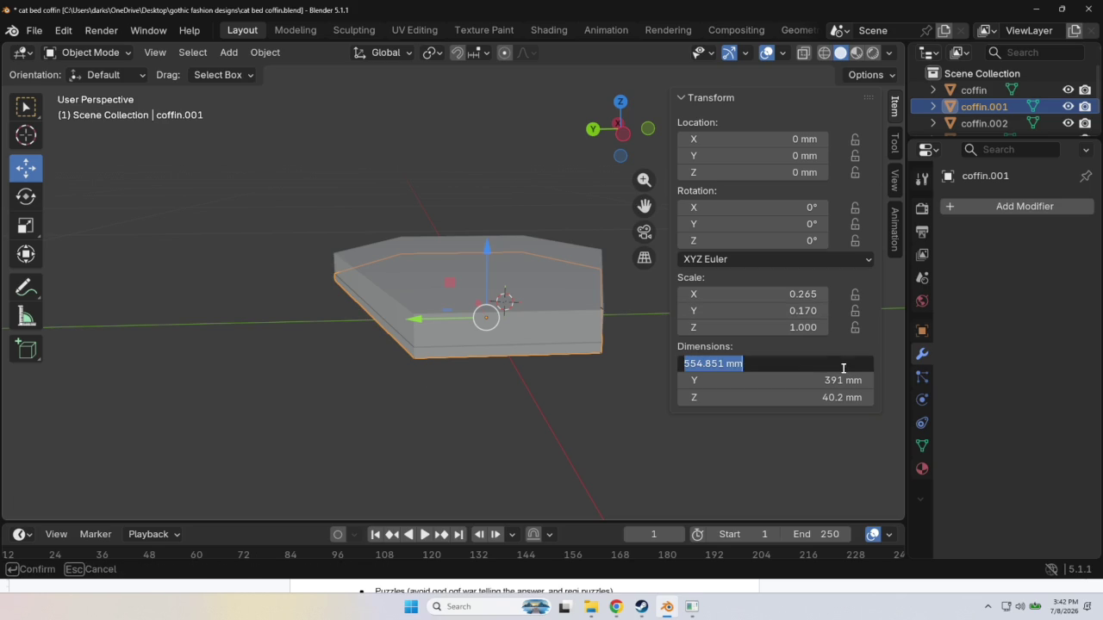
left_click(696, 363)
key("BackSpace")
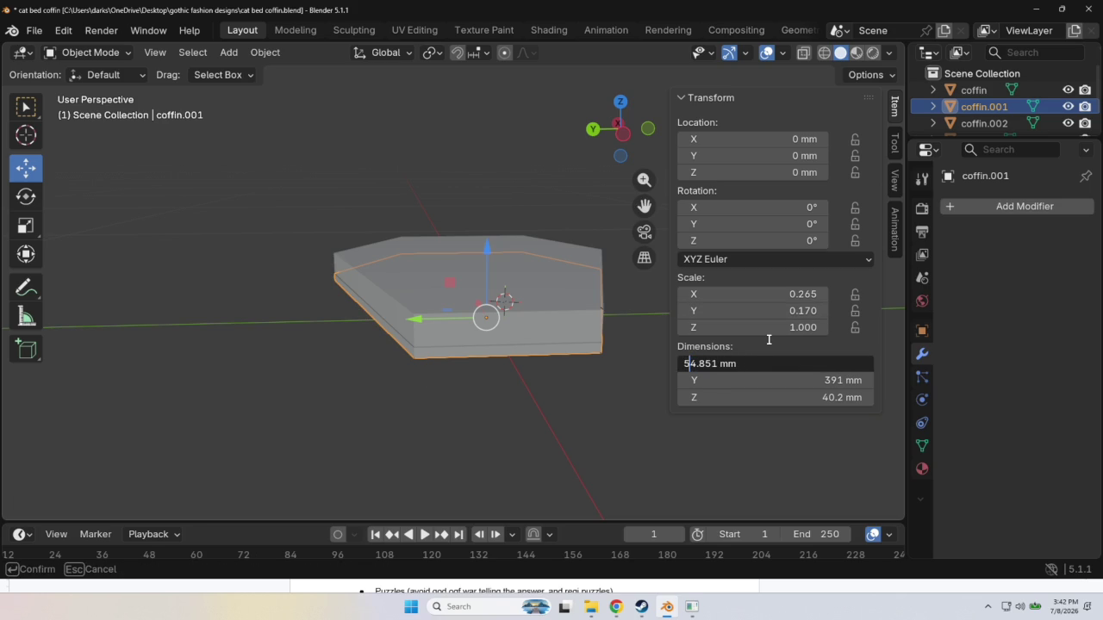
key("BackSpace")
type("5")
key("End")
left_click(696, 364)
key("BackSpace")
type("4")
key("Return")
Set coffin.001's Y dimension to 381 mm and its Z height to 30.2 mm.
left_click(823, 379)
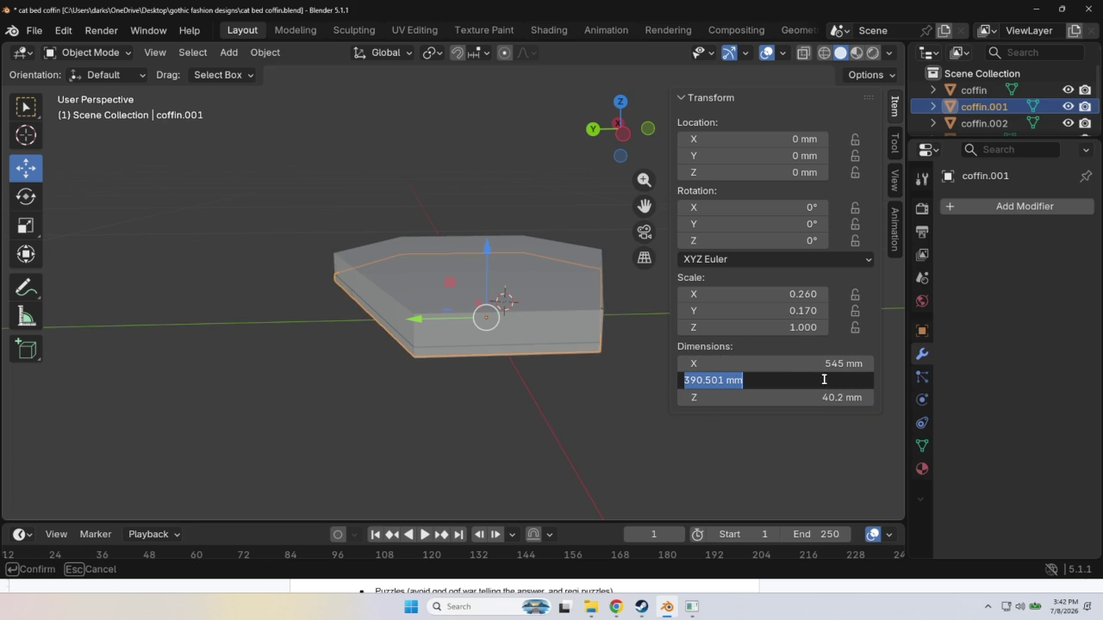
left_click(695, 380)
key("BackSpace")
type("8")
key("Return")
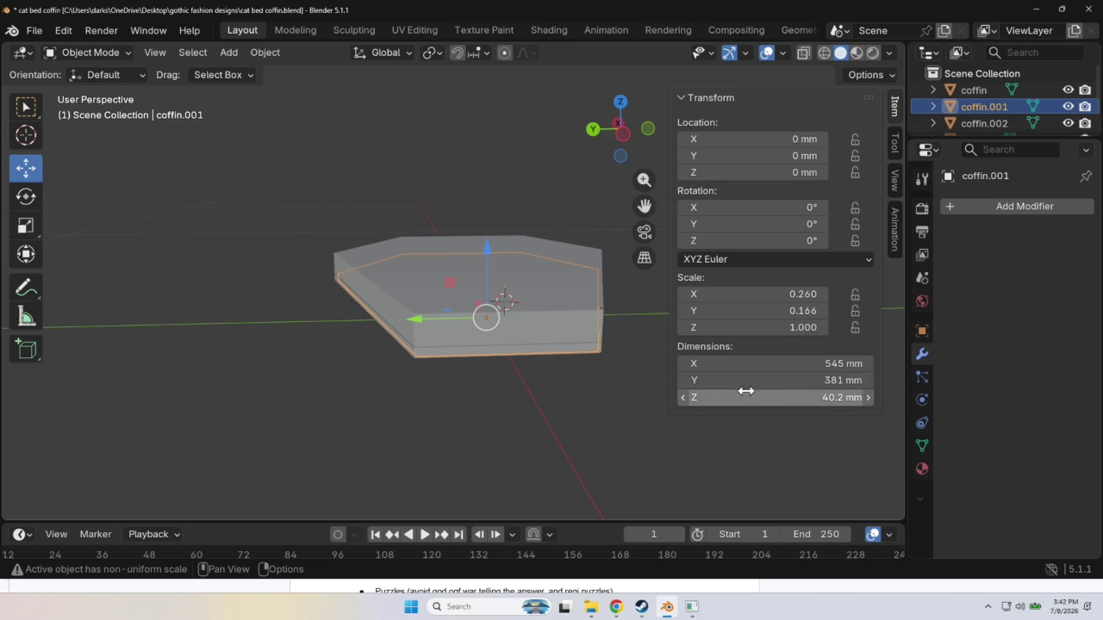
left_click(840, 397)
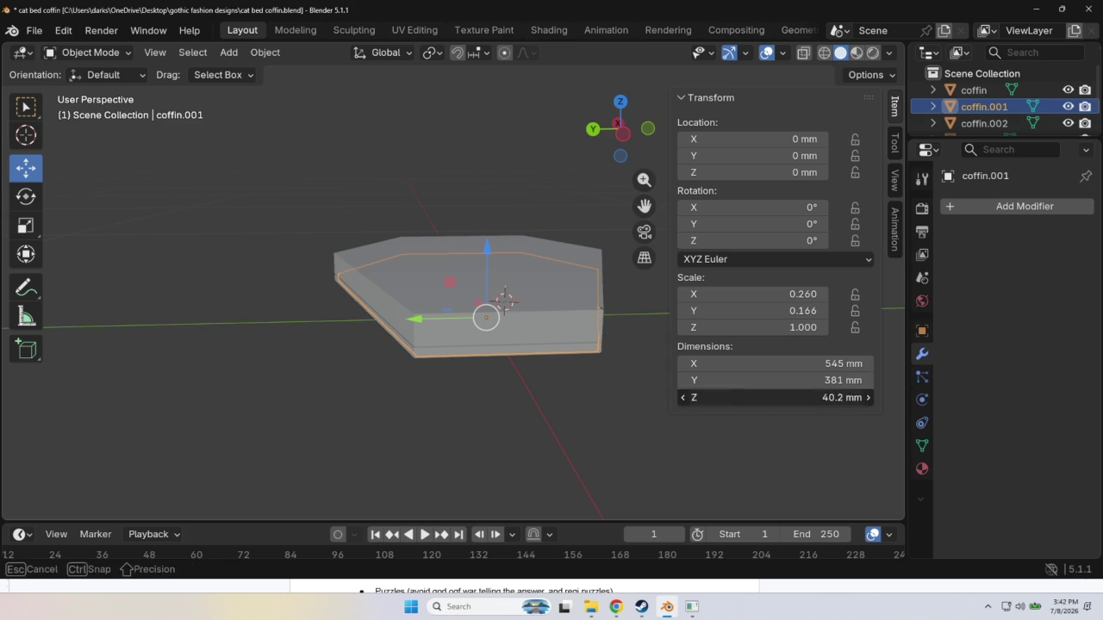
left_click(689, 397)
key("BackSpace")
type("3")
key("Return")
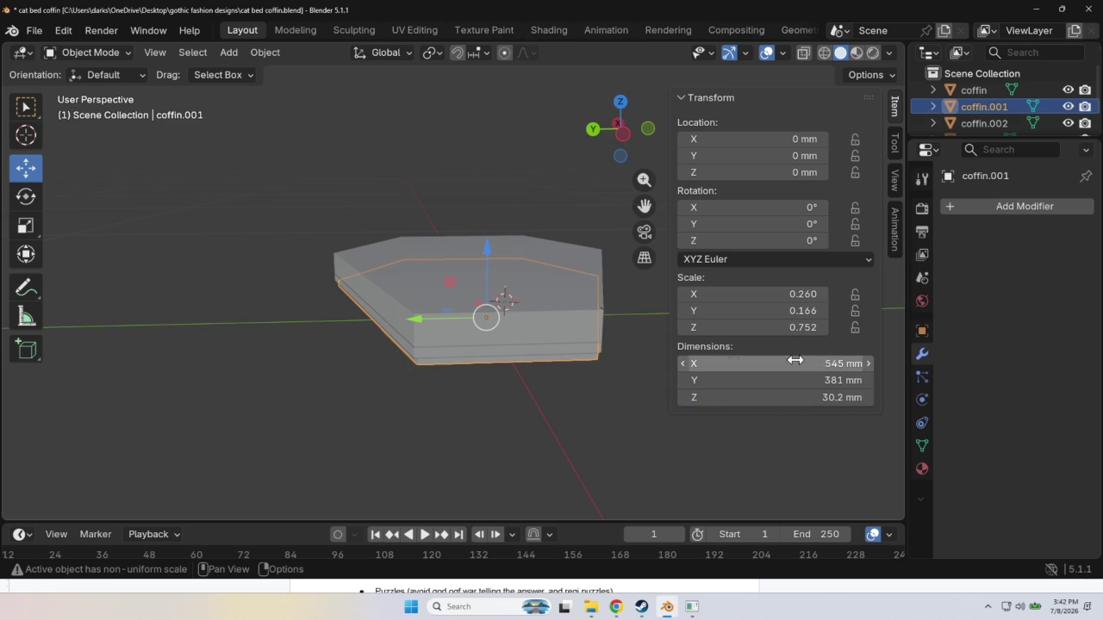
left_click(601, 439)
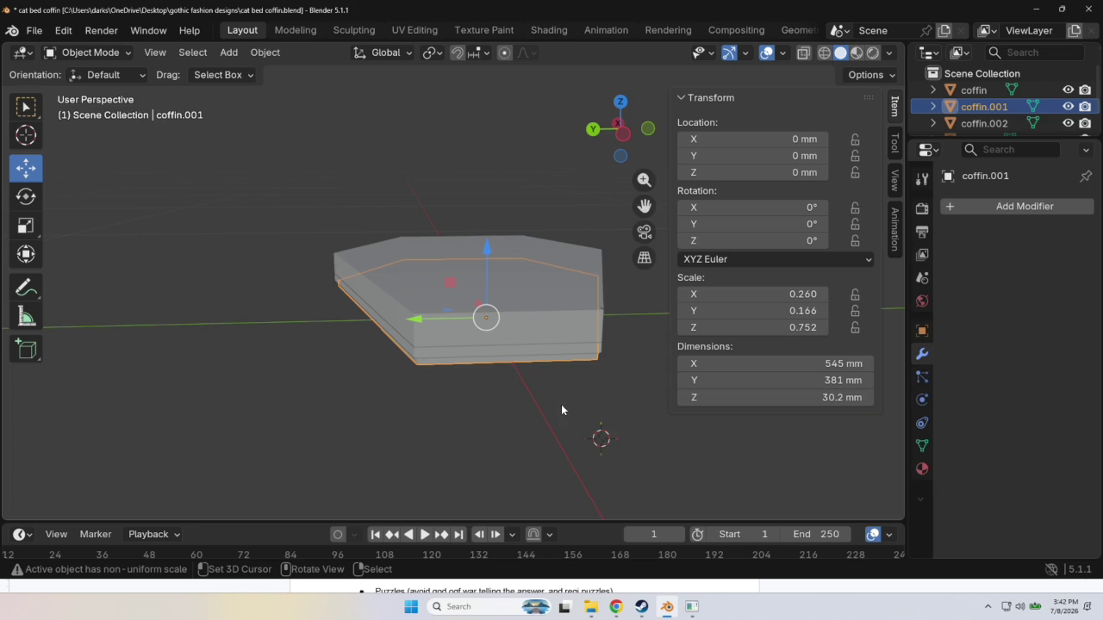
Raise coffin.001 above the stack with the move gizmo and select coffin.002 beneath it.
right_click(585, 401)
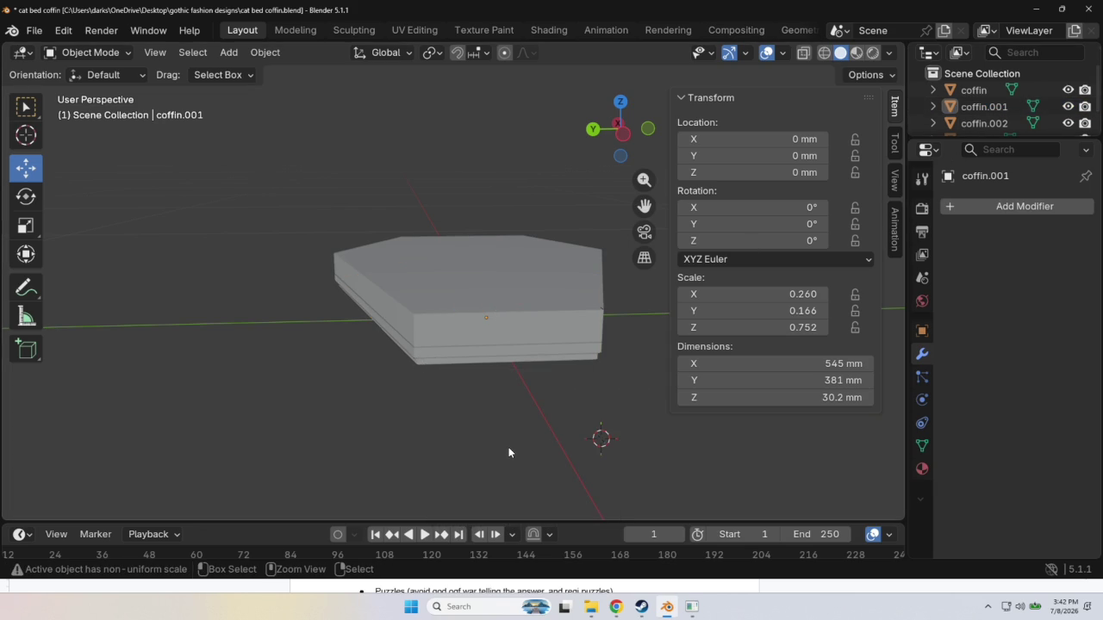
key("ctrl+z")
mouse_move(485, 317)
left_mouse_down()
mouse_move(485, 258)
mouse_move(483, 289)
left_mouse_up()
mouse_move(484, 288)
middle_mouse_down()
mouse_move(557, 420)
mouse_move(437, 422)
mouse_move(420, 410)
mouse_move(428, 433)
mouse_move(428, 409)
mouse_move(487, 422)
middle_mouse_up()
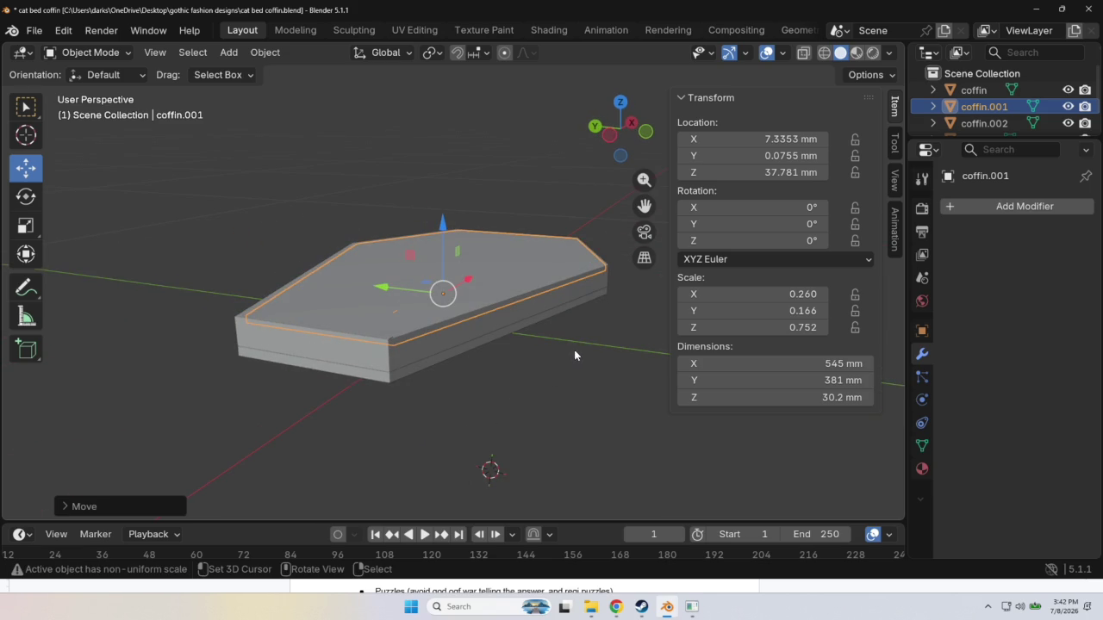
left_click(982, 123)
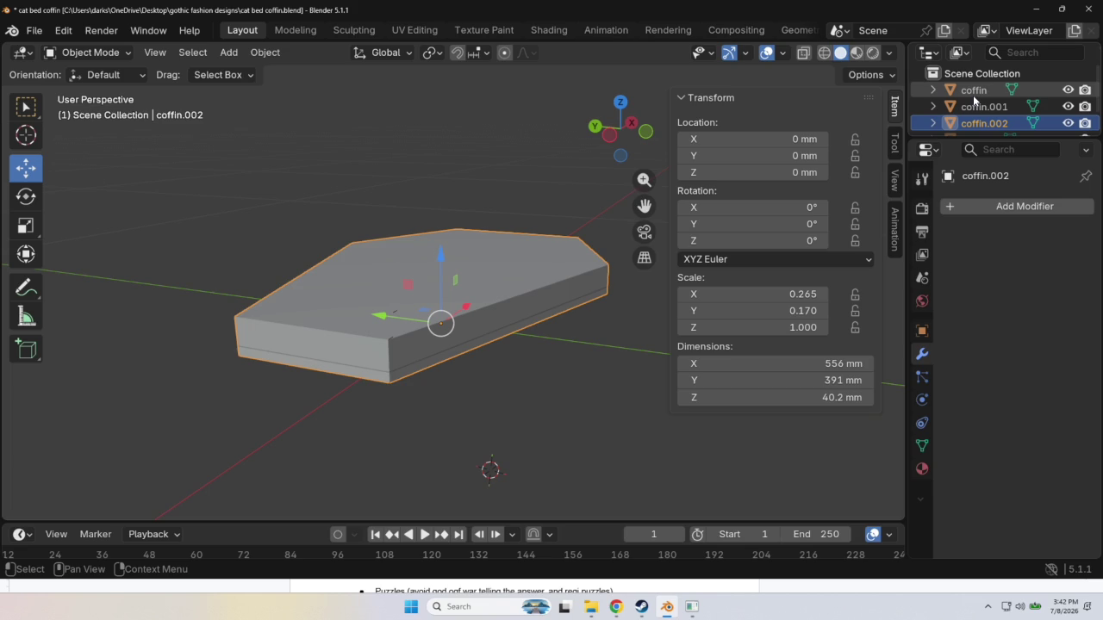
Move the coffin slab up and left out of the way, then select coffin.002.
left_click(975, 91)
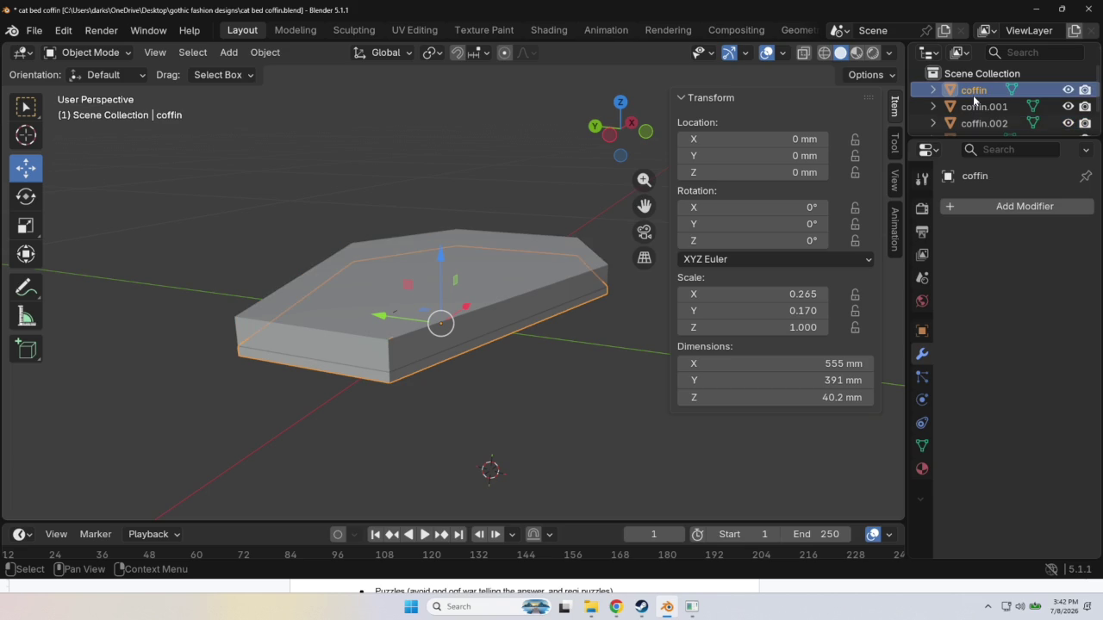
left_click_drag(439, 326, 310, 182)
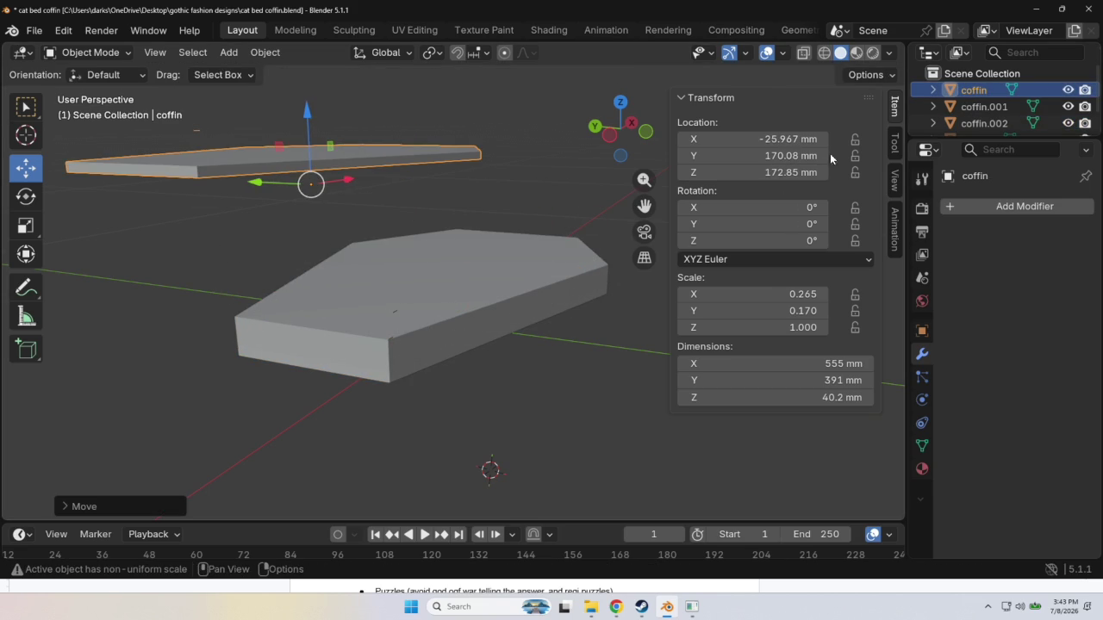
left_click(592, 267)
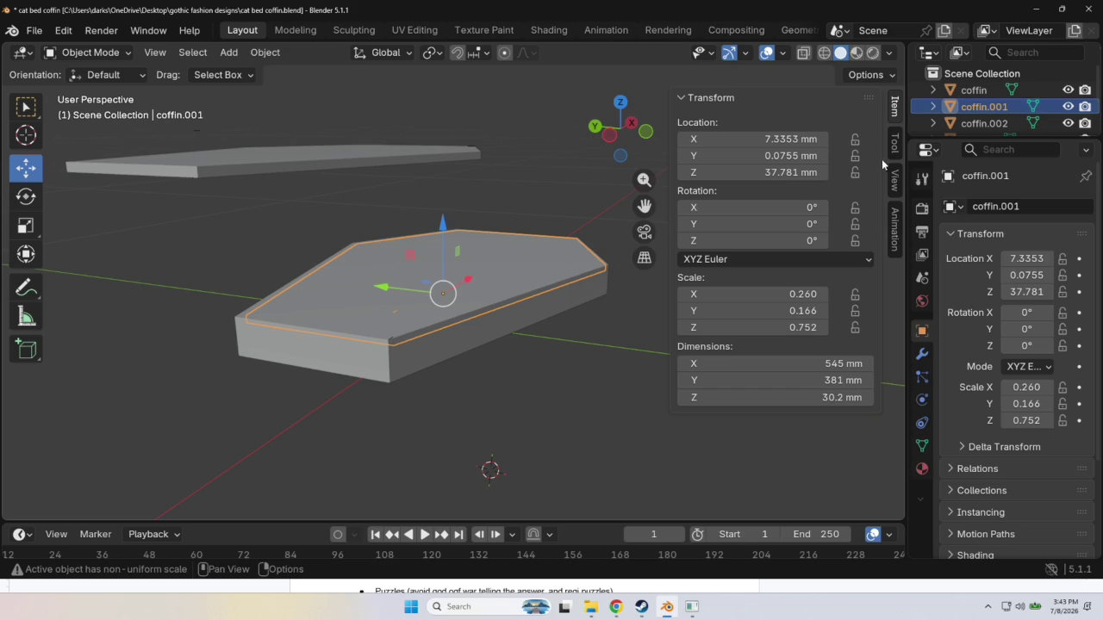
left_click(971, 124)
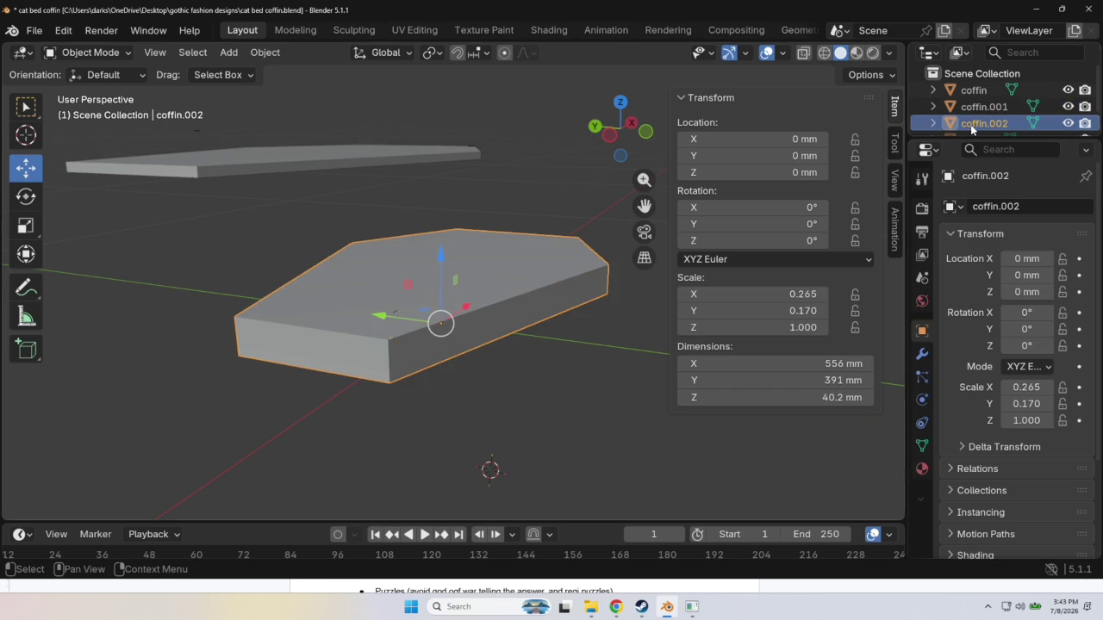
middle_click_drag(596, 358, 809, 359)
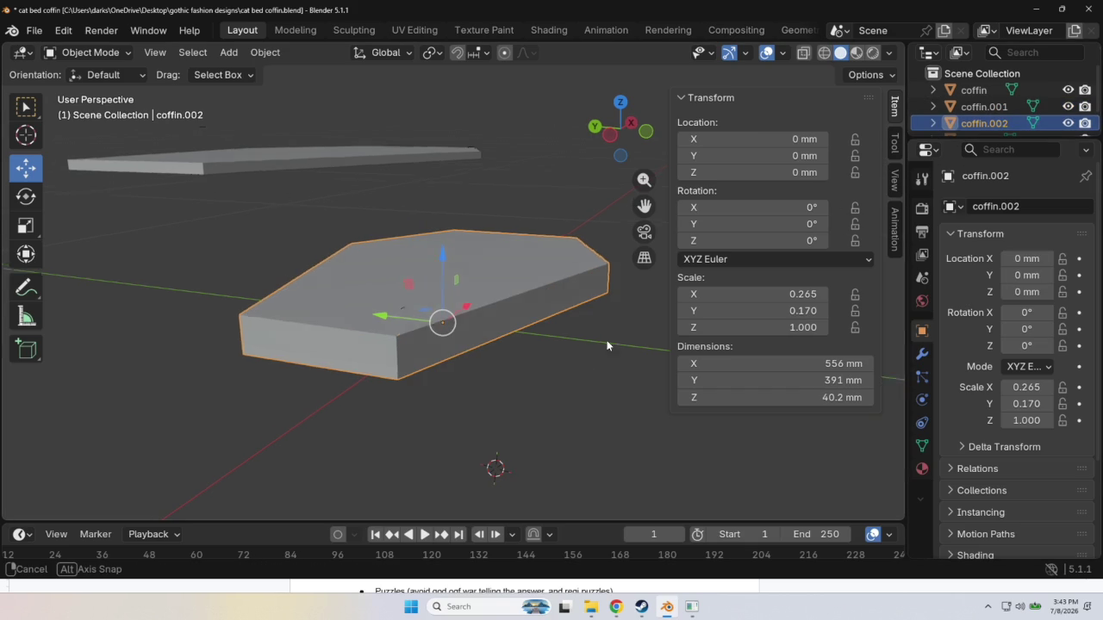
Set coffin.002's Z dimension to 40 mm.
left_click(830, 397)
key("BackSpace")
type("40")
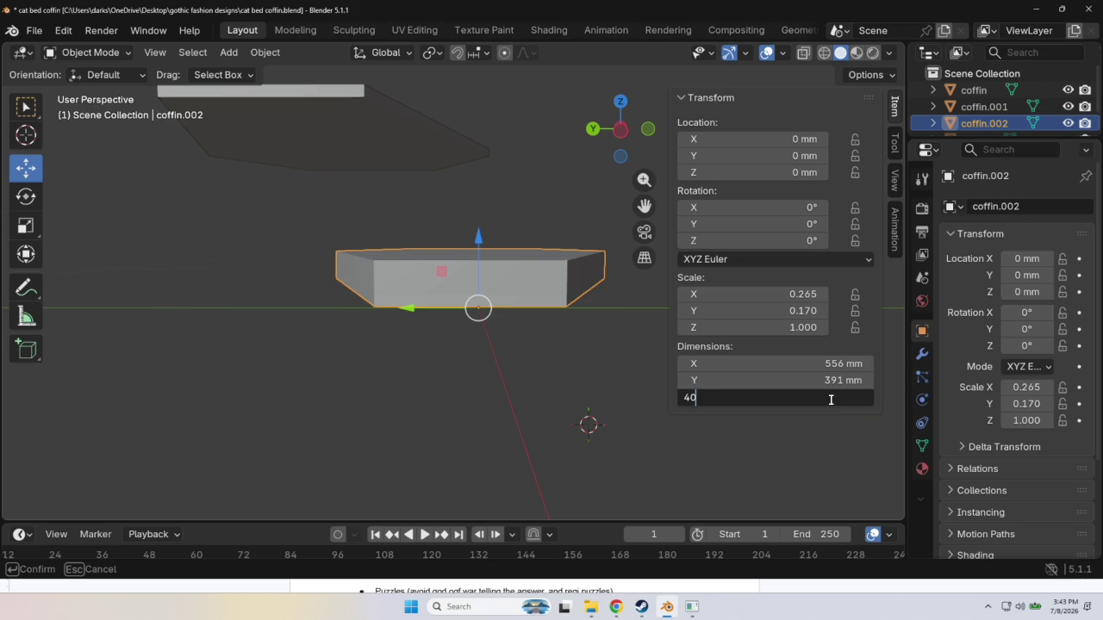
key("Return")
mouse_move(598, 396)
middle_mouse_down()
mouse_move(633, 363)
mouse_move(608, 393)
mouse_move(505, 379)
middle_mouse_up()
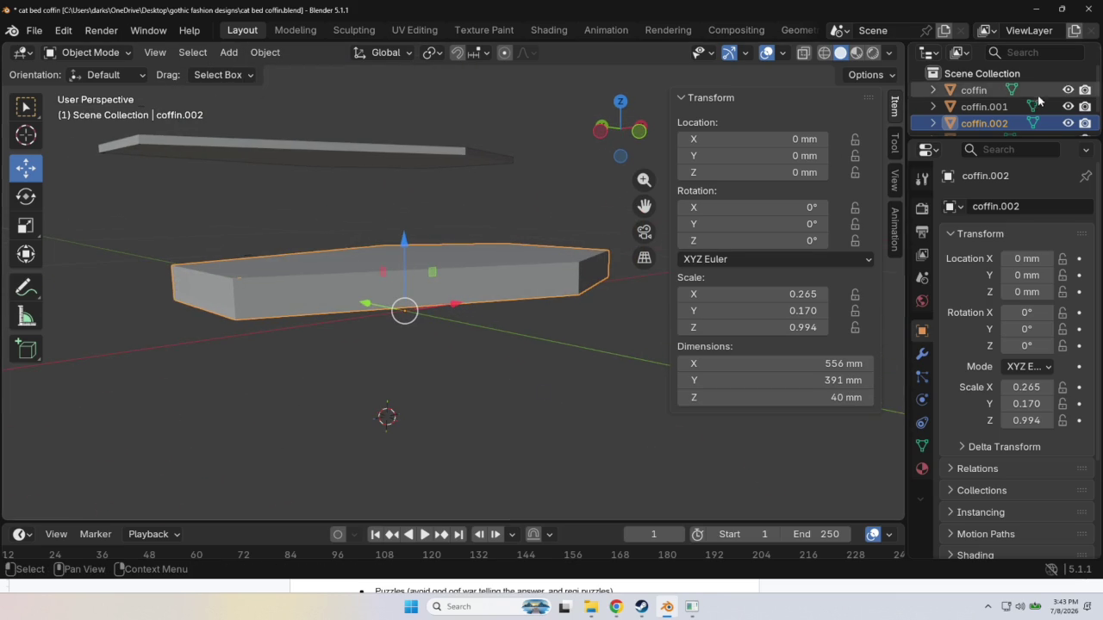
Set the coffin object's Z dimension to 40 mm as well.
left_click(974, 89)
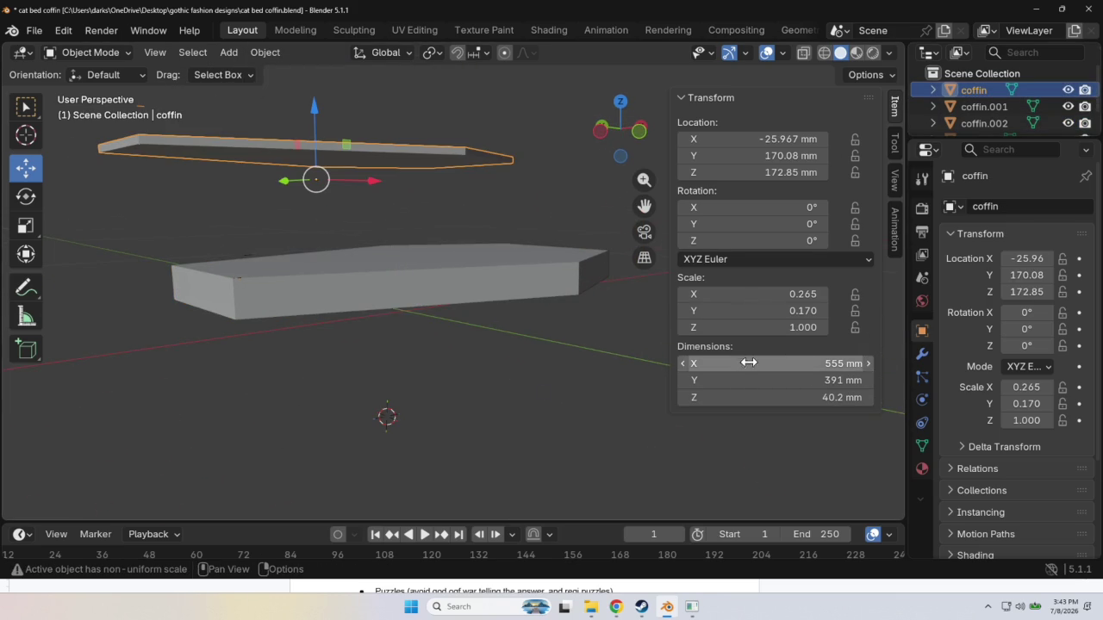
left_click(832, 396)
type("40")
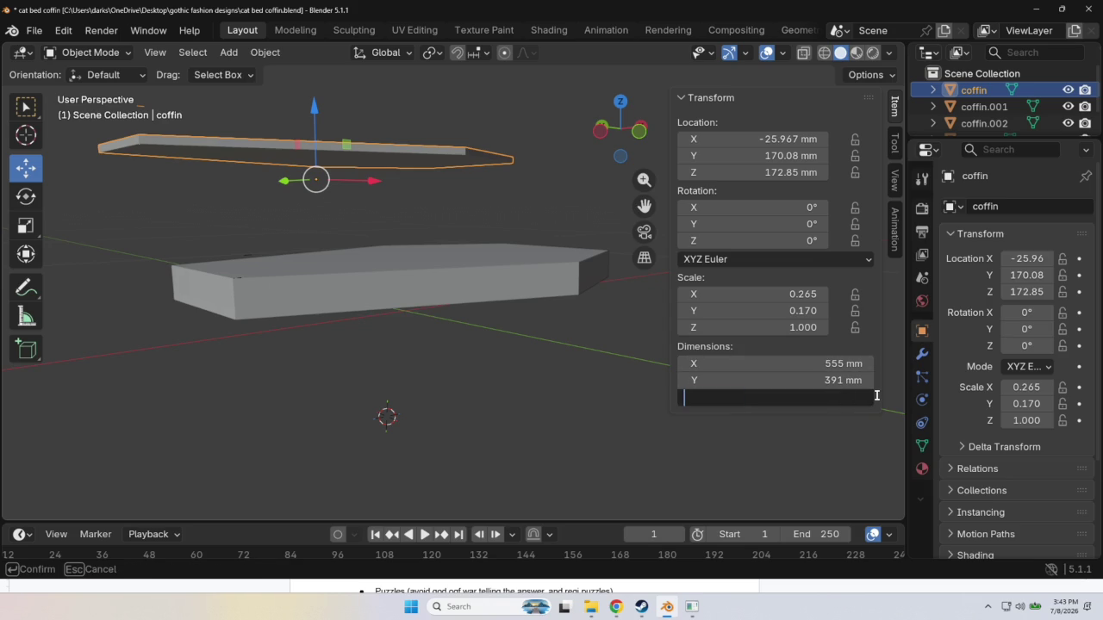
key("Return")
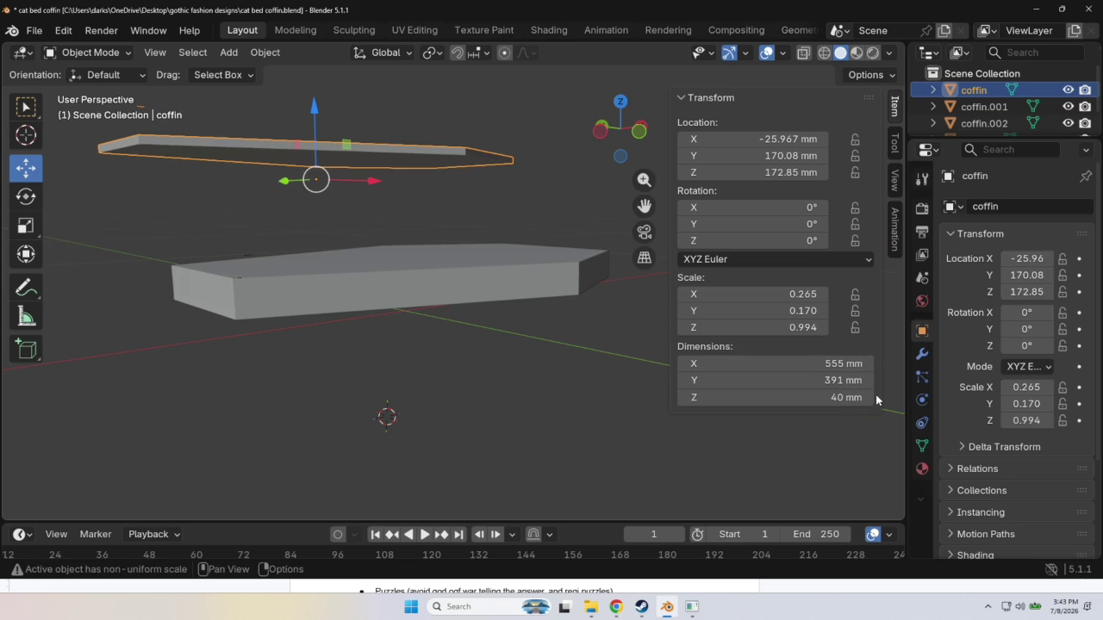
scroll(1024, 105, "down", 1)
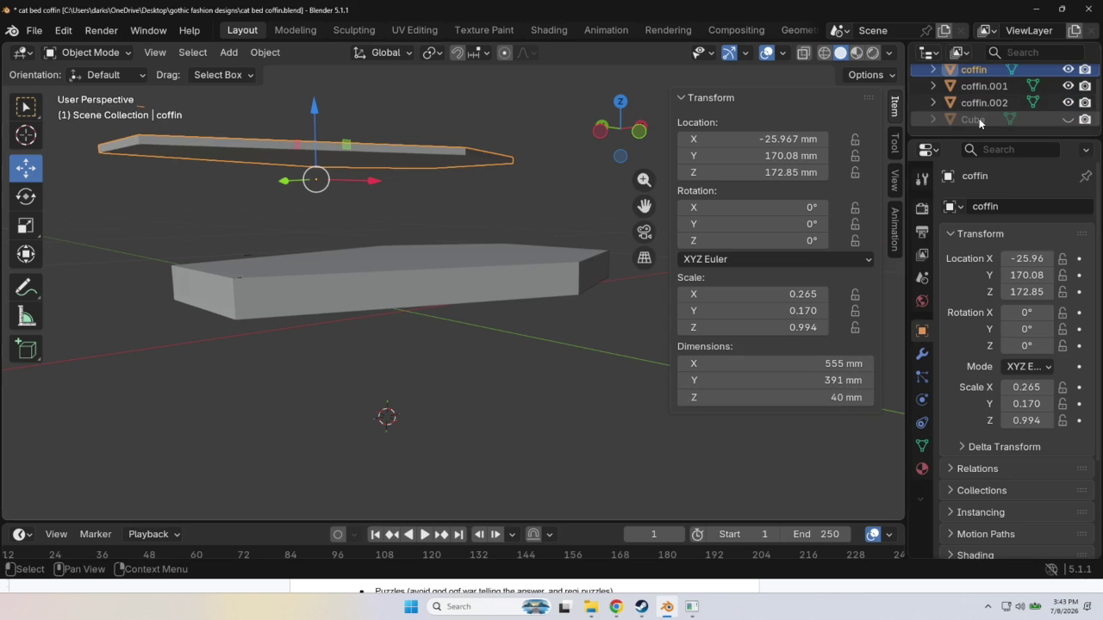
left_click(1066, 103)
left_click(1067, 103)
scroll(999, 96, "up", 1)
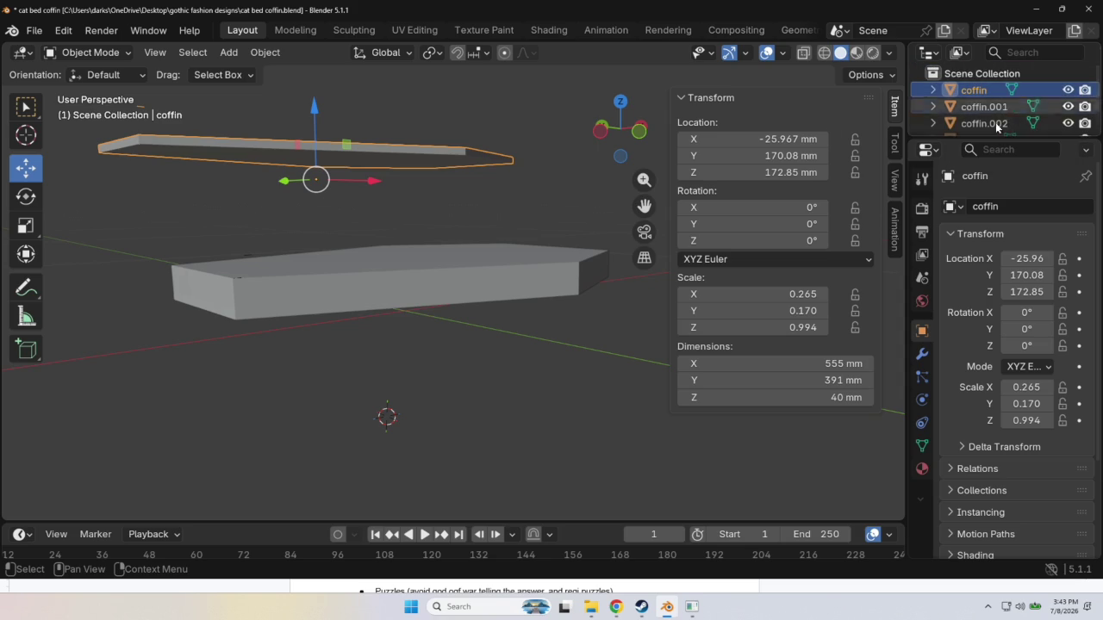
mouse_move(502, 191)
middle_mouse_down()
mouse_move(574, 190)
mouse_move(448, 192)
middle_mouse_up()
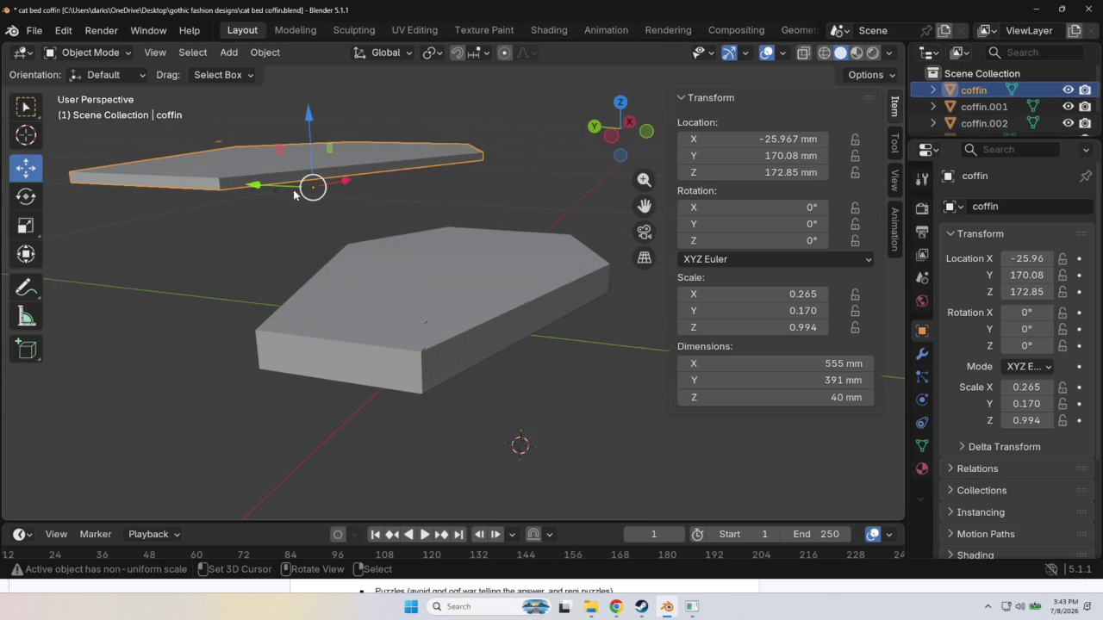
mouse_move(310, 241)
middle_mouse_down()
mouse_move(341, 222)
mouse_move(231, 138)
middle_mouse_up()
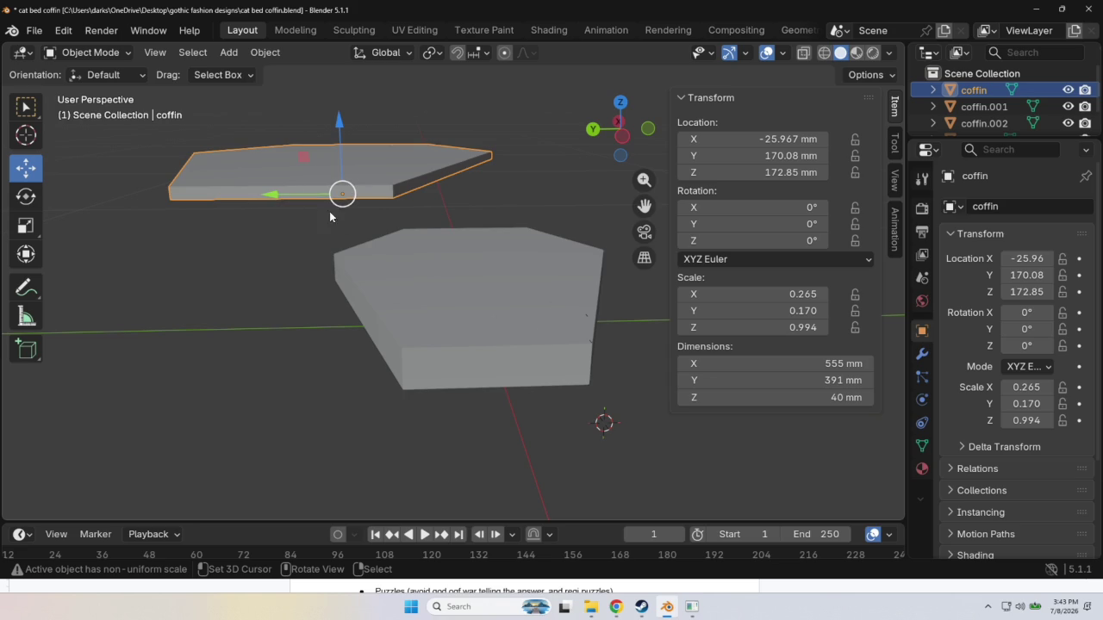
mouse_move(573, 339)
middle_mouse_down()
mouse_move(500, 297)
mouse_move(546, 339)
mouse_move(544, 327)
middle_mouse_up()
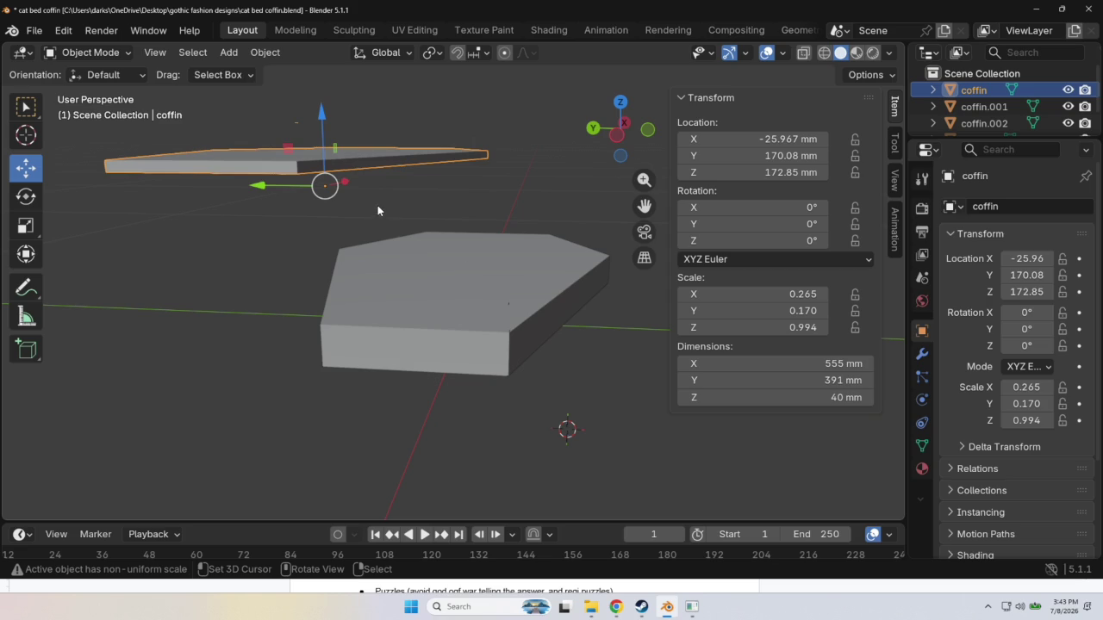
Hide the upper coffin slab and select the coffin.001 slab.
left_click(1067, 90)
middle_click_drag(559, 199, 497, 195)
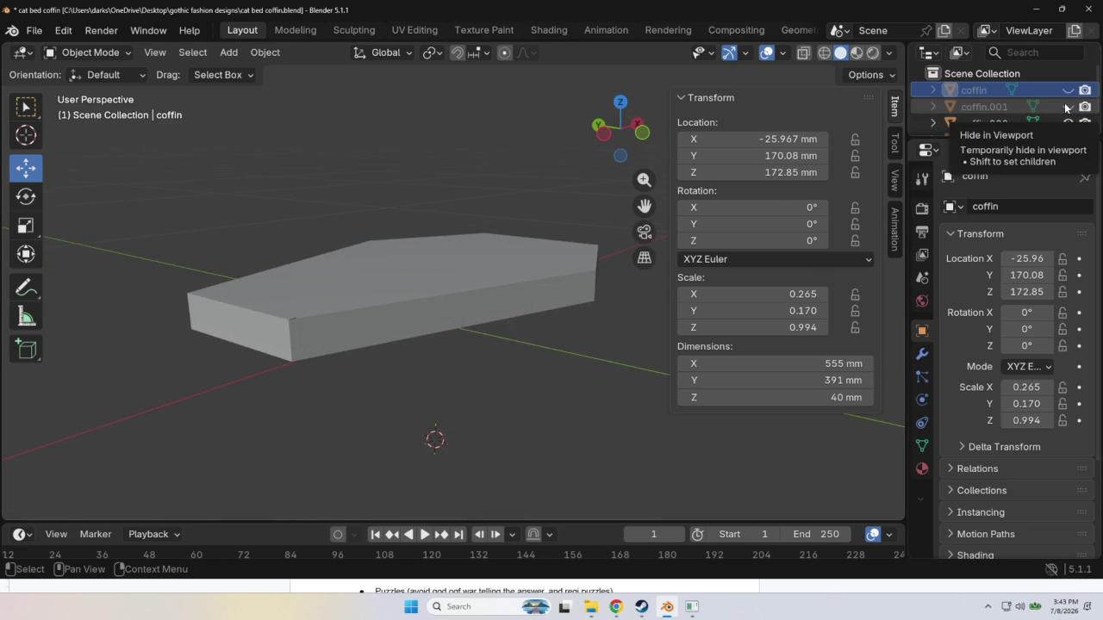
left_click(501, 229)
mouse_move(457, 192)
middle_mouse_down()
mouse_move(496, 189)
mouse_move(460, 151)
middle_mouse_up()
scroll(471, 205, "up", 3)
Orbit around coffin.001 to inspect its top face, then deselect it.
mouse_move(473, 210)
middle_mouse_down()
mouse_move(572, 216)
mouse_move(463, 231)
mouse_move(443, 246)
mouse_move(427, 233)
mouse_move(520, 290)
mouse_move(627, 328)
mouse_move(522, 273)
middle_mouse_up()
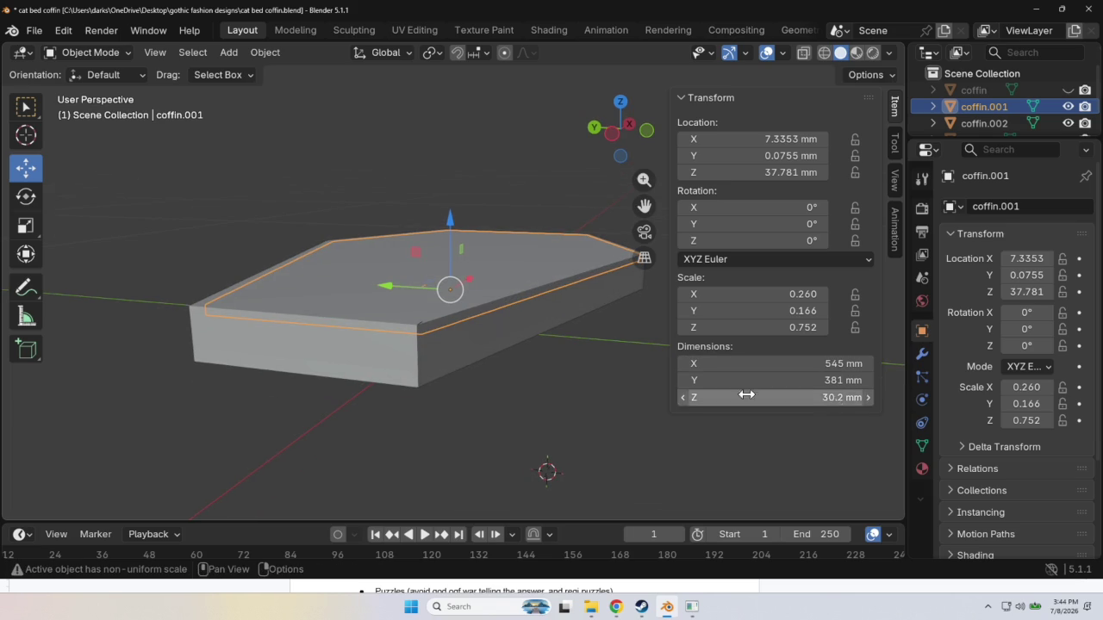
middle_click_drag(663, 383, 608, 360)
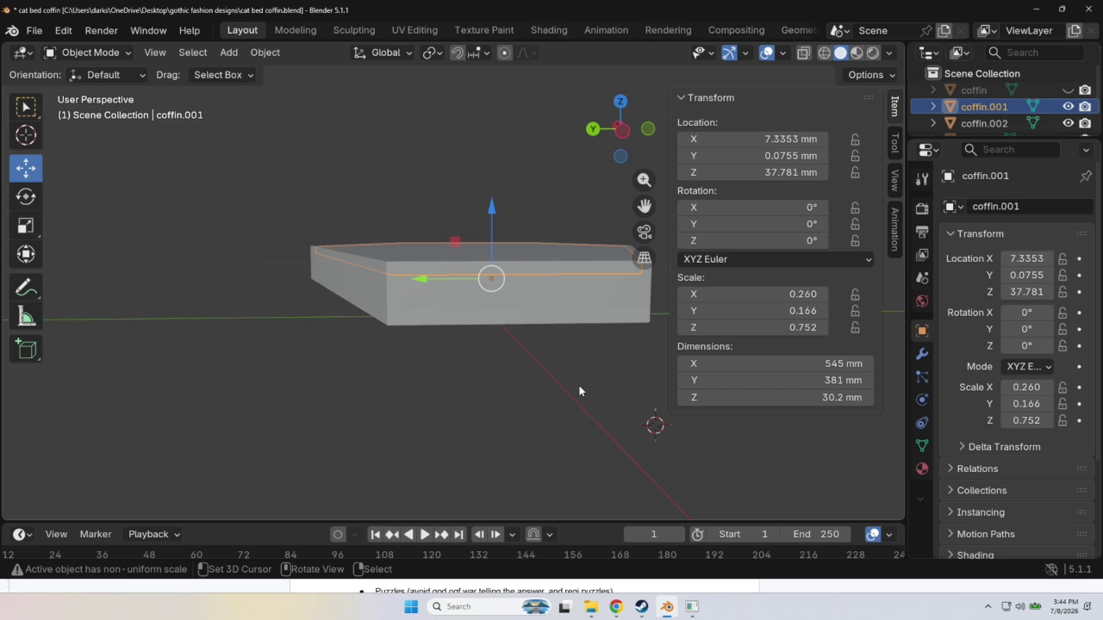
mouse_move(531, 386)
middle_mouse_down()
mouse_move(488, 412)
mouse_move(545, 406)
mouse_move(523, 412)
middle_mouse_up()
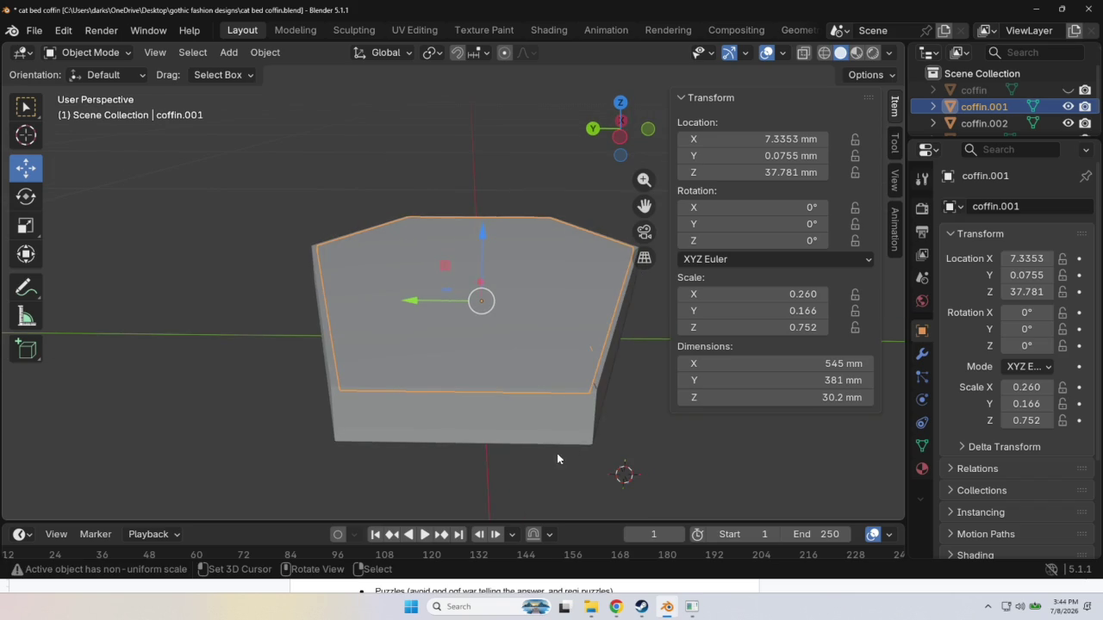
mouse_move(591, 443)
middle_mouse_down()
mouse_move(646, 435)
mouse_move(579, 457)
mouse_move(616, 483)
mouse_move(597, 464)
mouse_move(610, 463)
mouse_move(620, 475)
mouse_move(529, 436)
mouse_move(637, 469)
mouse_move(681, 453)
mouse_move(657, 423)
mouse_move(576, 427)
middle_mouse_up()
left_click(642, 428)
right_click(641, 431)
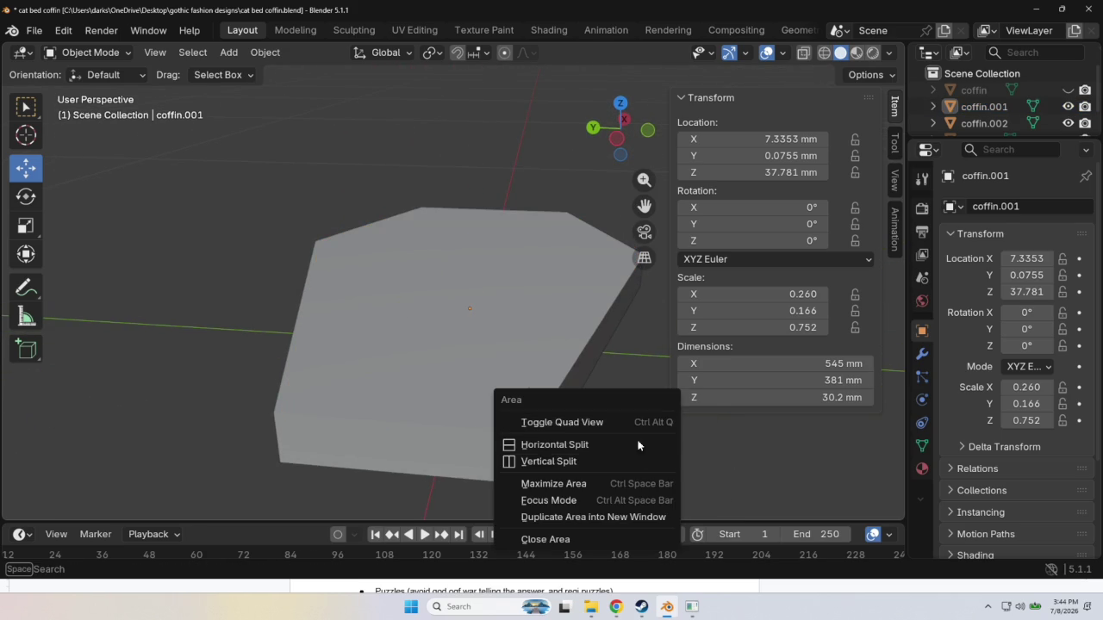
Enter Edit Mode on coffin.001 and zoom in on the slab's bottom corner.
left_click(532, 390)
right_click(532, 390)
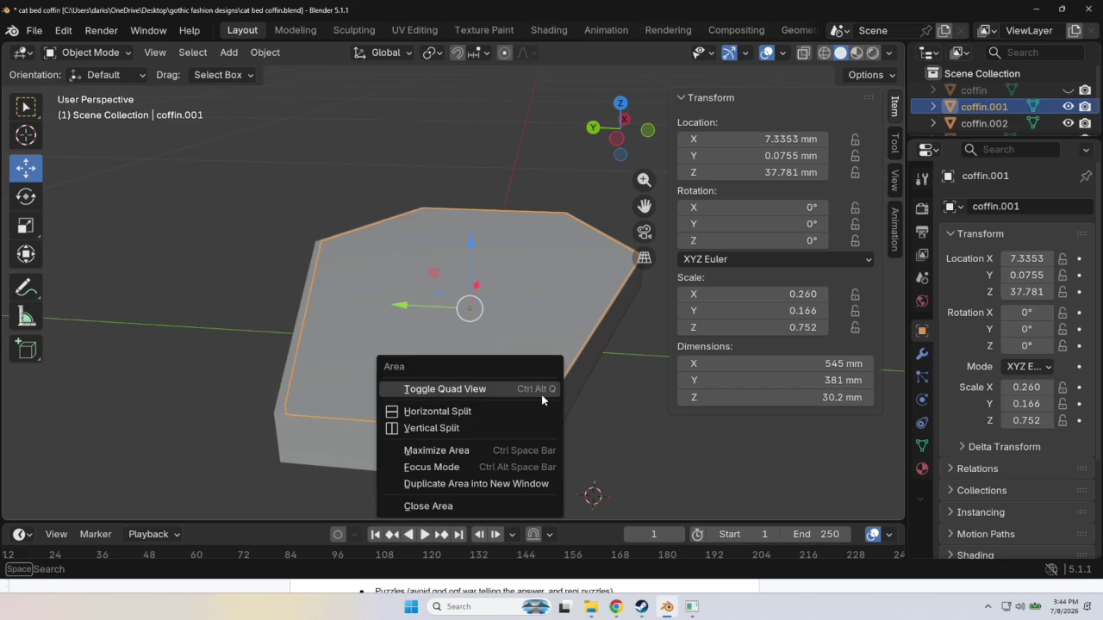
left_click(637, 447)
right_click(637, 447)
key("Tab")
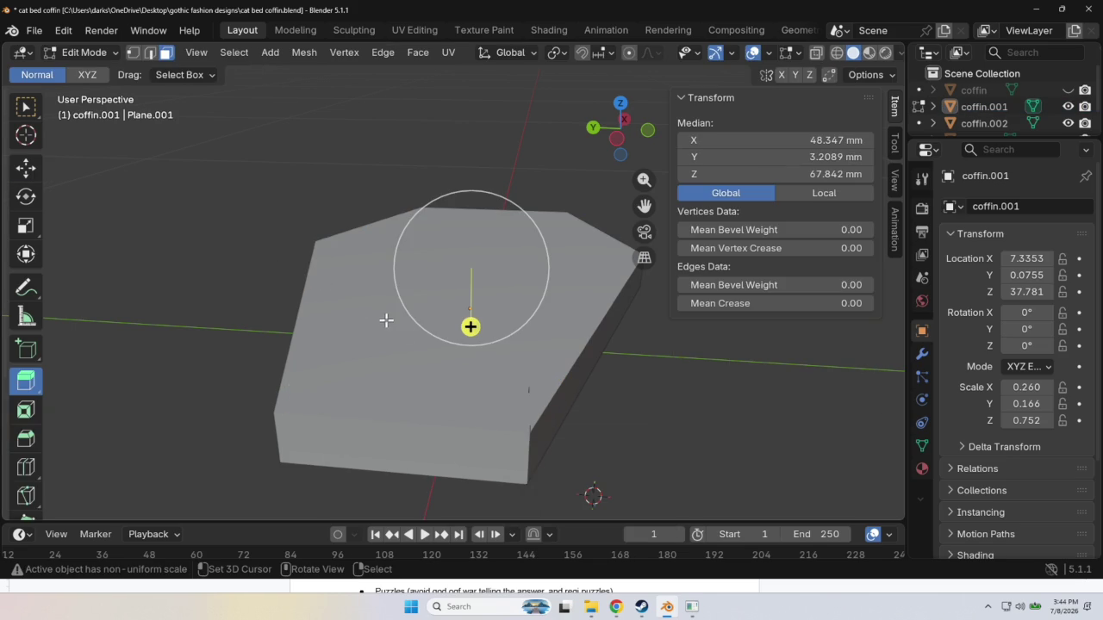
left_click(27, 170)
right_click(534, 394)
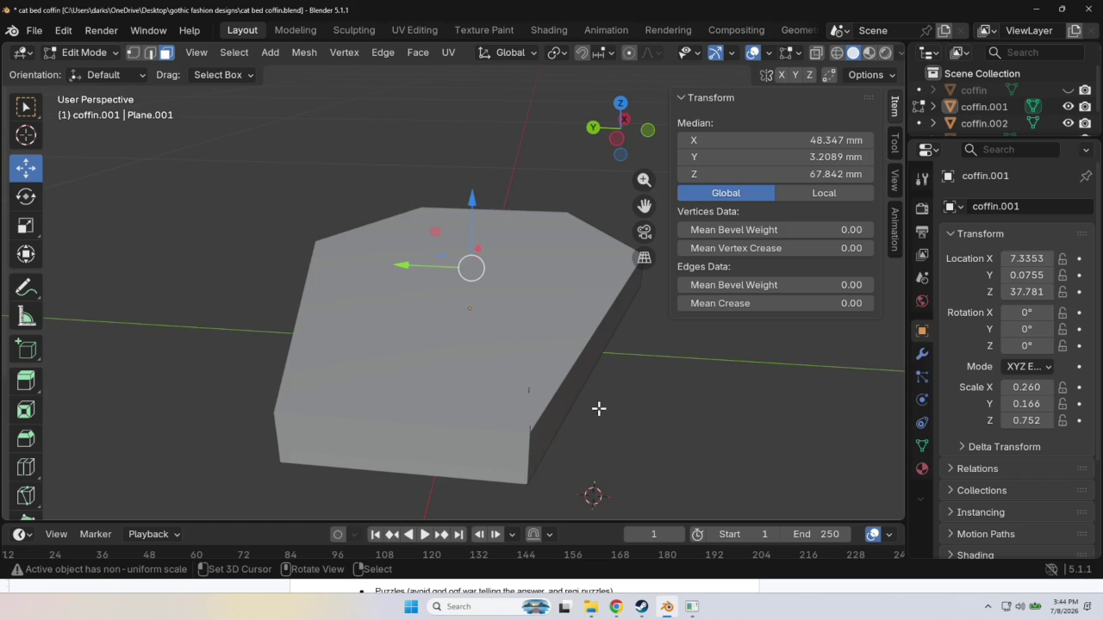
middle_click_drag(593, 418, 661, 424)
middle_click_drag(675, 422, 492, 382, "shift")
scroll(505, 335, "up", 3)
scroll(573, 380, "up", 2)
middle_click_drag(574, 380, 566, 367)
Switch to edge select and delete the stray edge at the slab corner.
left_click(516, 274)
right_click(522, 267)
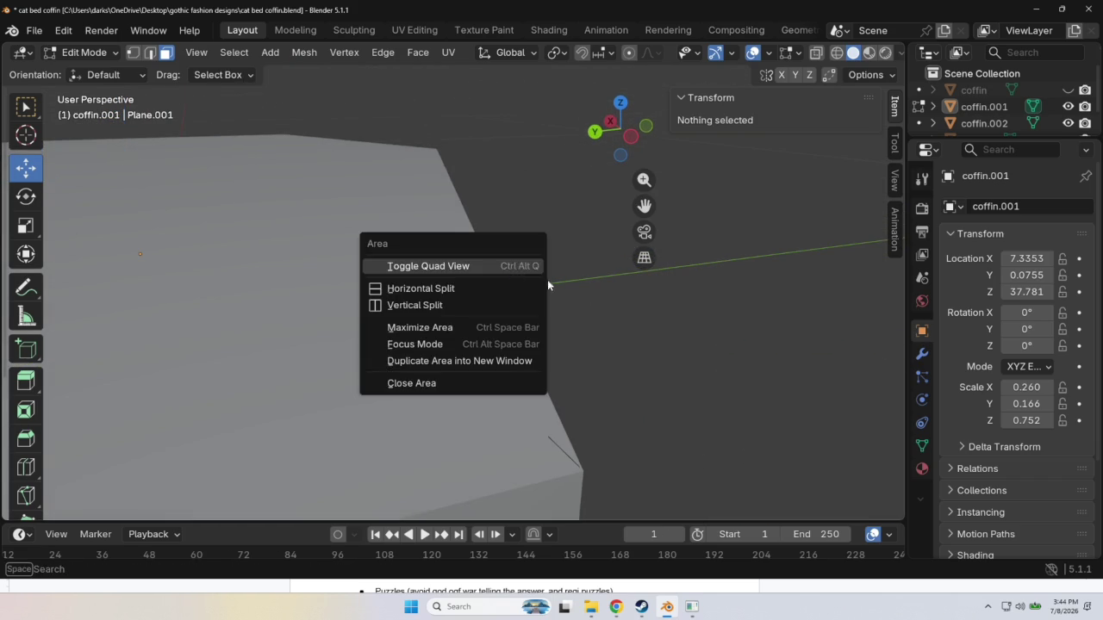
right_click(522, 268)
mouse_move(590, 290)
middle_mouse_down()
mouse_move(586, 310)
mouse_move(761, 372)
middle_mouse_up()
key("2")
left_click(815, 333)
right_click(825, 333)
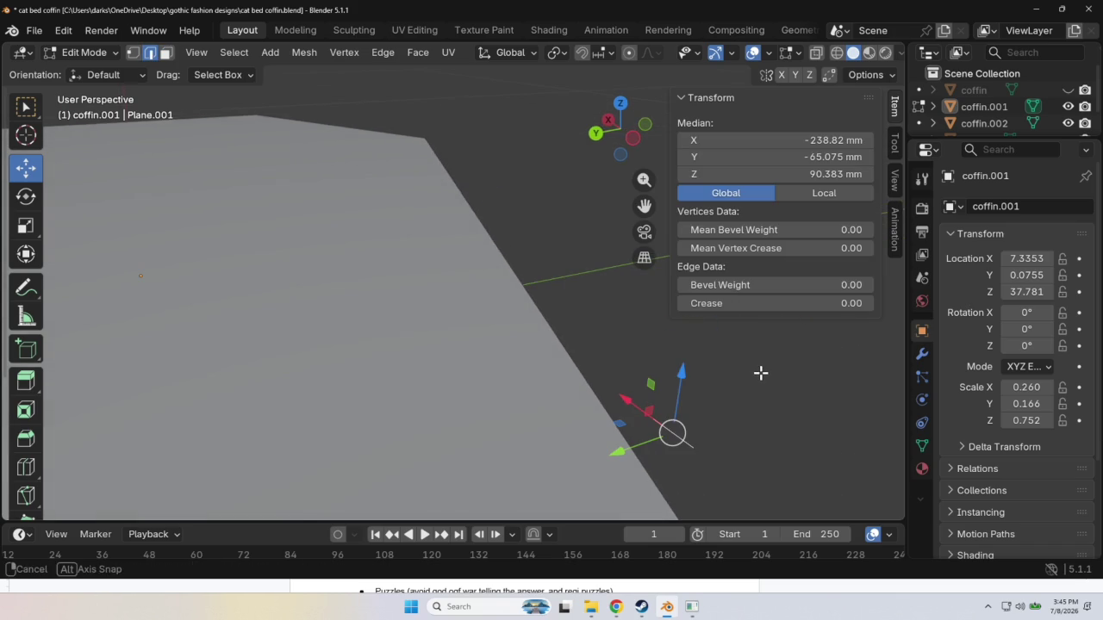
key("x")
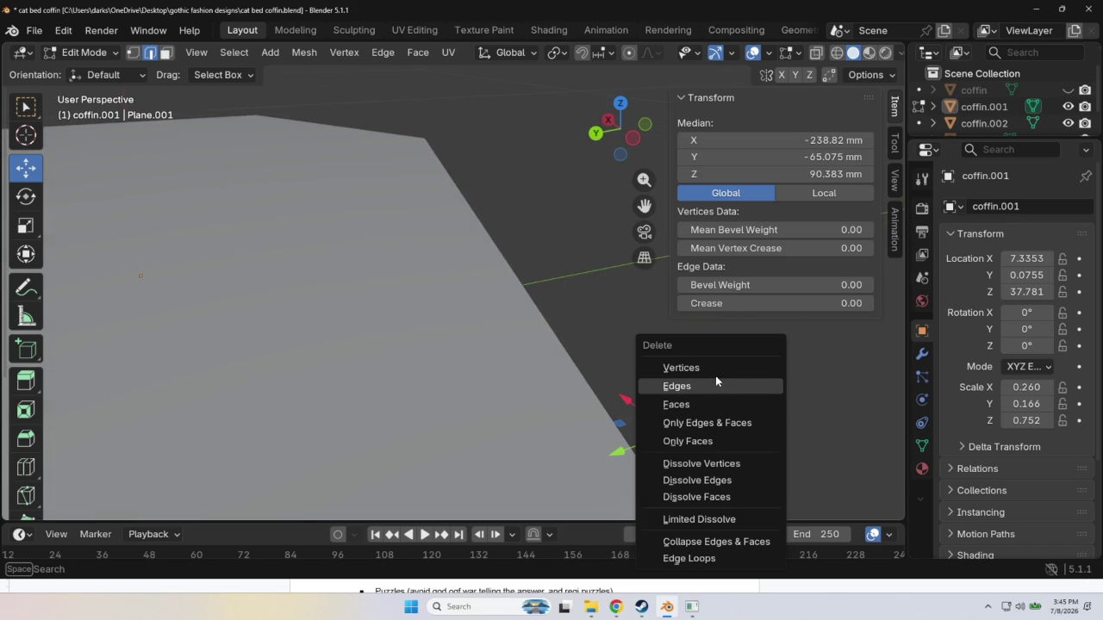
left_click(697, 386)
Check the cleaned corner, leave Edit Mode and select the coffin.002 slab.
mouse_move(773, 410)
middle_mouse_down()
mouse_move(721, 344)
mouse_move(741, 352)
middle_mouse_up()
right_click(586, 349)
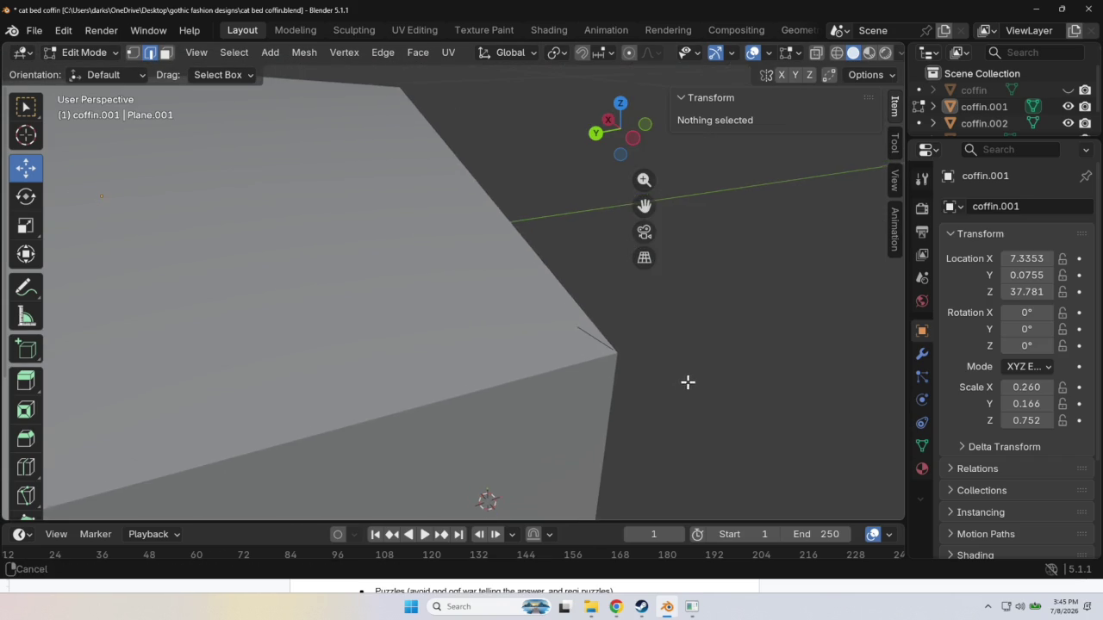
middle_click_drag(684, 387, 658, 381, "shift")
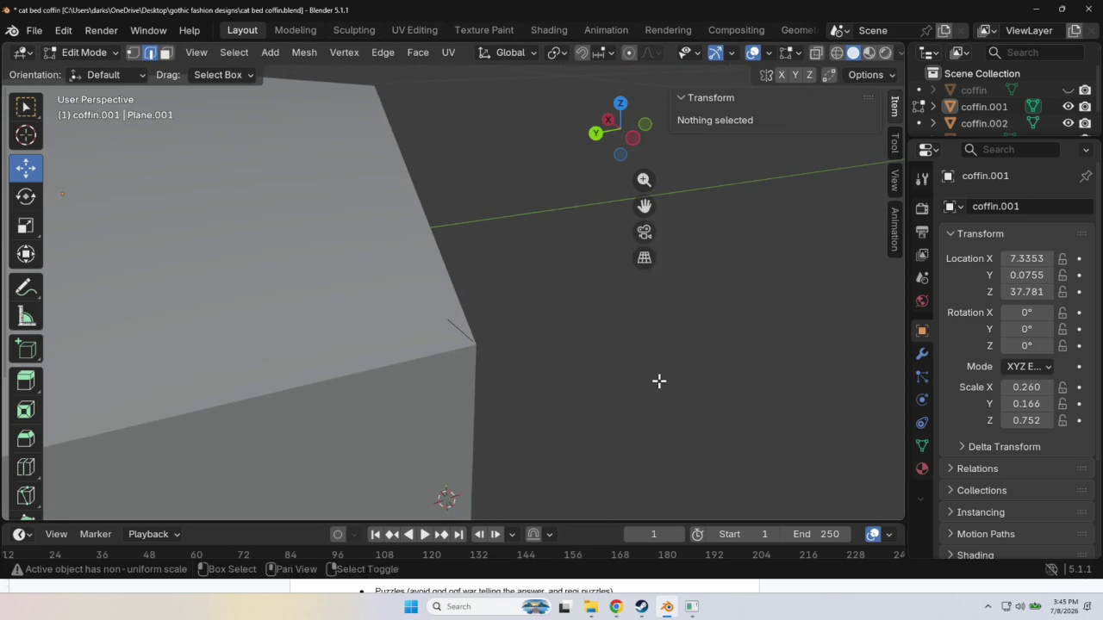
left_click(457, 329)
right_click(457, 329)
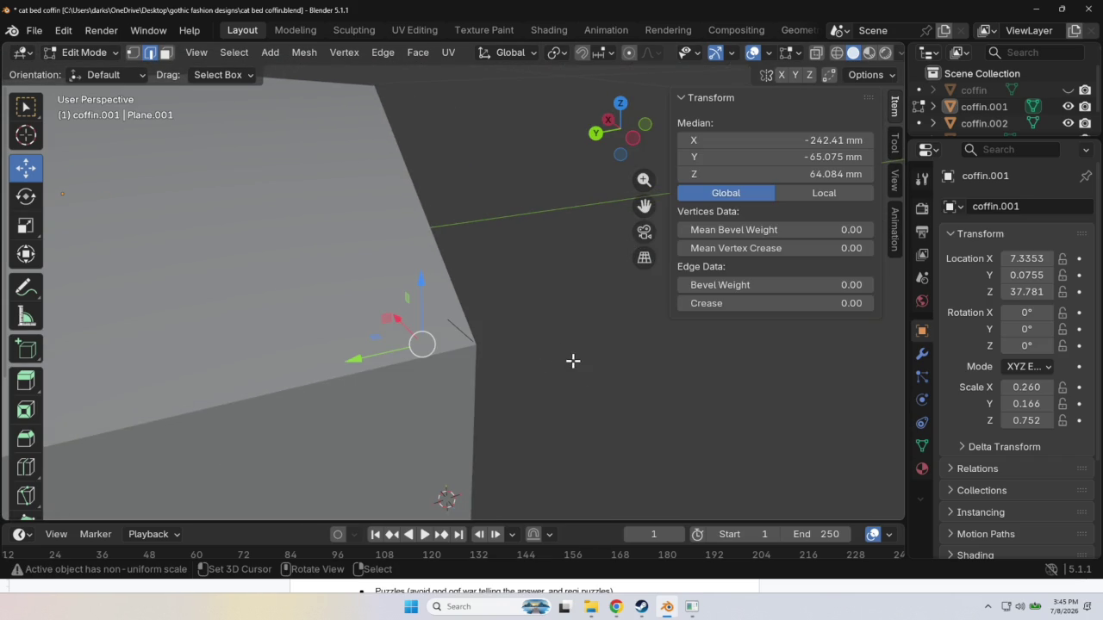
key("Tab")
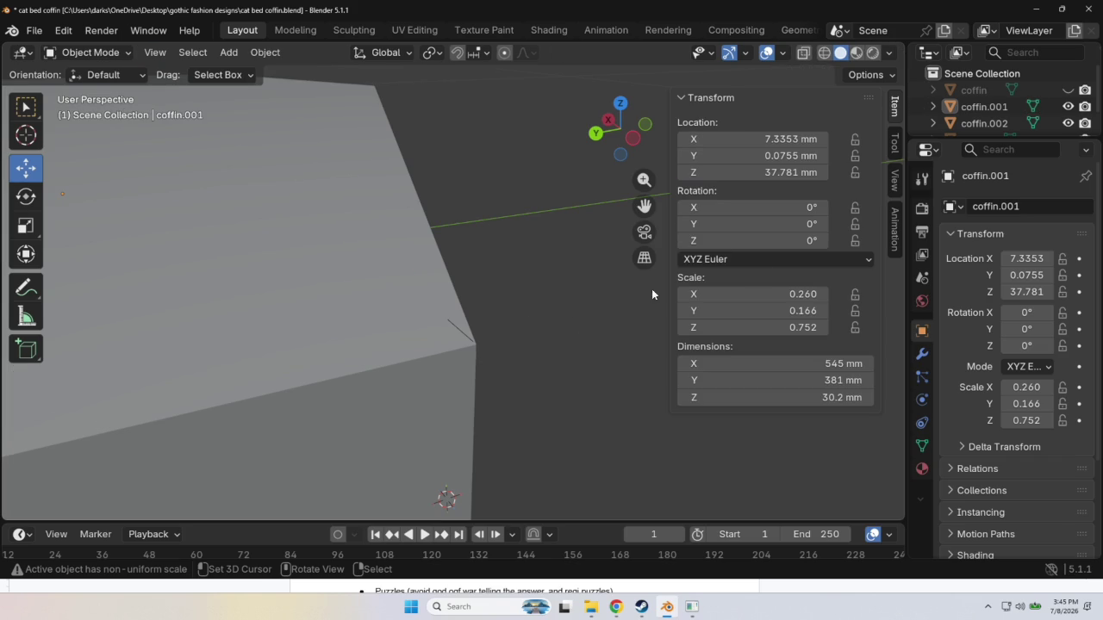
left_click(982, 125)
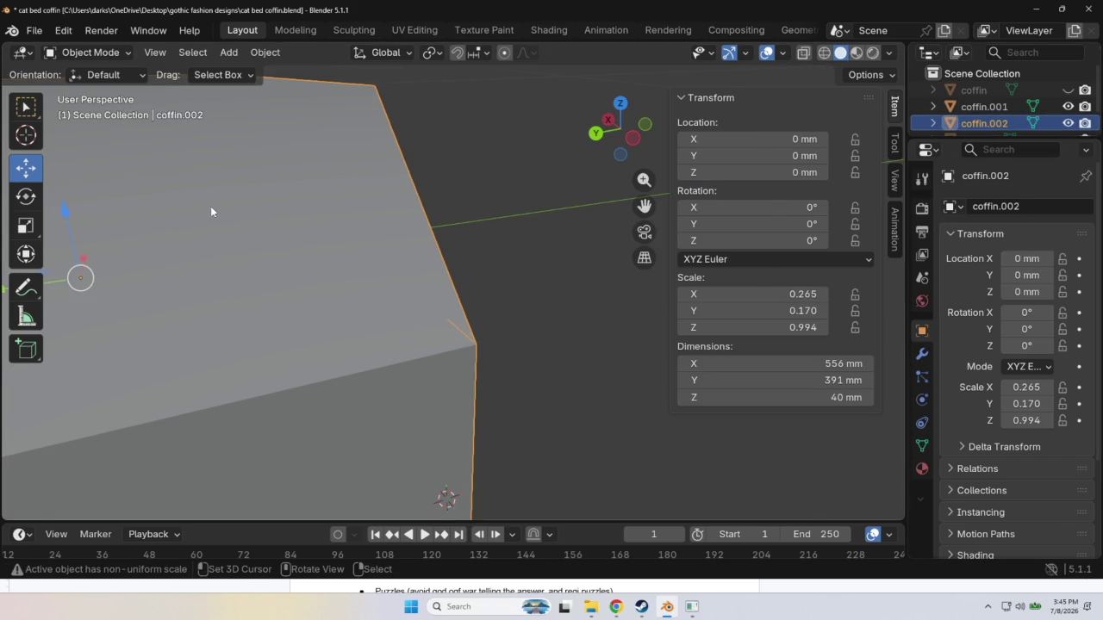
In Edit Mode on coffin.002, delete the stray corner vertex.
key("Tab")
left_click(452, 334)
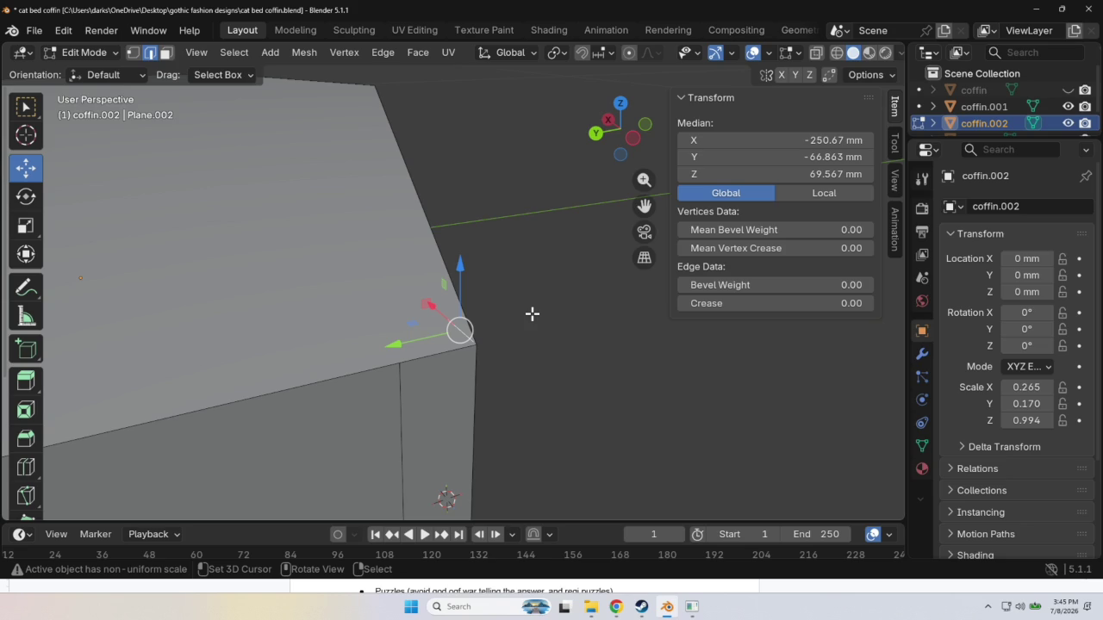
key("x")
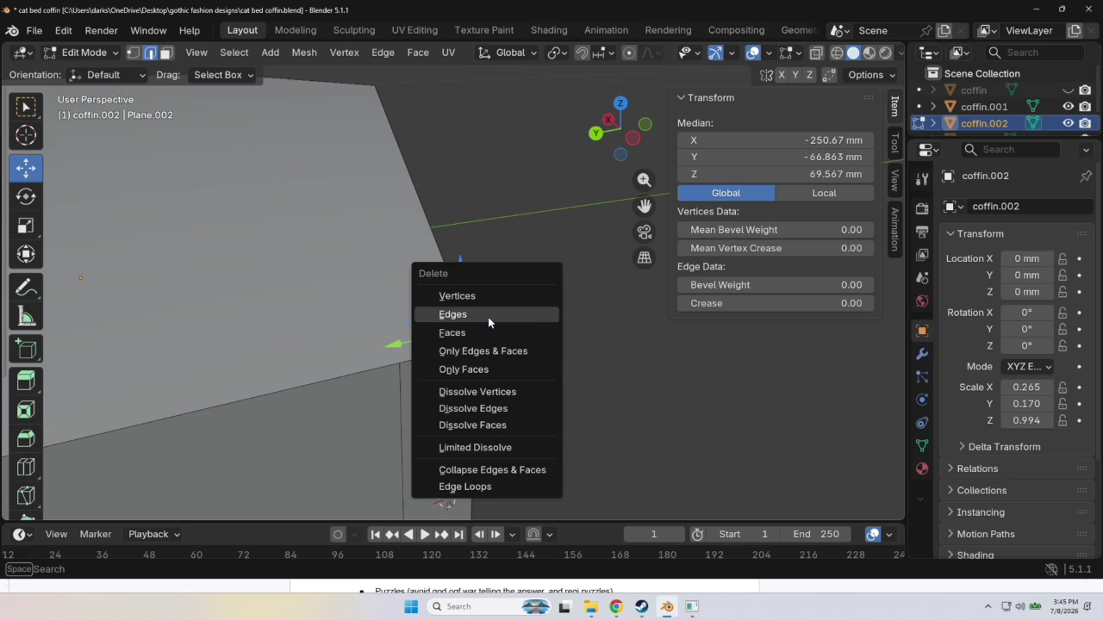
left_click(475, 299)
Orbit around the slab to check the result, making coffin.001 active again.
scroll(556, 322, "down", 5)
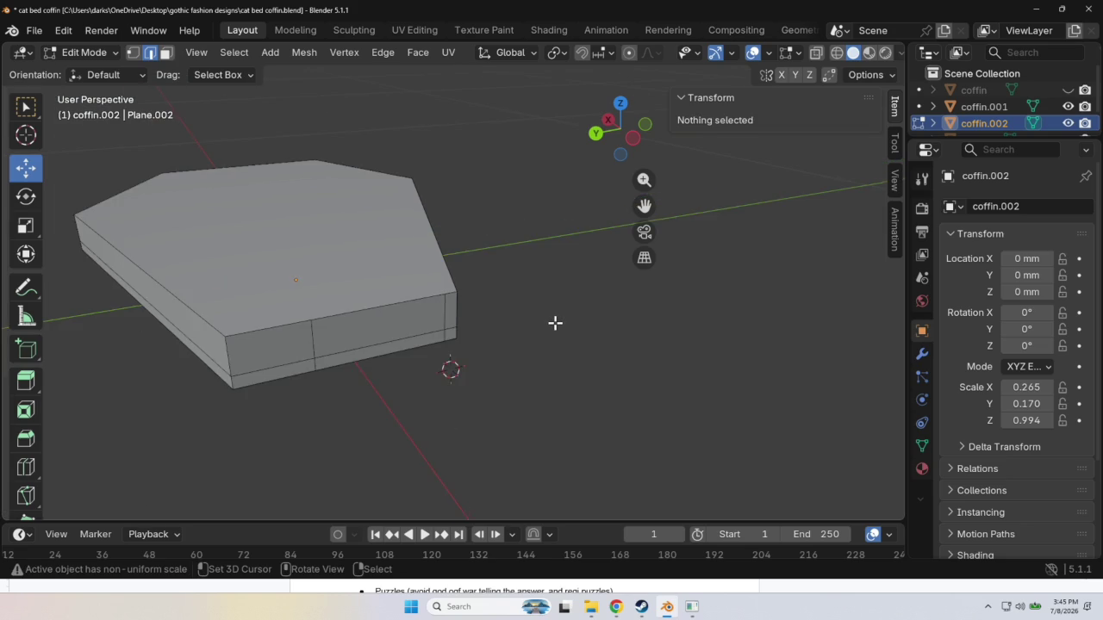
middle_click_drag(553, 319, 578, 330)
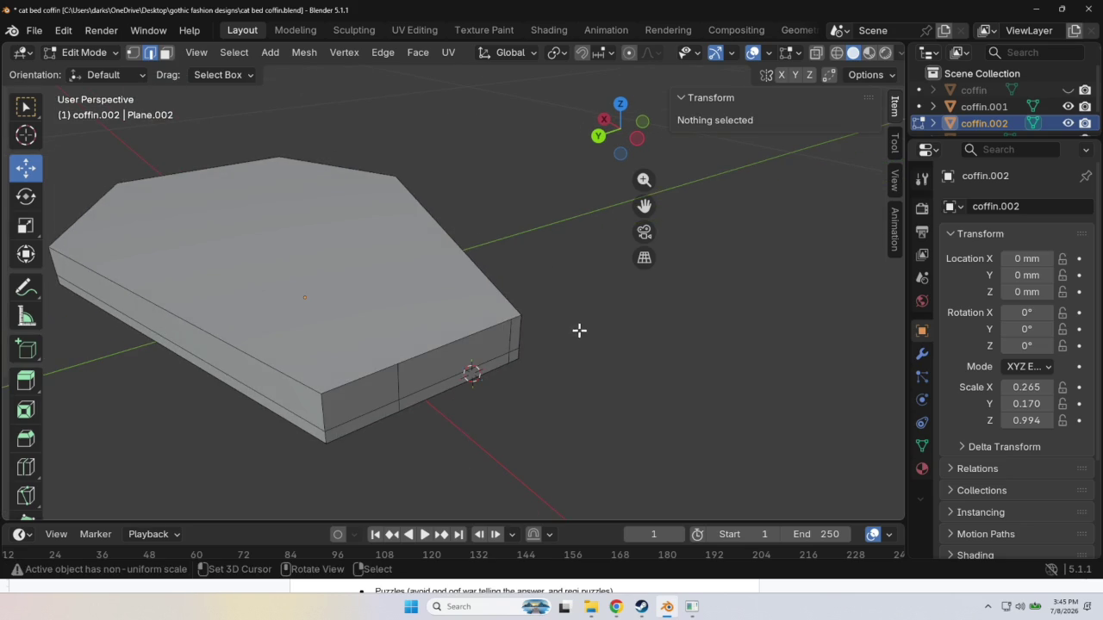
left_click(995, 106)
mouse_move(566, 224)
middle_mouse_down()
mouse_move(601, 213)
mouse_move(534, 220)
middle_mouse_up()
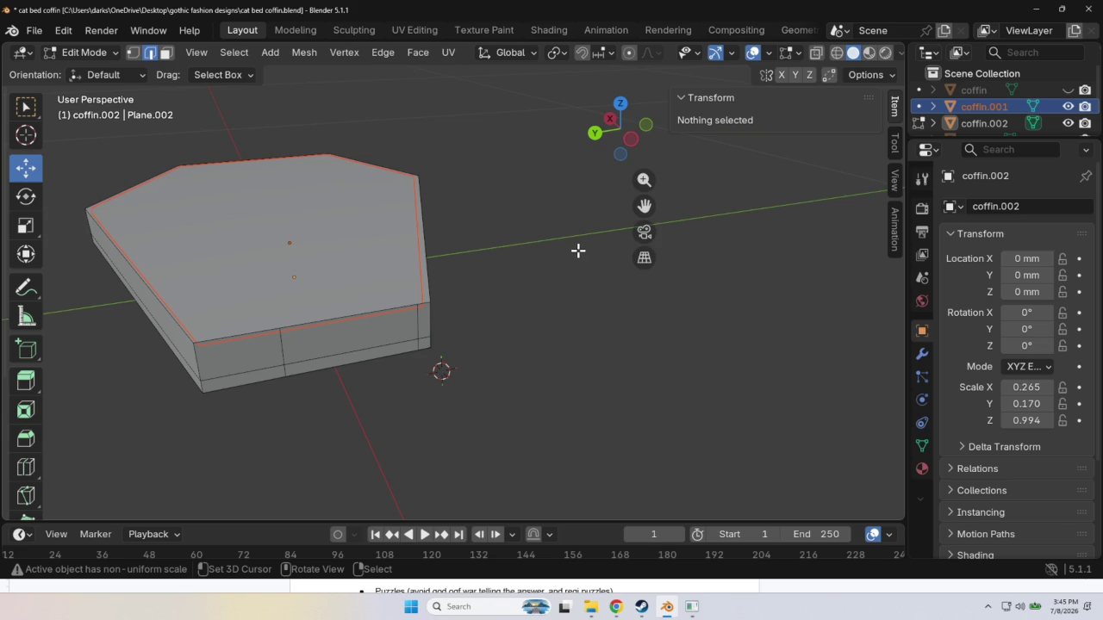
middle_click_drag(563, 261, 660, 290)
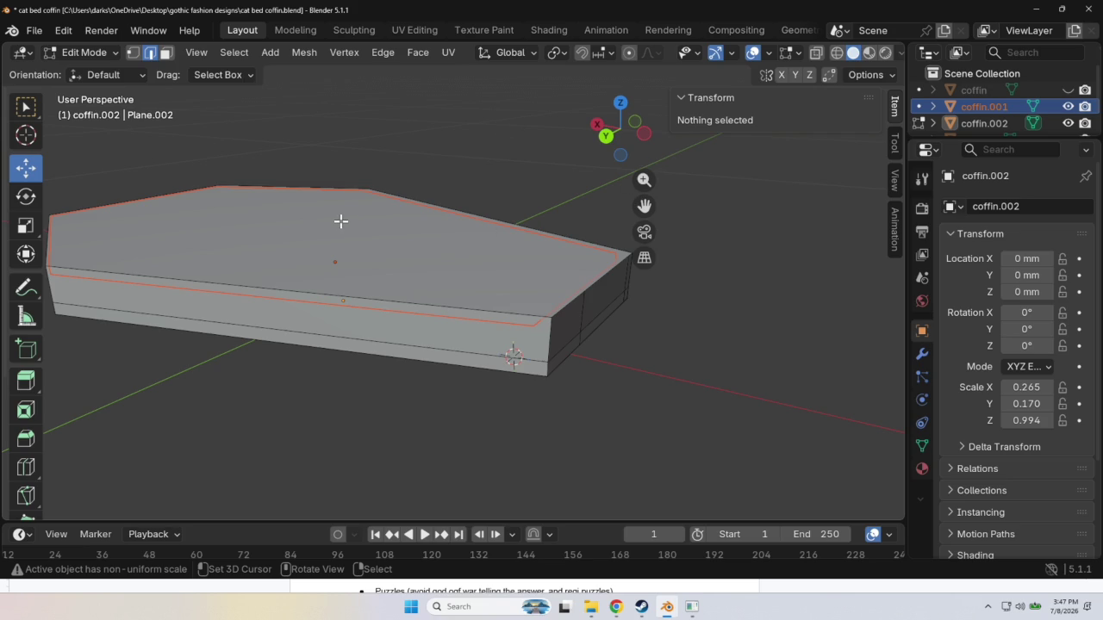
Leave Edit Mode on coffin.002 and orbit around the base slab.
key("Tab")
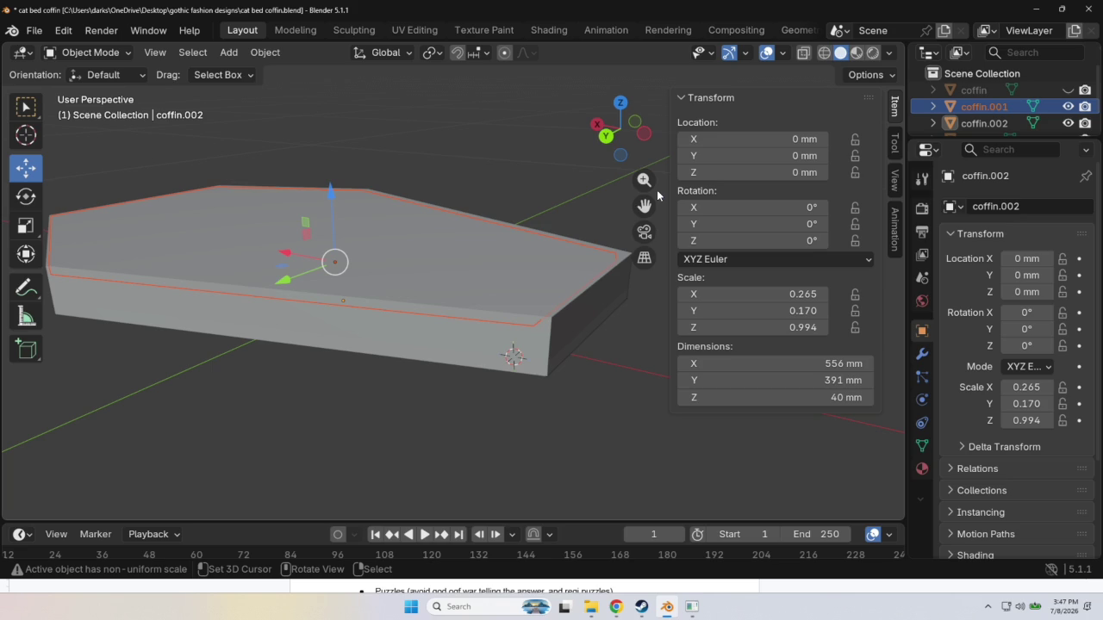
mouse_move(480, 195)
middle_mouse_down()
mouse_move(567, 195)
mouse_move(482, 304)
mouse_move(455, 320)
middle_mouse_up()
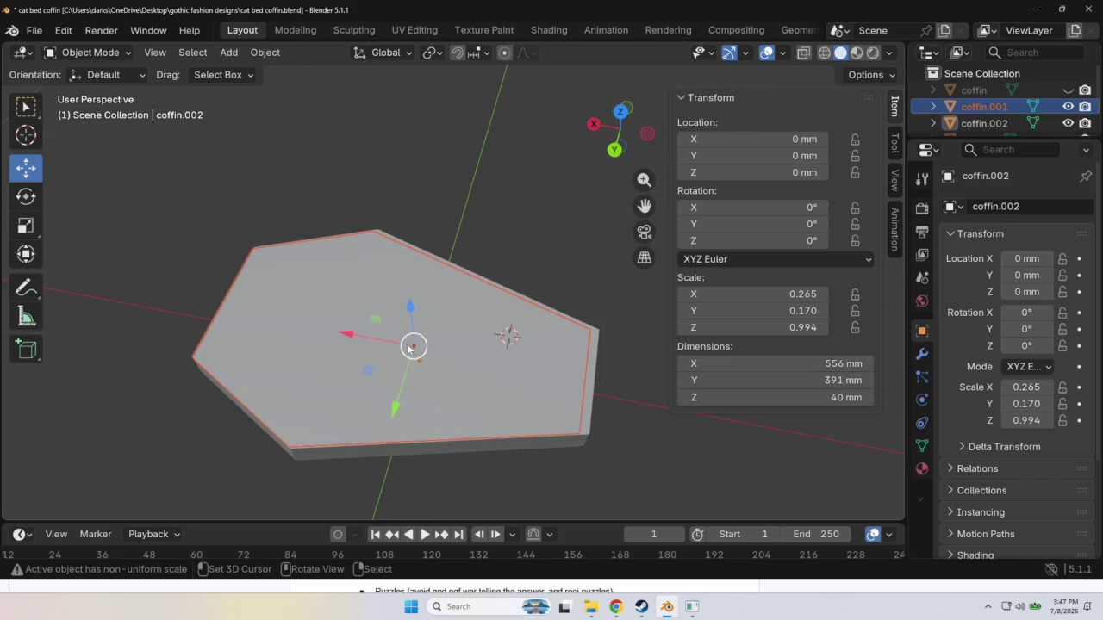
left_click_drag(410, 348, 412, 345)
mouse_move(445, 289)
middle_mouse_down()
mouse_move(377, 273)
mouse_move(531, 224)
mouse_move(535, 328)
mouse_move(491, 348)
mouse_move(443, 351)
mouse_move(406, 299)
mouse_move(277, 297)
mouse_move(448, 267)
mouse_move(580, 362)
mouse_move(619, 383)
mouse_move(598, 358)
mouse_move(686, 418)
middle_mouse_up()
scroll(346, 283, "up", 5)
scroll(349, 280, "down", 4)
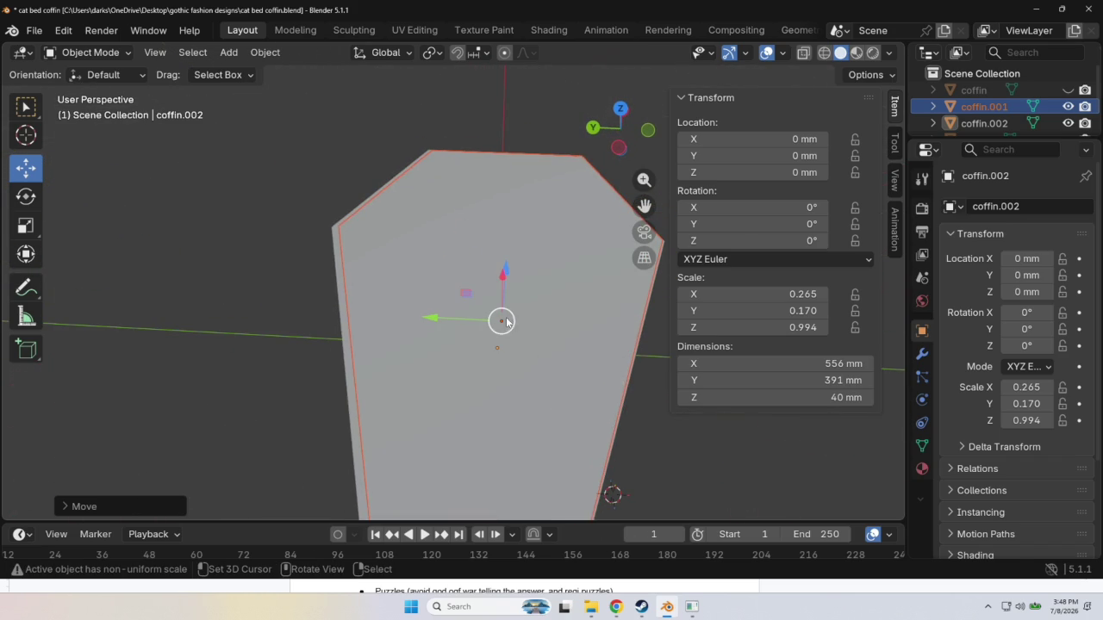
Check the base slab's position at the origin, then select coffin.002.
left_click_drag(501, 320, 504, 322)
mouse_move(581, 351)
middle_mouse_down()
mouse_move(547, 283)
mouse_move(408, 257)
mouse_move(334, 285)
mouse_move(256, 262)
middle_mouse_up()
scroll(387, 310, "up", 3)
scroll(506, 295, "down", 3)
mouse_move(524, 347)
middle_mouse_down()
mouse_move(542, 360)
mouse_move(520, 334)
middle_mouse_up()
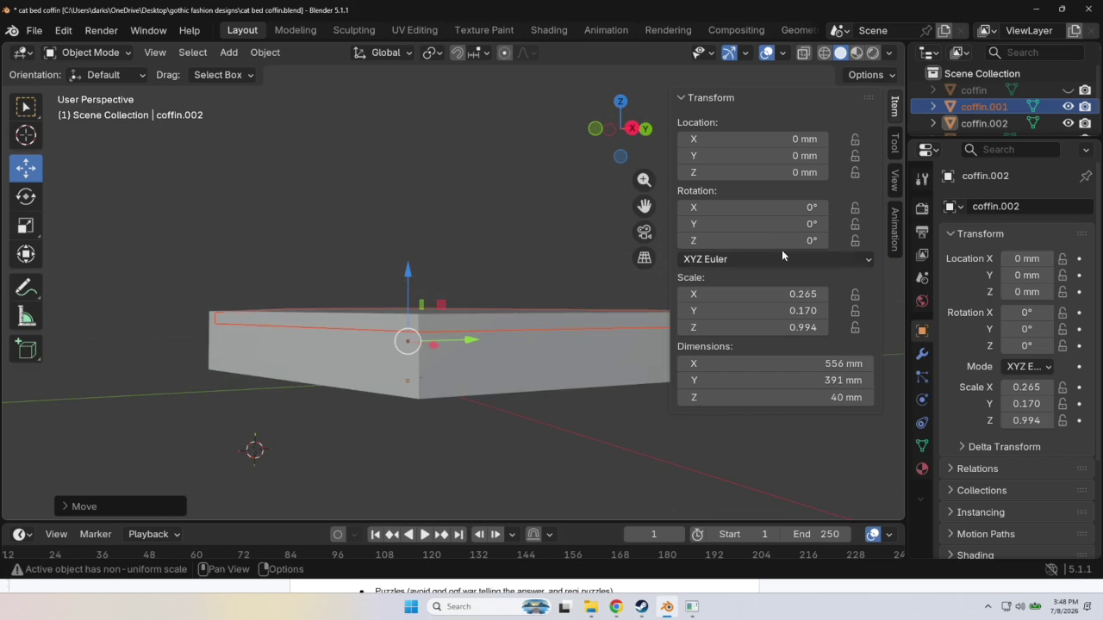
left_click(980, 124)
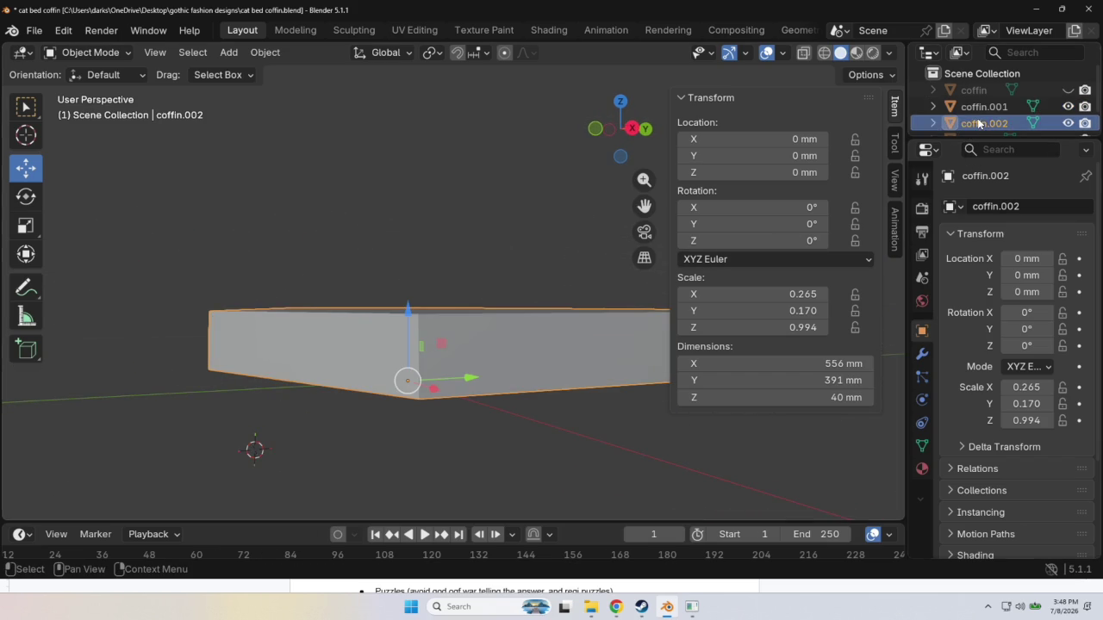
Set the base slab coffin.002's Z dimension to 40 mm.
mouse_move(579, 434)
middle_mouse_down()
mouse_move(632, 438)
mouse_move(689, 422)
middle_mouse_up()
left_click(810, 399)
key("BackSpace")
type("40")
key("Return")
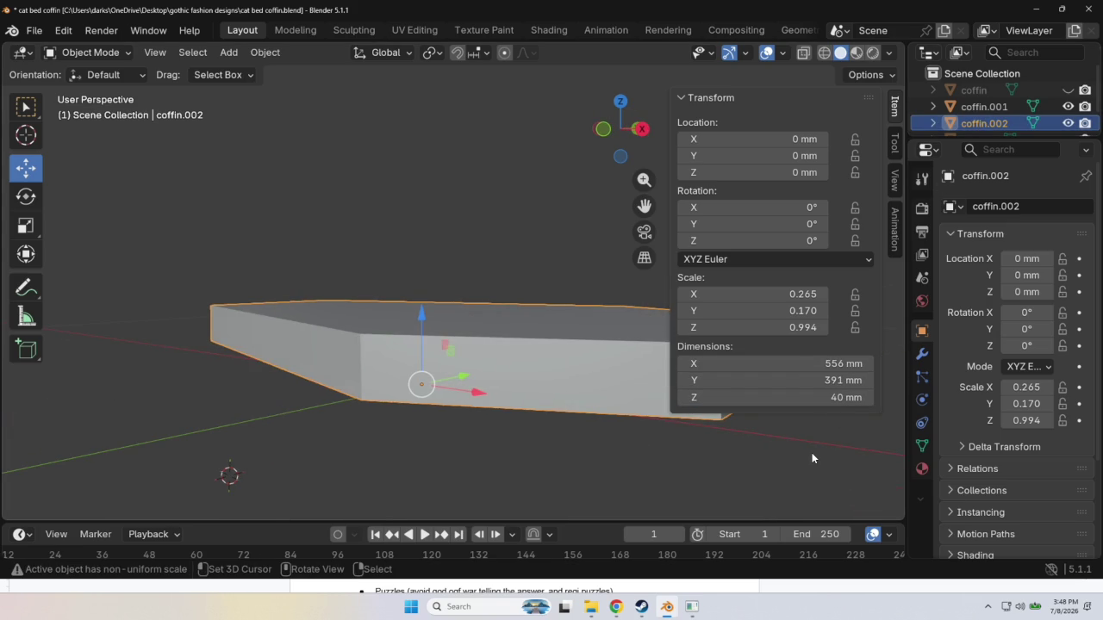
Select the inset slab coffin.001 and change its Z dimension from 30.2452 to 40 mm.
middle_click_drag(649, 444, 492, 443)
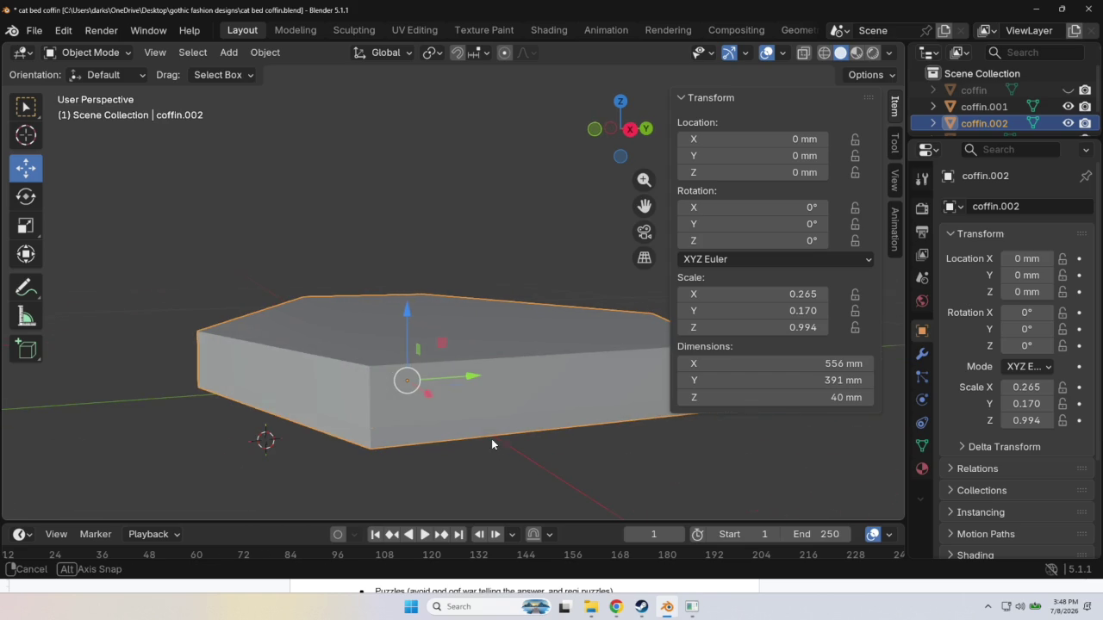
left_click(980, 107)
mouse_move(503, 240)
middle_mouse_down()
mouse_move(546, 293)
mouse_move(557, 240)
middle_mouse_up()
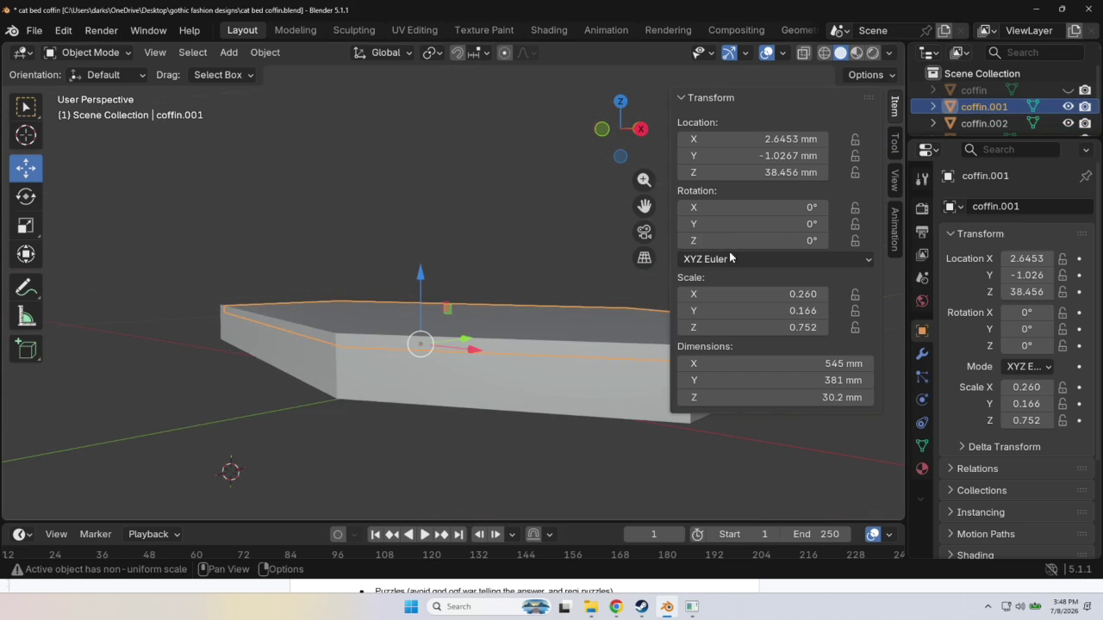
left_click(849, 396)
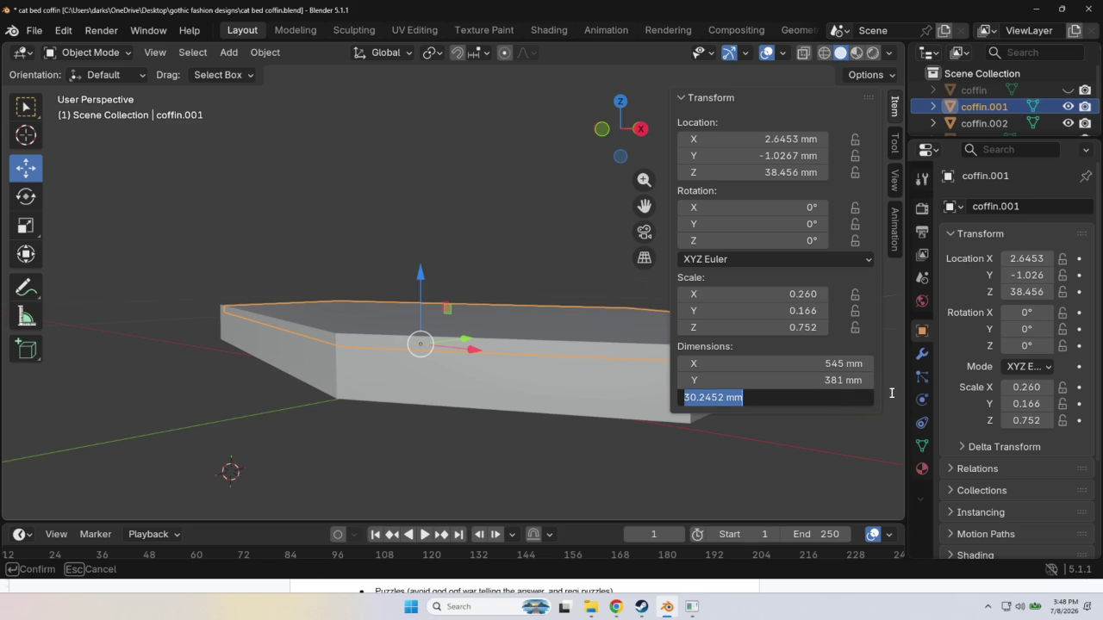
key("BackSpace")
type("40")
key("Return")
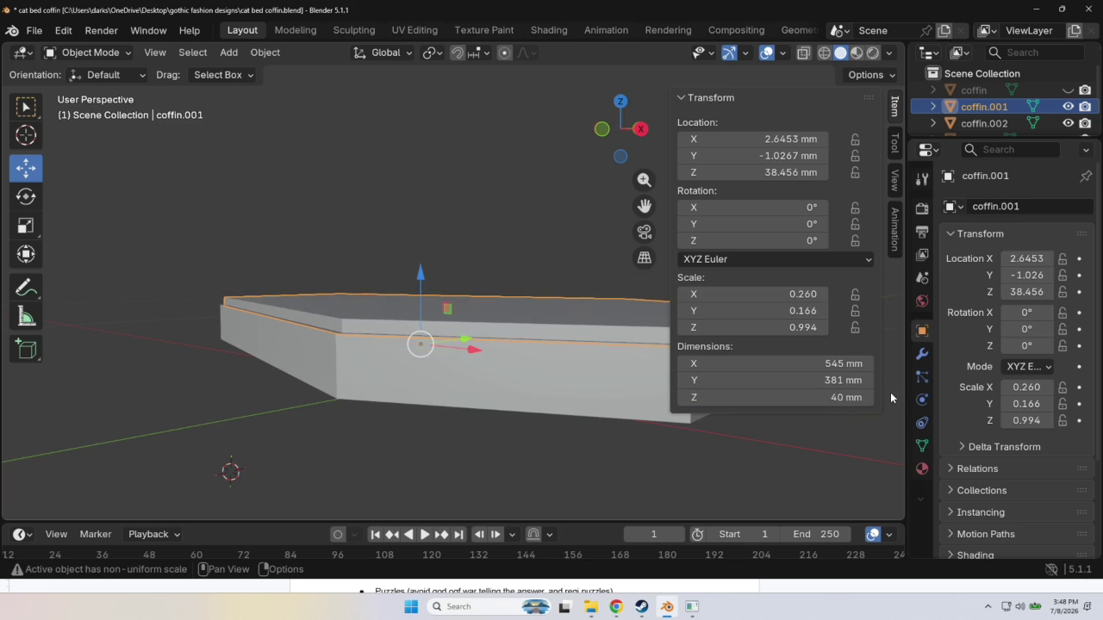
right_click(504, 471)
right_click(422, 343)
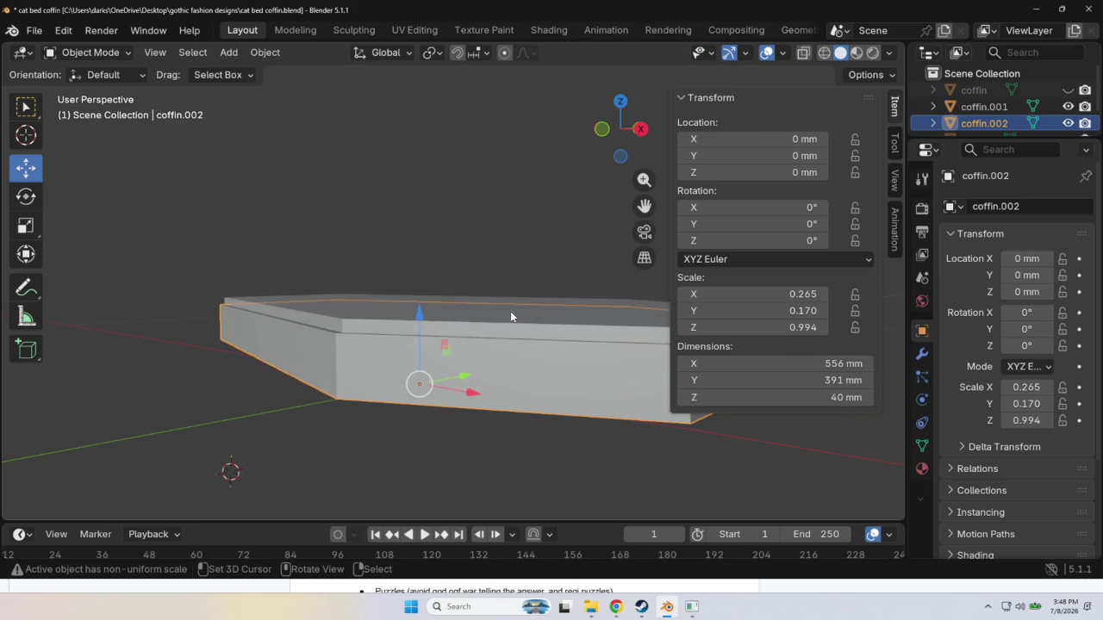
right_click(496, 325)
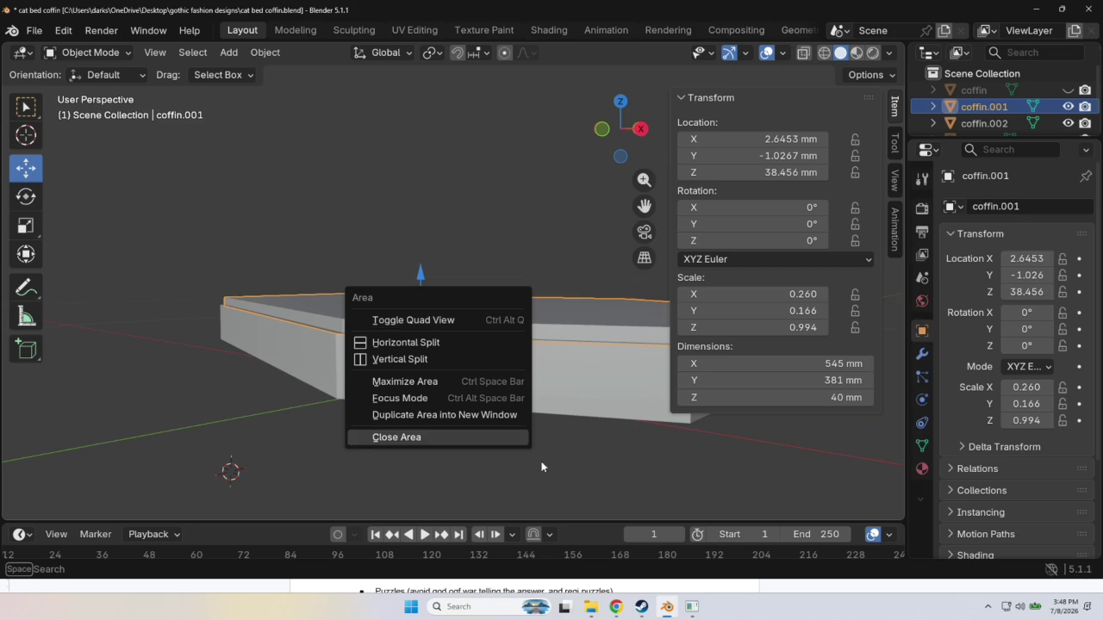
Lower coffin.001 onto the base slab to Z 29.734 mm and inspect it from several angles.
left_click_drag(420, 345, 419, 349)
mouse_move(536, 459)
middle_mouse_down()
mouse_move(527, 504)
mouse_move(470, 7)
middle_mouse_up()
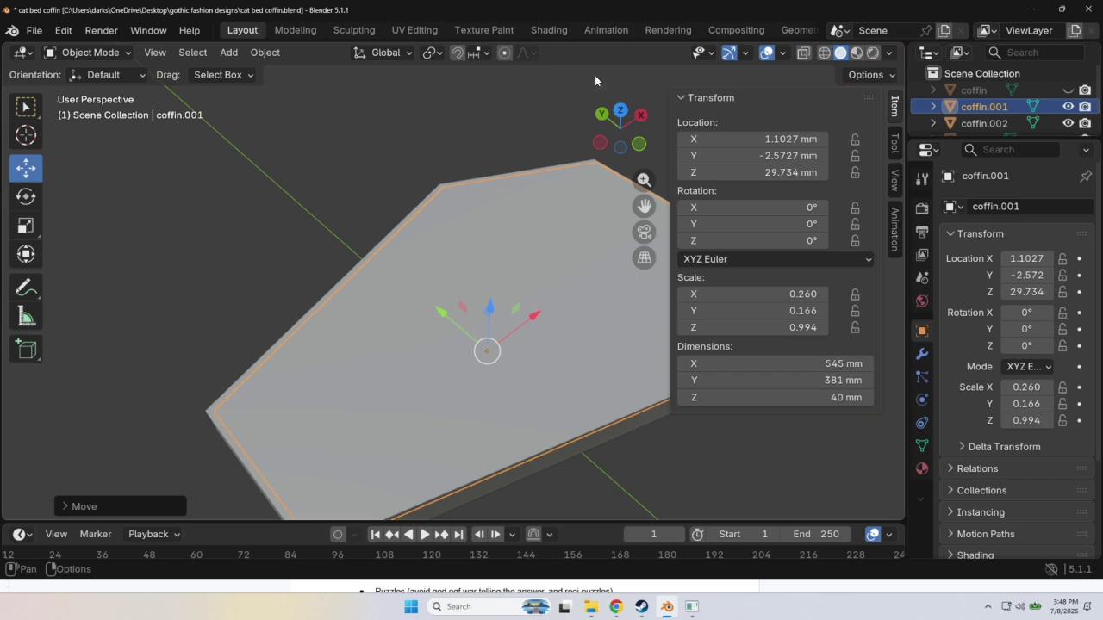
mouse_move(471, 97)
middle_mouse_down()
mouse_move(508, 126)
mouse_move(358, 514)
middle_mouse_up()
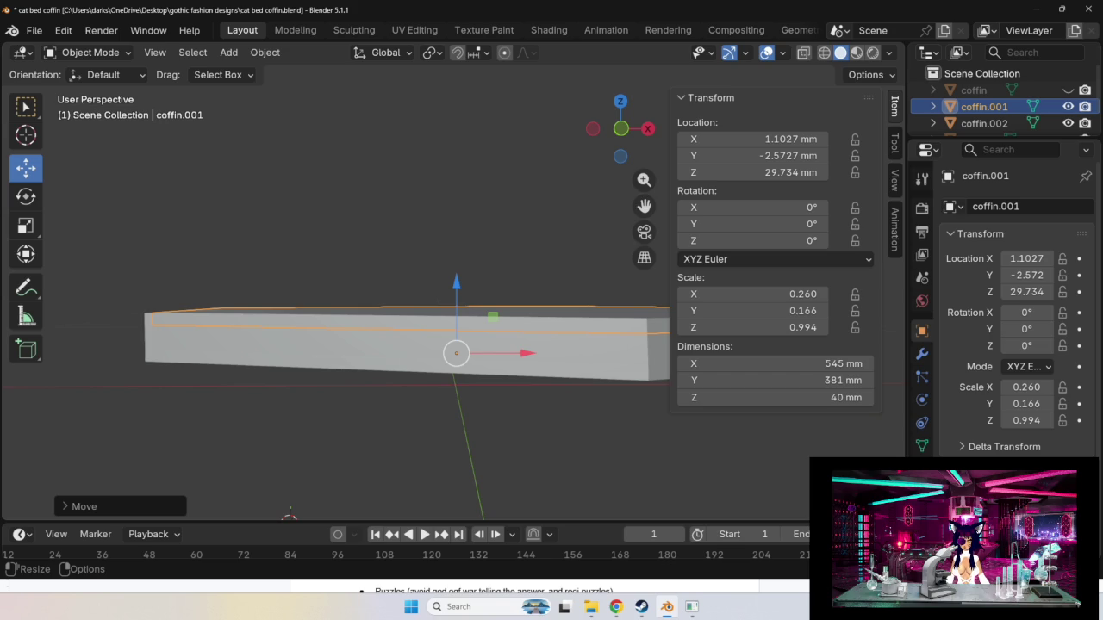
mouse_move(241, 478)
middle_mouse_down()
mouse_move(424, 454)
mouse_move(369, 466)
mouse_move(351, 64)
mouse_move(354, 100)
mouse_move(355, 84)
mouse_move(286, 88)
mouse_move(249, 503)
mouse_move(211, 470)
mouse_move(150, 504)
mouse_move(162, 508)
middle_mouse_up()
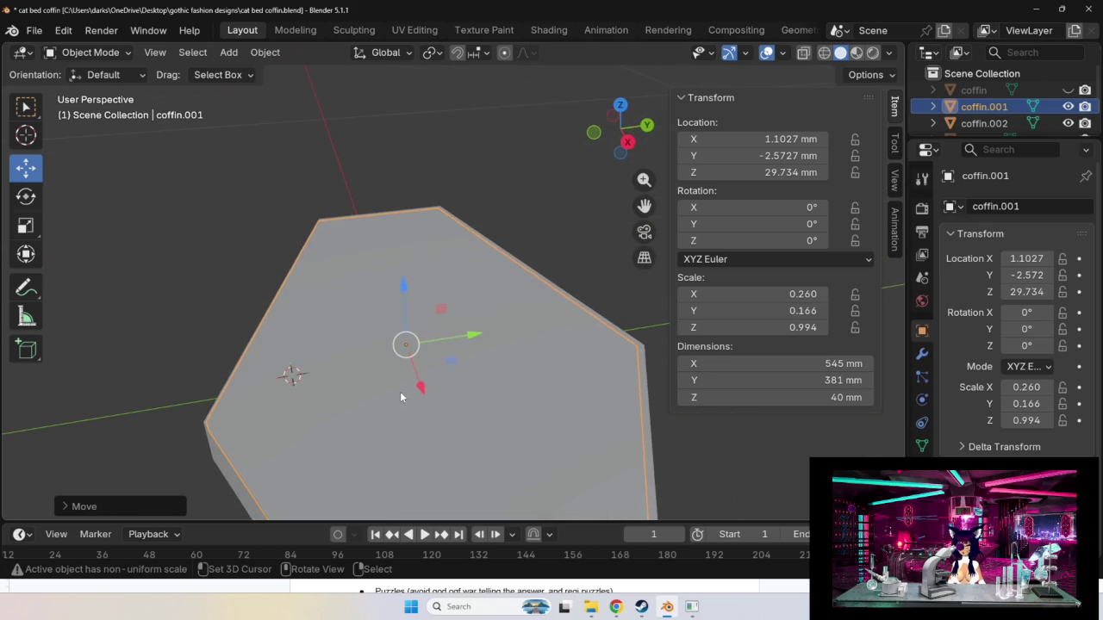
scroll(379, 383, "down", 2)
scroll(359, 376, "down", 2)
scroll(395, 365, "down", 1)
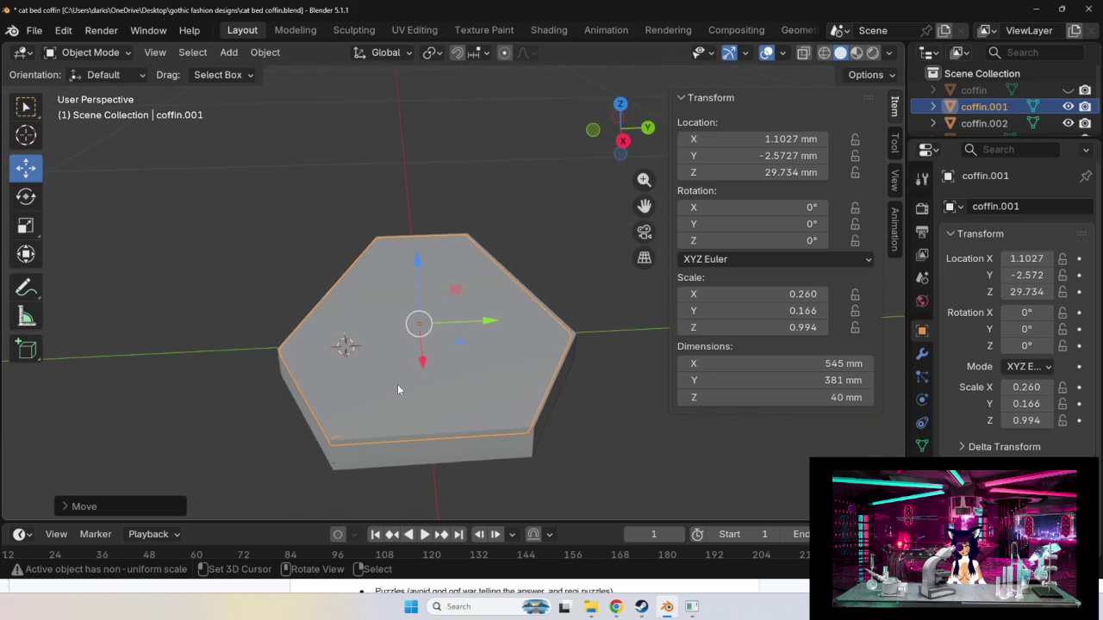
scroll(423, 357, "up", 2)
Set the inset slab's X dimension to 535 mm.
mouse_move(423, 357)
middle_mouse_down()
mouse_move(460, 359)
mouse_move(448, 377)
middle_mouse_up()
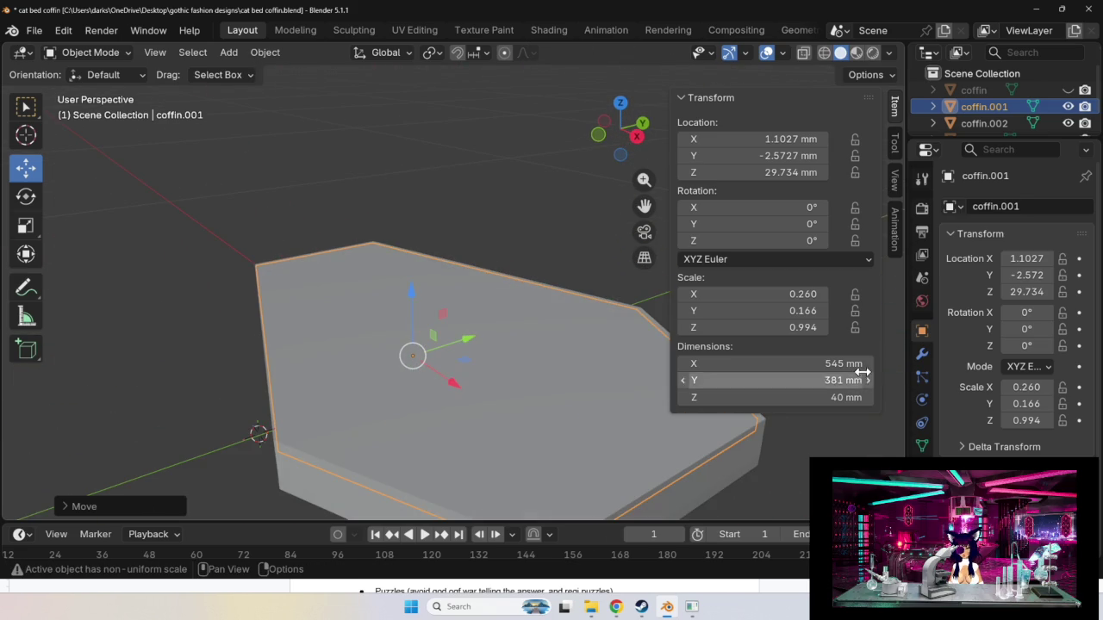
left_click(836, 362)
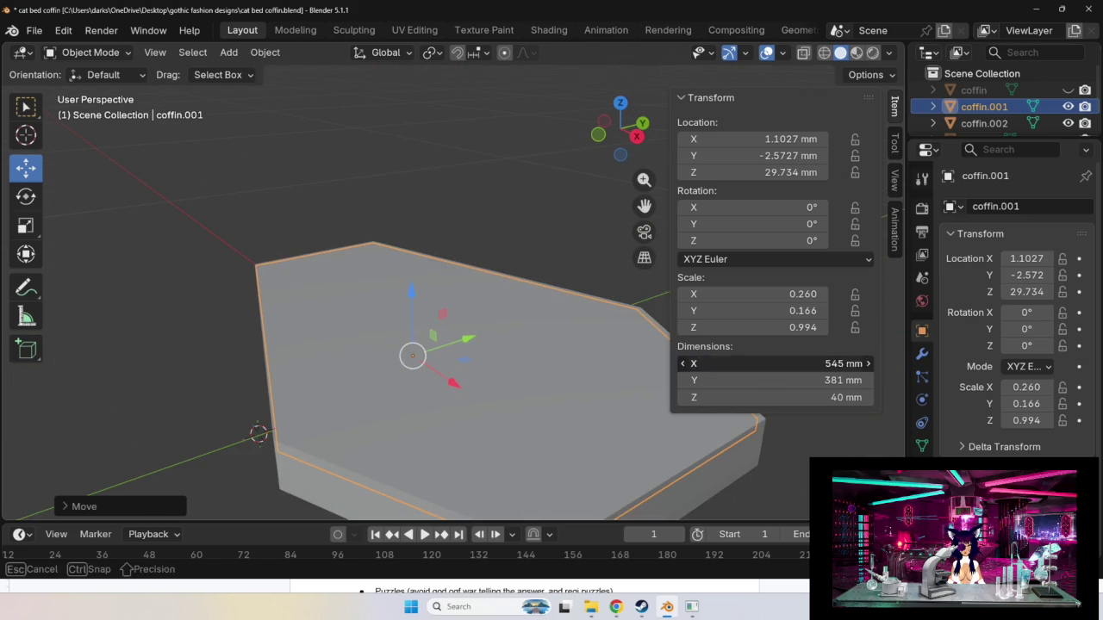
left_click(698, 363)
key("Delete")
type("3")
key("Return")
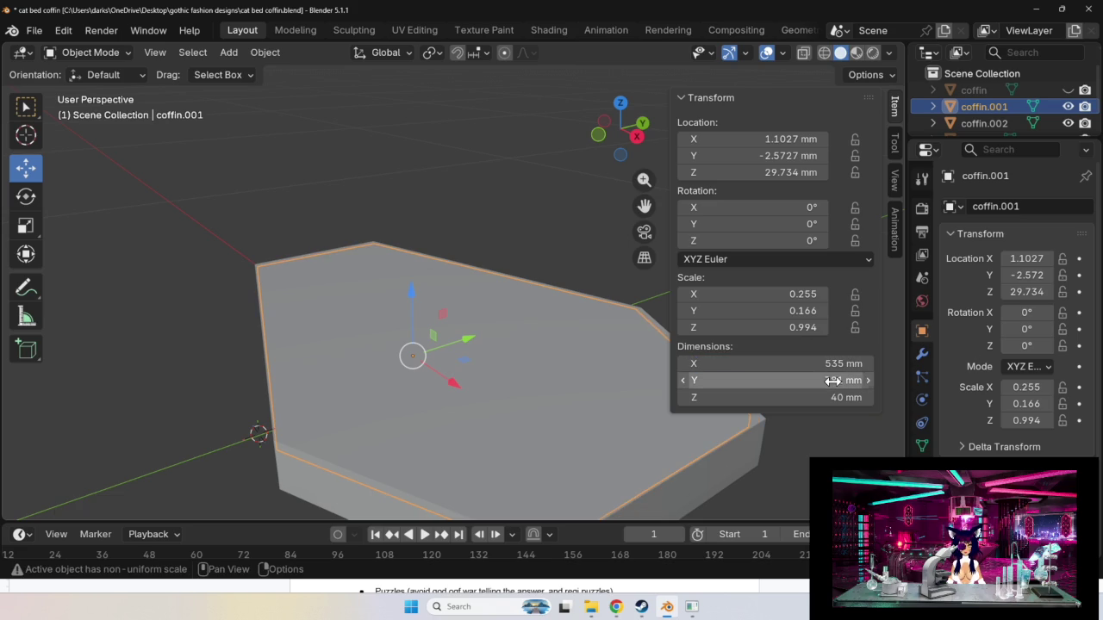
Set the inset slab's Y dimension to 371 mm, then deselect it.
left_click(827, 379)
left_click(696, 380)
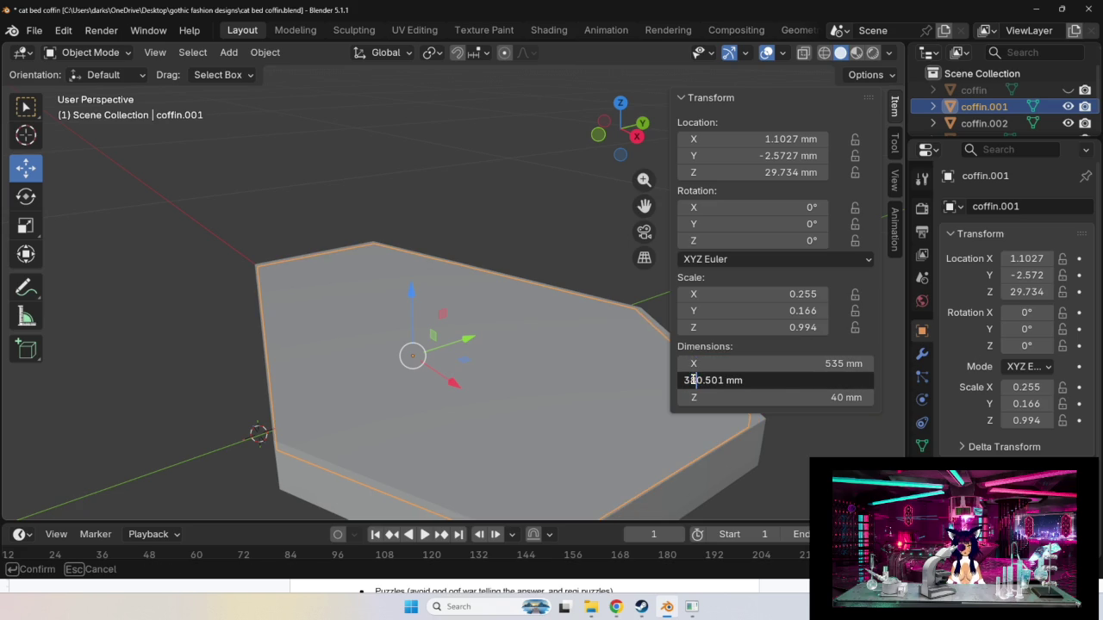
key("BackSpace")
type("7")
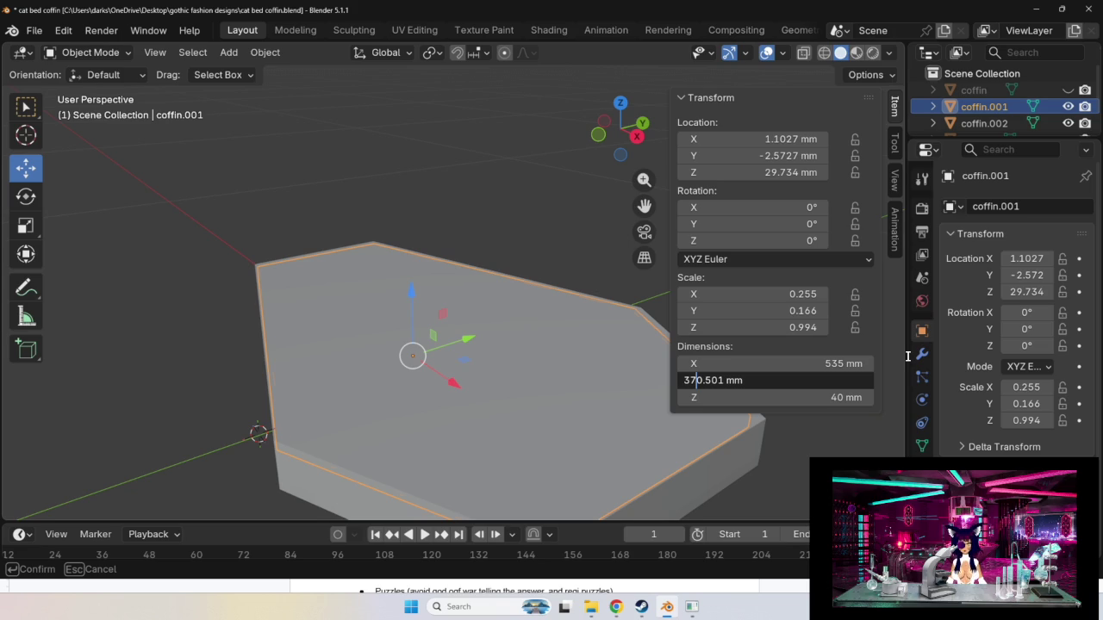
key("Return")
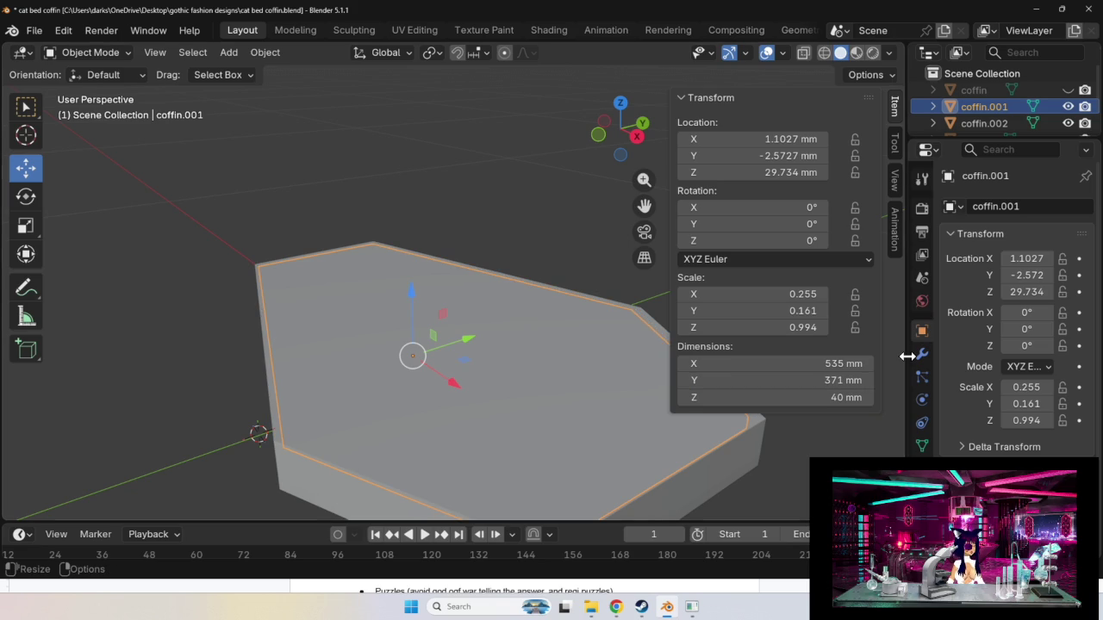
left_click(576, 218)
right_click(577, 219)
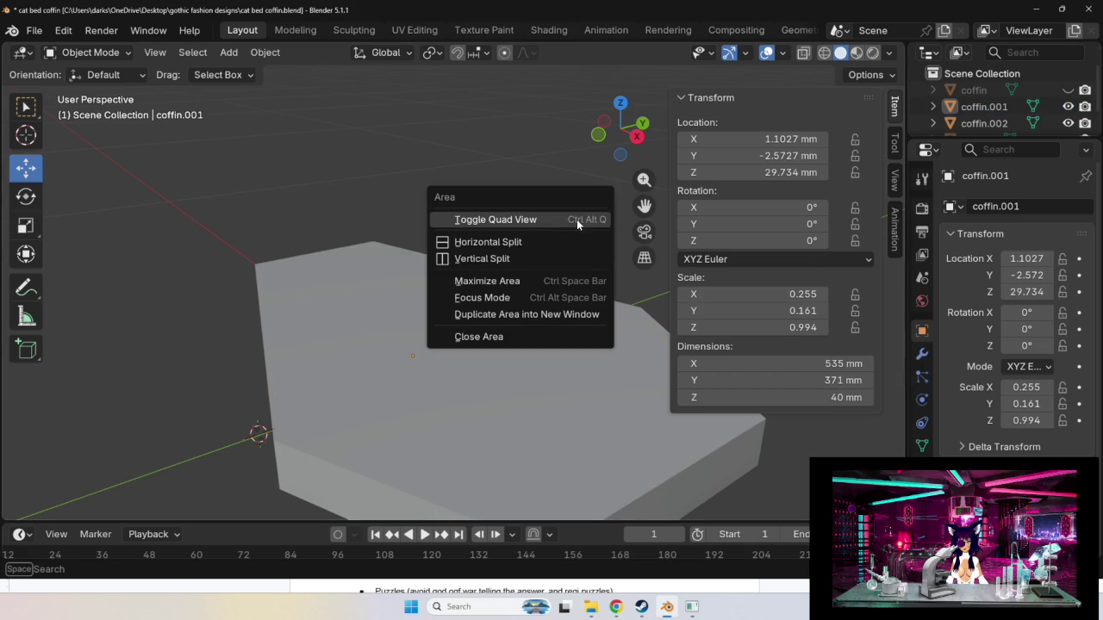
Select the inset slab coffin.001 in the Outliner.
middle_click_drag(515, 215, 708, 258)
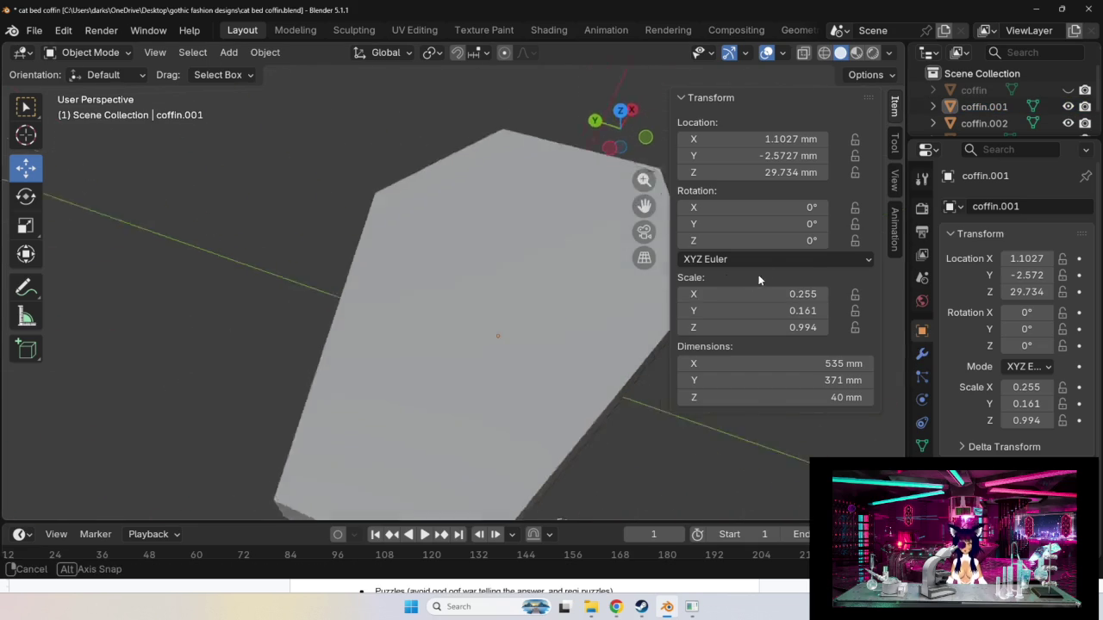
left_click(552, 301)
right_click(552, 300)
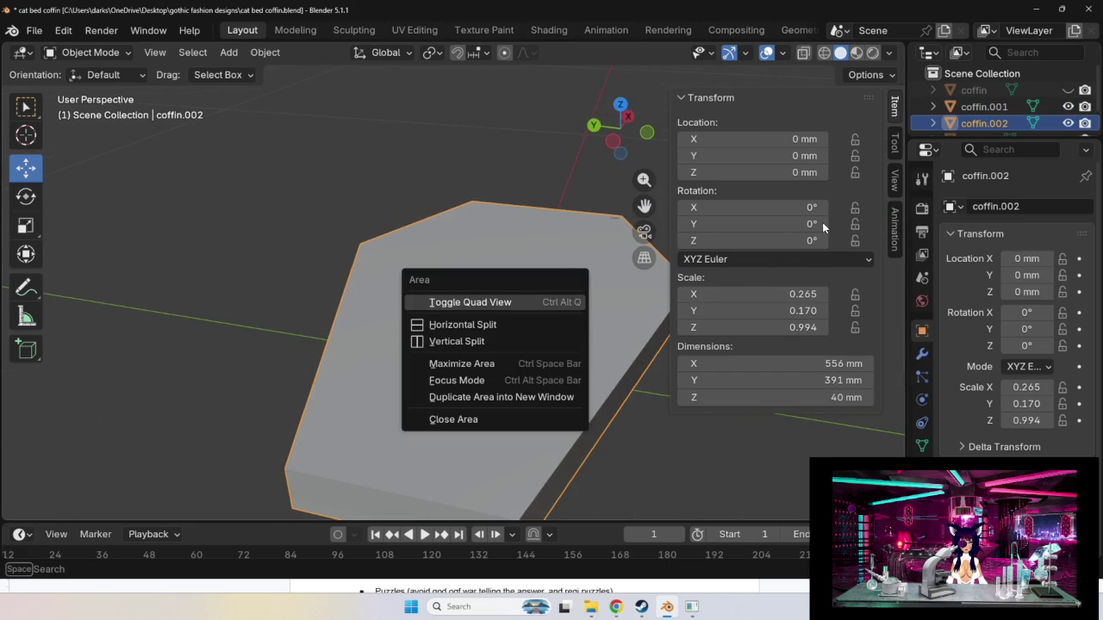
left_click(979, 98)
left_click(983, 106)
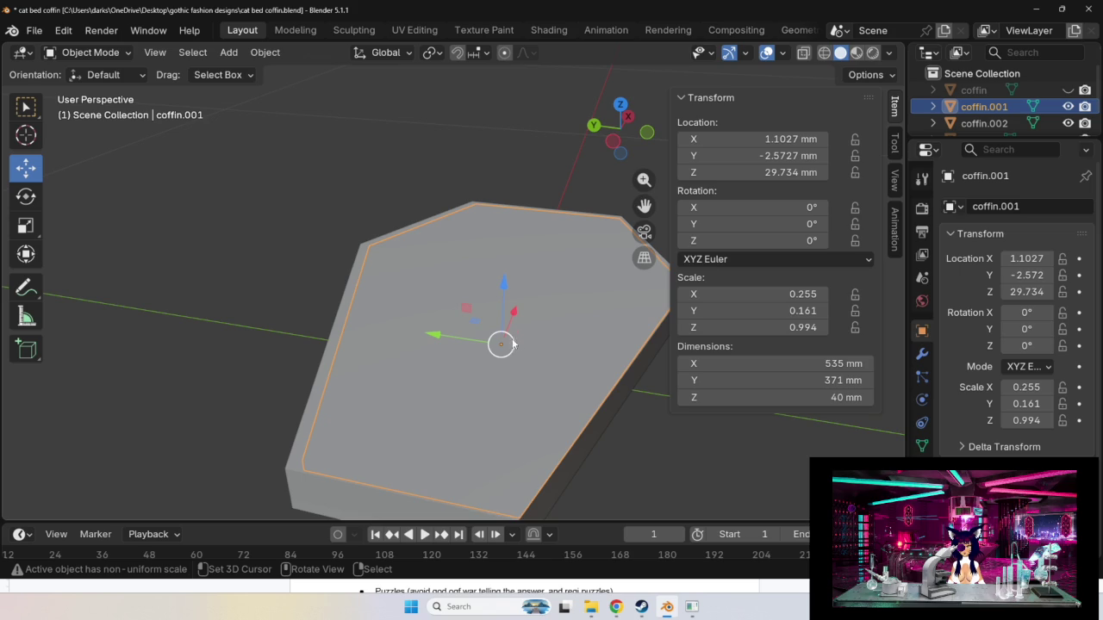
Recentre coffin.001 on the base at about X 0.31, Y -0.47, Z 26.522 mm.
left_click_drag(500, 343, 492, 342)
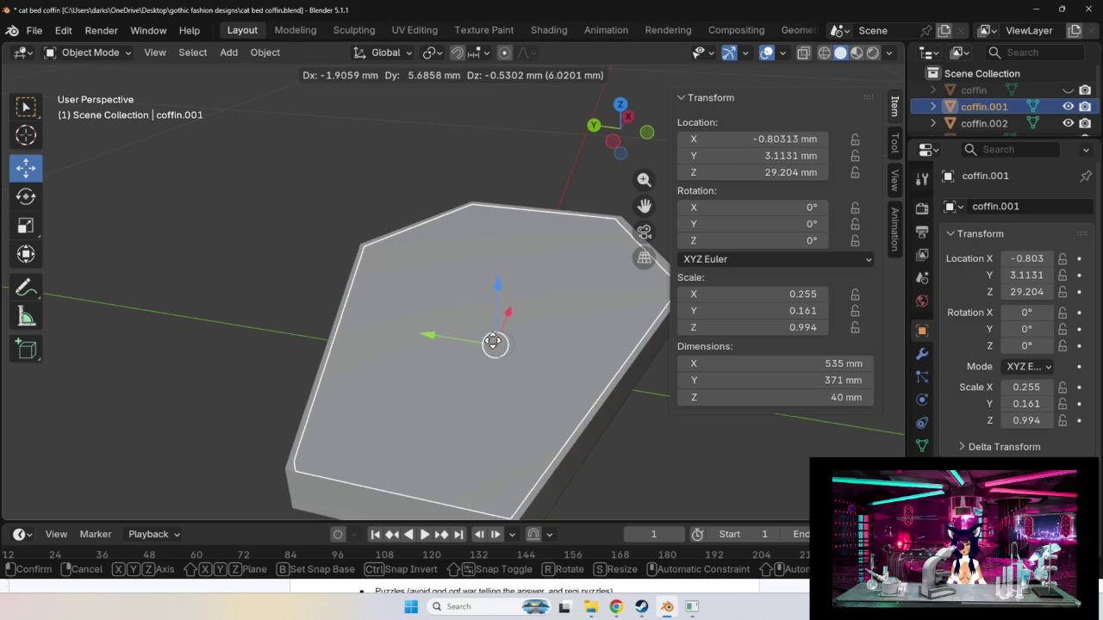
mouse_move(493, 343)
middle_mouse_down()
mouse_move(520, 361)
mouse_move(451, 349)
mouse_move(442, 367)
mouse_move(348, 347)
mouse_move(365, 378)
mouse_move(415, 381)
mouse_move(382, 419)
mouse_move(347, 398)
mouse_move(507, 440)
mouse_move(476, 406)
mouse_move(525, 421)
mouse_move(537, 413)
mouse_move(394, 377)
middle_mouse_up()
mouse_move(560, 406)
middle_mouse_down()
mouse_move(565, 460)
mouse_move(367, 369)
mouse_move(526, 317)
mouse_move(338, 241)
middle_mouse_up()
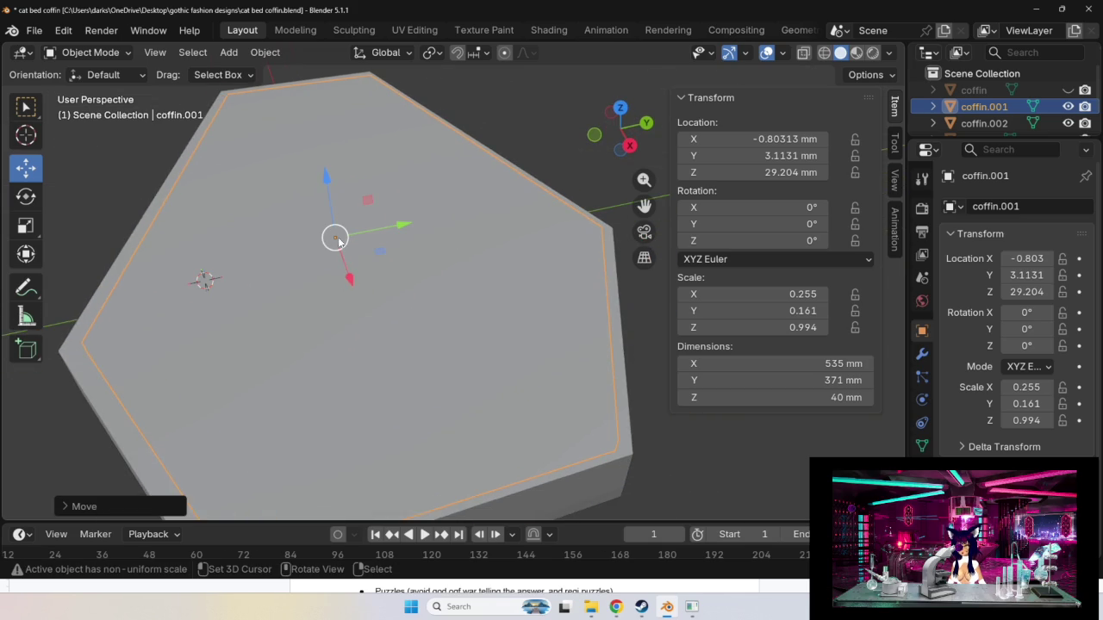
left_click_drag(333, 238, 325, 241)
mouse_move(345, 294)
middle_mouse_down()
mouse_move(451, 263)
mouse_move(447, 246)
mouse_move(345, 285)
middle_mouse_up()
left_click(26, 317)
Measure the inset margins at two corners (about 10.2 mm) and delete the 11.7294 mm ruler.
mouse_move(283, 323)
middle_mouse_down()
mouse_move(184, 367)
mouse_move(214, 309)
mouse_move(291, 362)
mouse_move(241, 388)
middle_mouse_up()
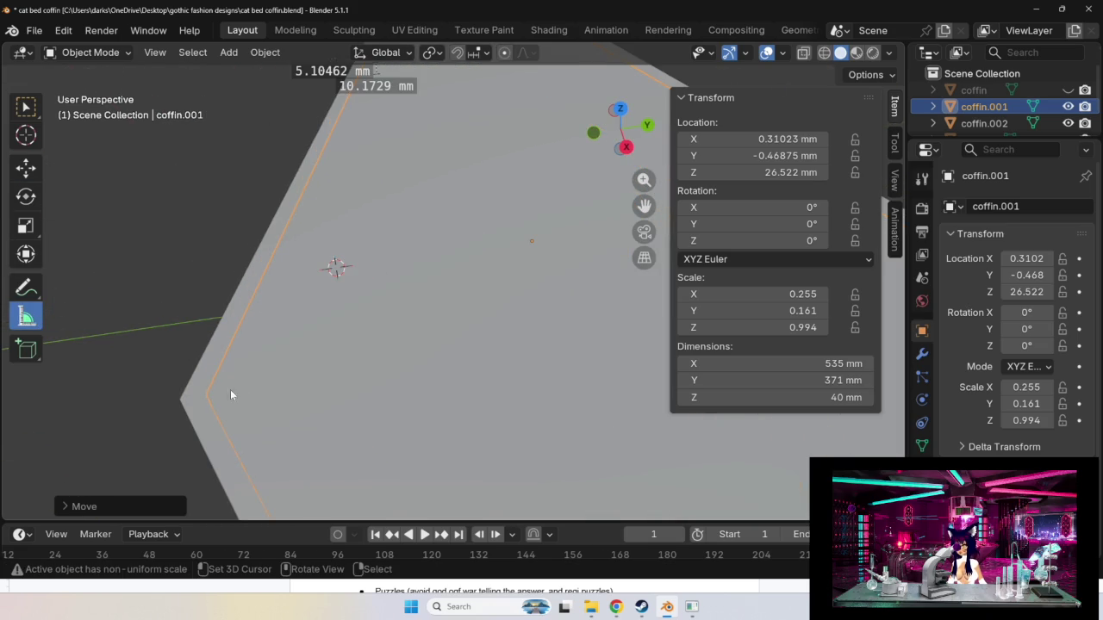
left_click_drag(175, 398, 203, 397)
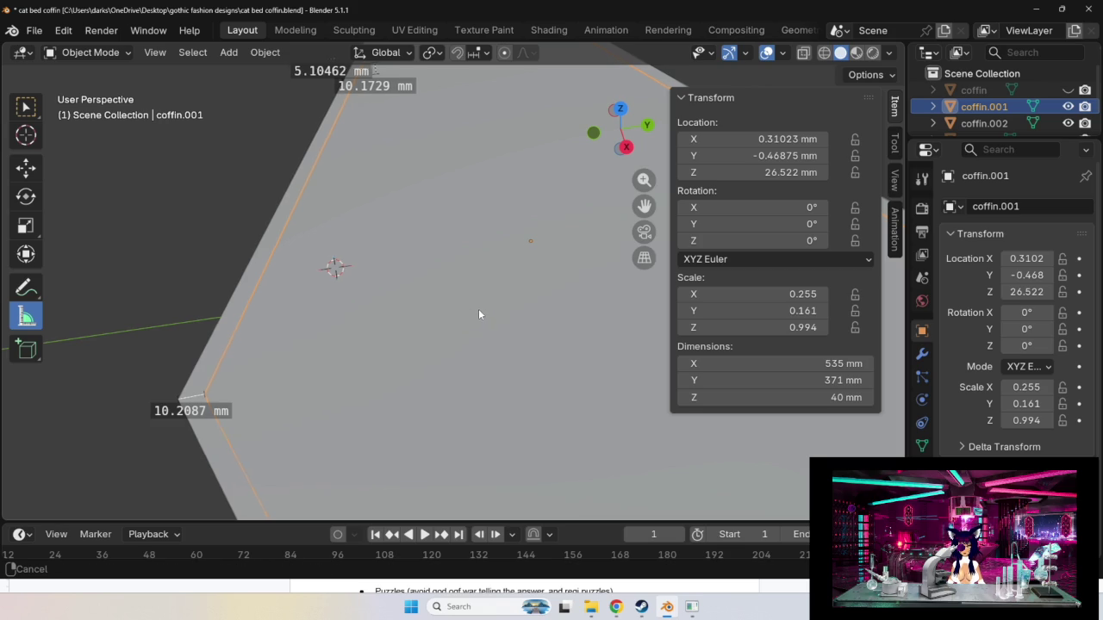
middle_click_drag(481, 316, 122, 296, "shift")
left_click_drag(566, 256, 544, 259)
mouse_move(590, 369)
middle_mouse_down("shift")
mouse_move(590, 280)
mouse_move(356, 363)
mouse_move(429, 374)
middle_mouse_up("shift")
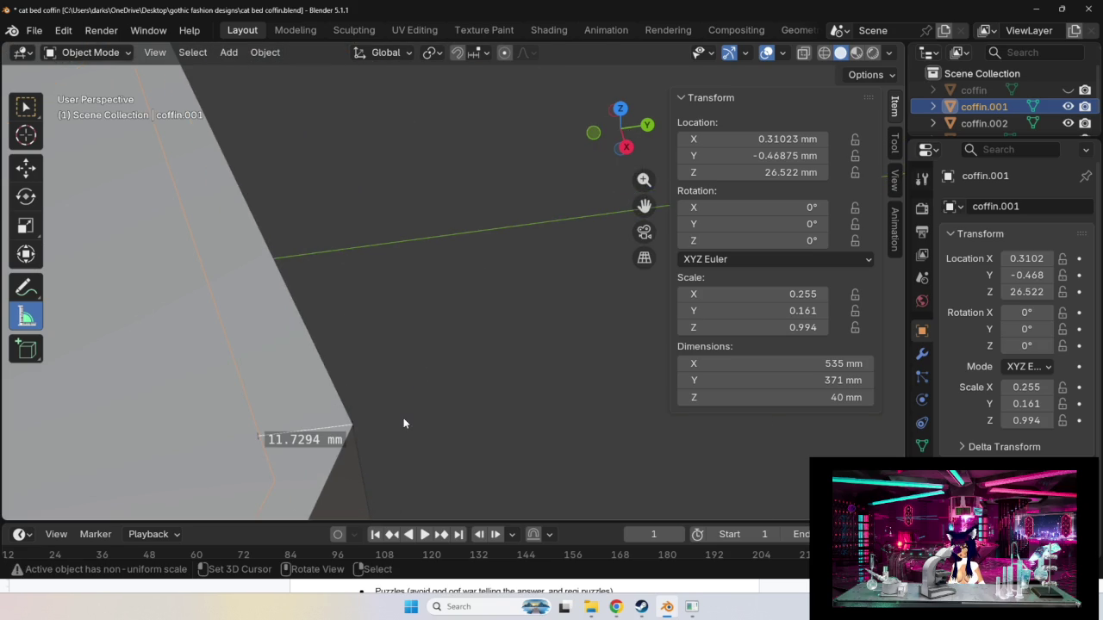
key("Delete")
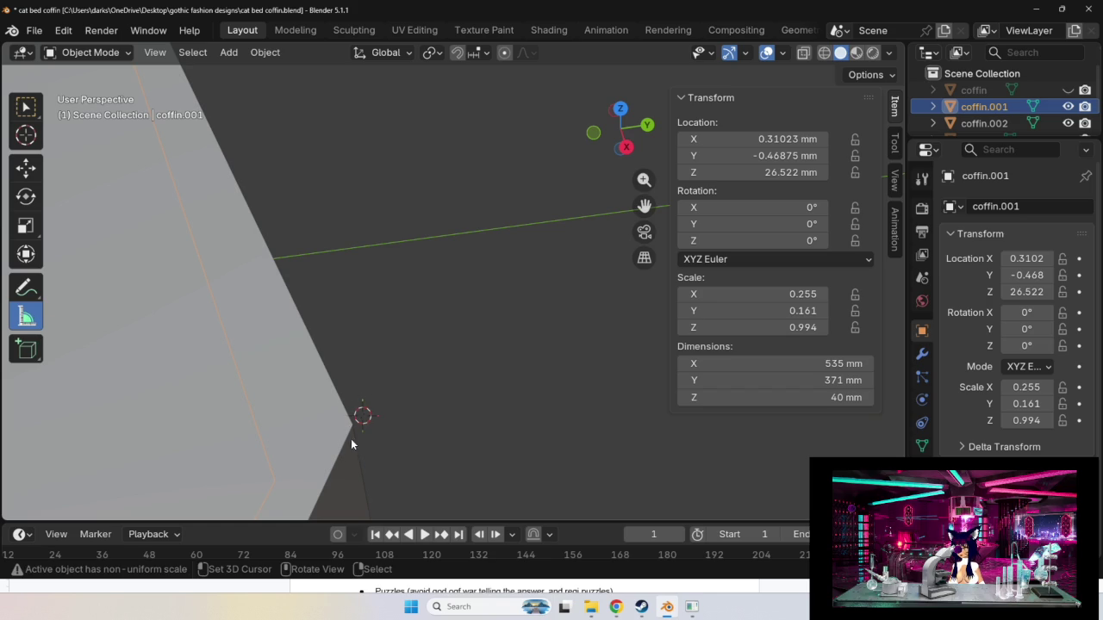
Orbit around the coffin and undo an accidental selection of the base slab.
middle_click_drag(351, 435, 372, 366, "shift")
left_click(433, 307)
right_click(432, 308)
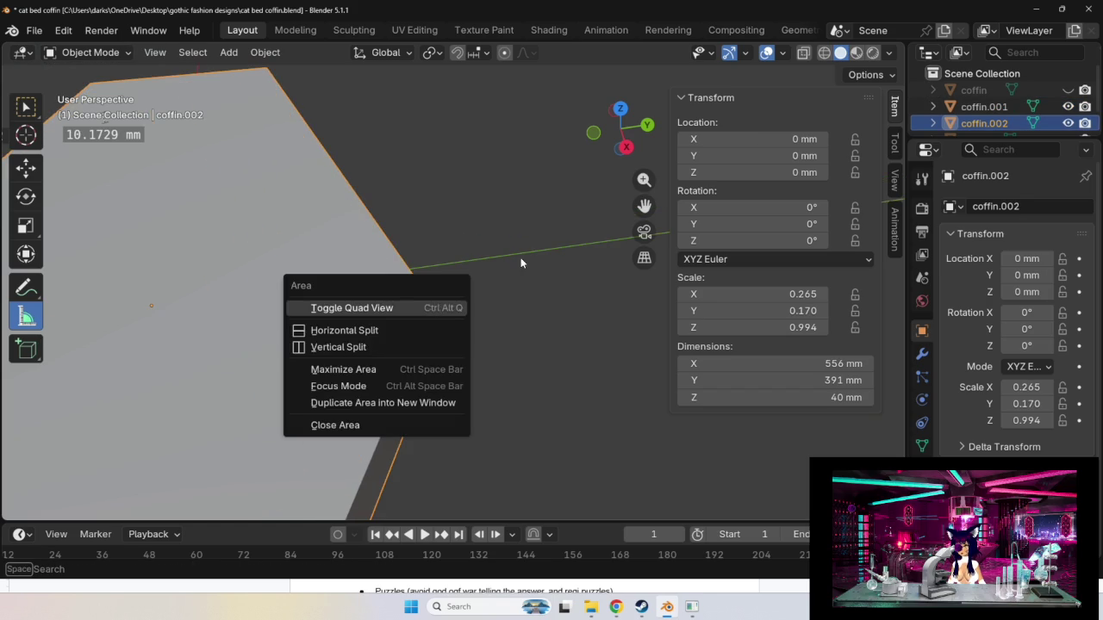
key("Escape")
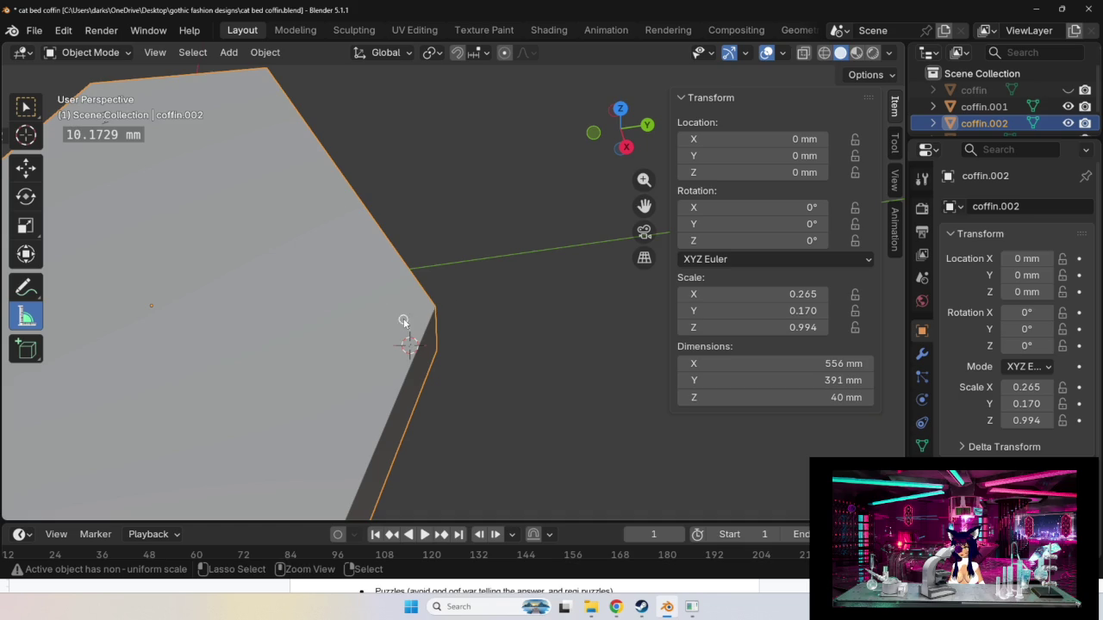
middle_click_drag(403, 321, 460, 310)
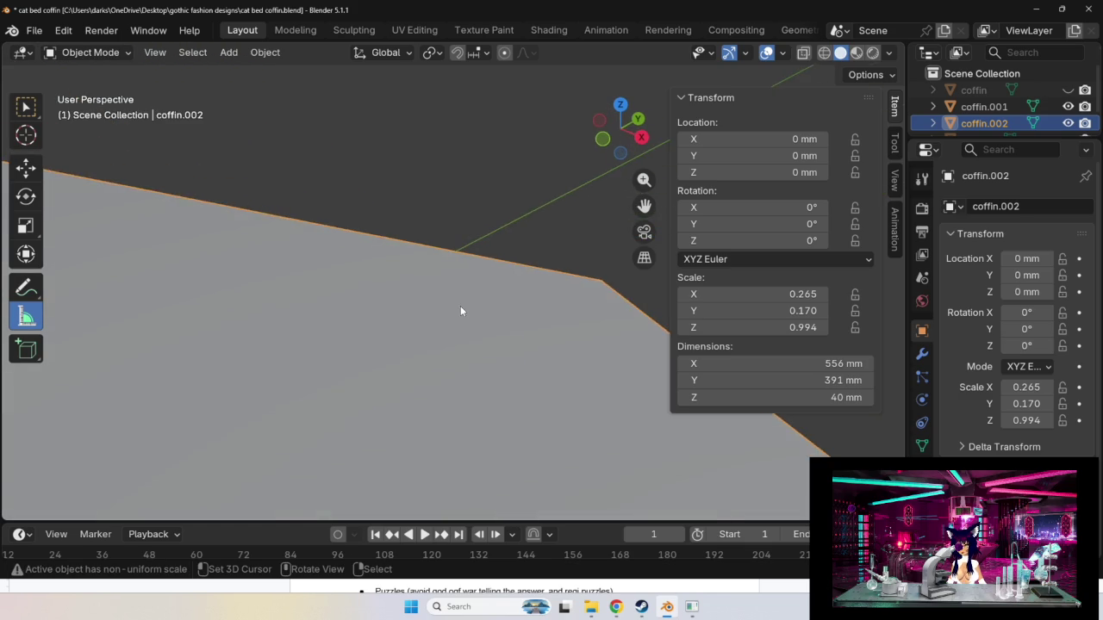
scroll(436, 324, "down", 5)
mouse_move(436, 325)
middle_mouse_down()
mouse_move(442, 349)
mouse_move(470, 314)
middle_mouse_up()
key("ctrl")
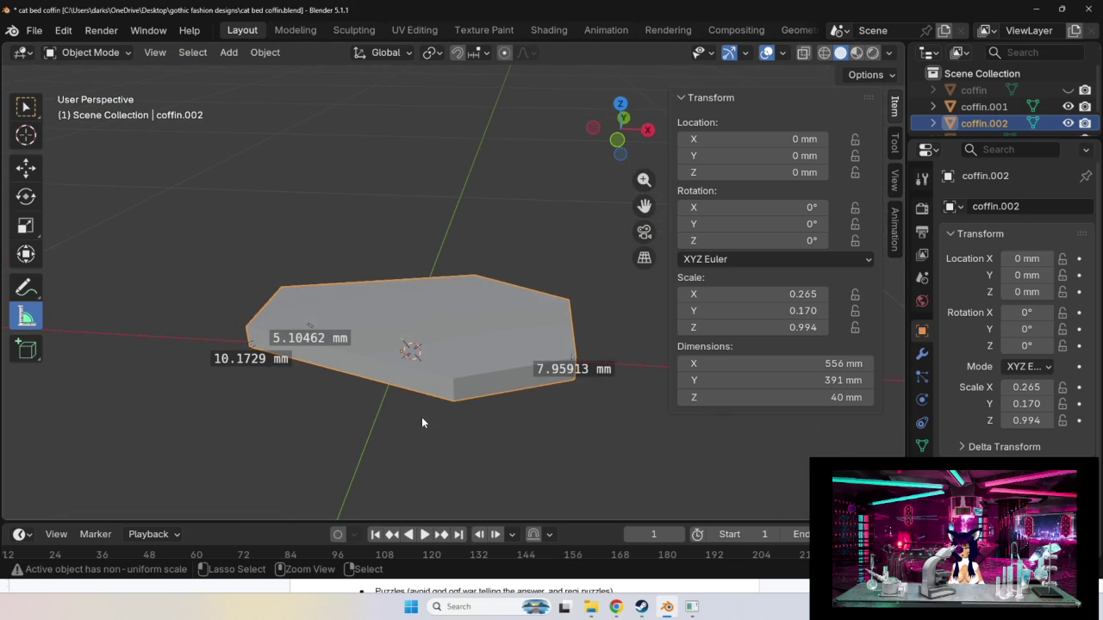
key("ctrl+z")
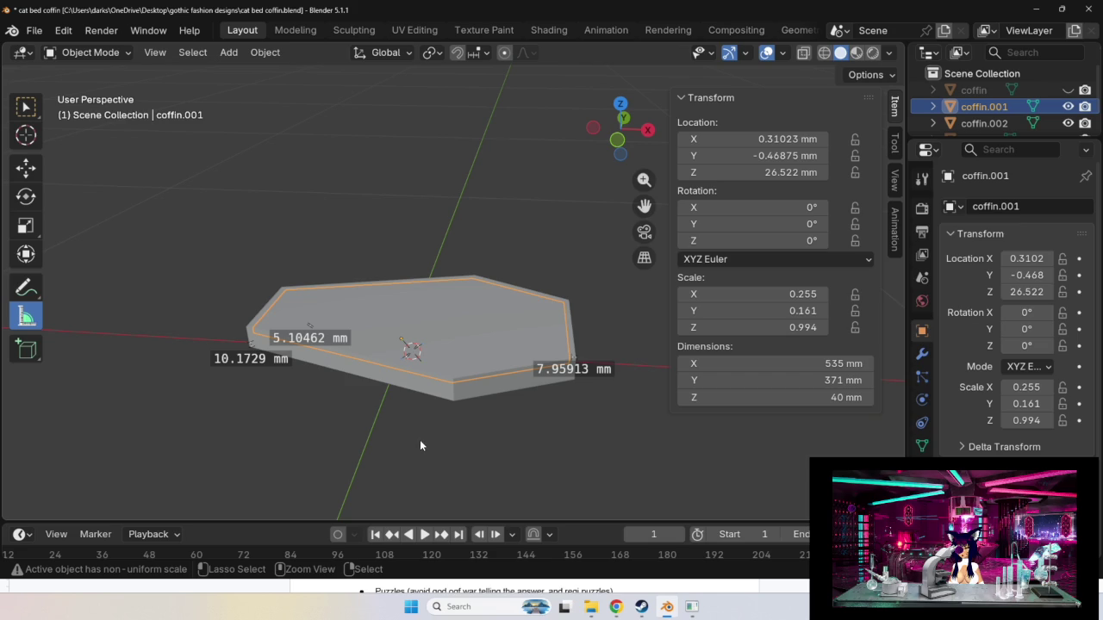
Measure the inset gaps at two more corners, viewing from several angles.
mouse_move(506, 317)
middle_mouse_down()
mouse_move(337, 360)
mouse_move(348, 356)
middle_mouse_up()
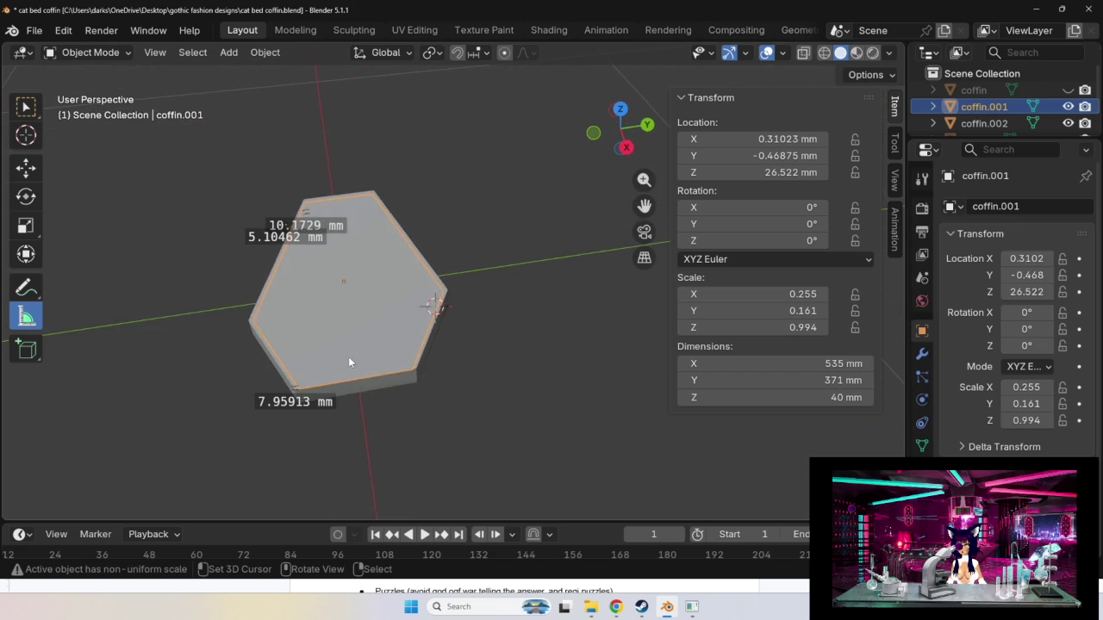
scroll(450, 274, "up", 3)
scroll(450, 274, "up", 2)
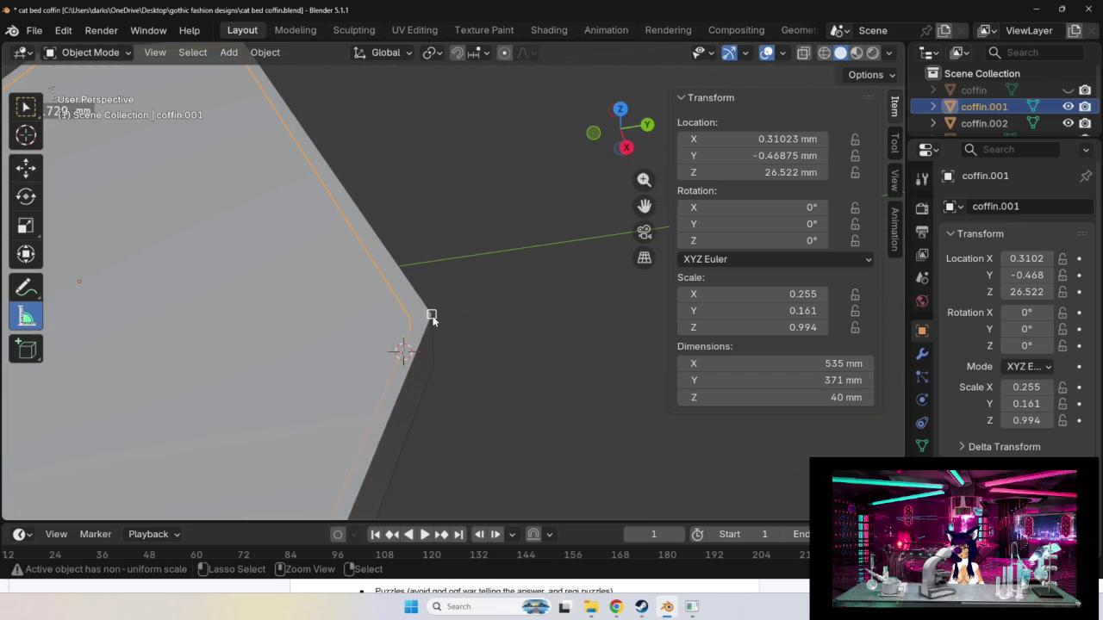
left_click_drag(431, 319, 409, 321)
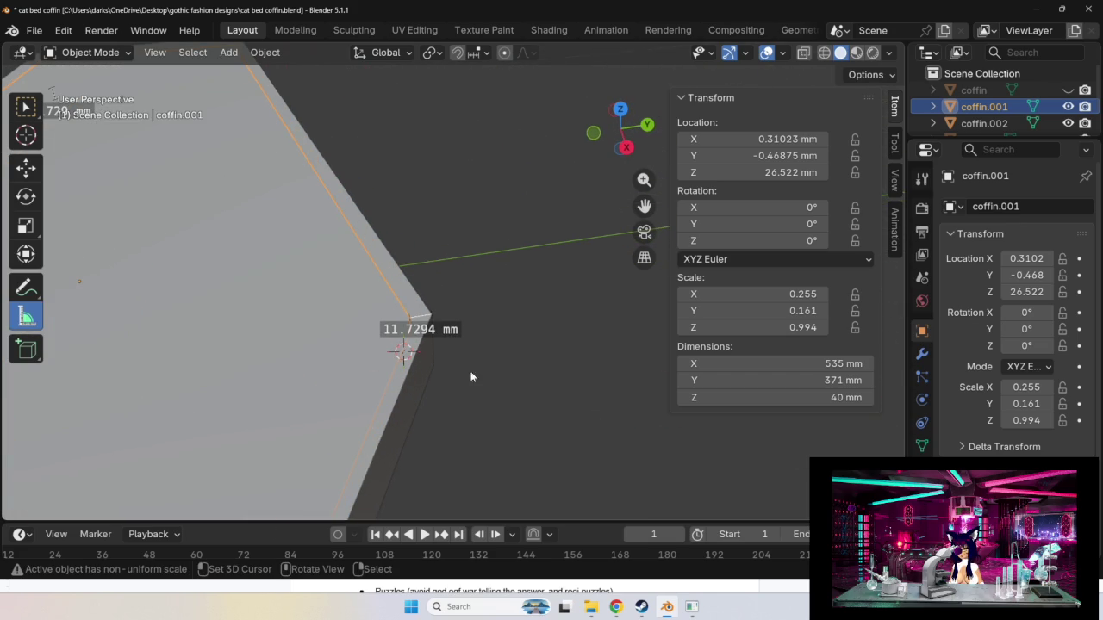
mouse_move(490, 368)
middle_mouse_down()
mouse_move(371, 320)
mouse_move(480, 354)
mouse_move(546, 348)
mouse_move(572, 357)
mouse_move(566, 375)
middle_mouse_up()
mouse_move(503, 397)
middle_mouse_down()
mouse_move(386, 387)
mouse_move(566, 254)
mouse_move(467, 319)
mouse_move(342, 374)
mouse_move(365, 350)
mouse_move(328, 391)
mouse_move(256, 374)
mouse_move(359, 342)
mouse_move(396, 364)
mouse_move(295, 411)
middle_mouse_up()
scroll(295, 406, "down", 3)
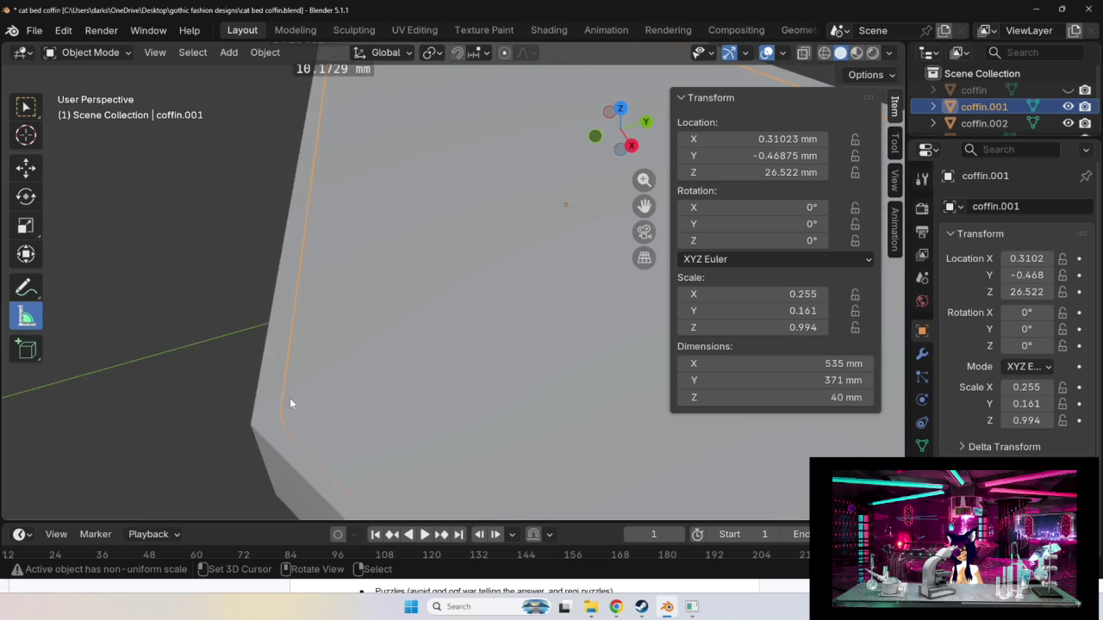
scroll(330, 366, "down", 2)
left_click_drag(342, 375, 429, 373)
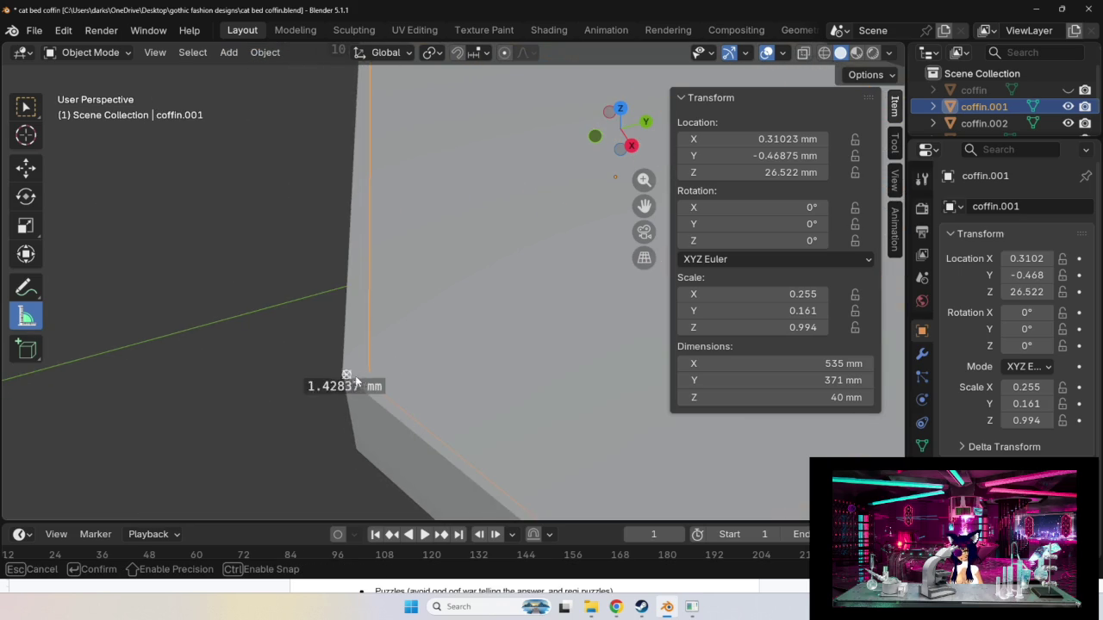
mouse_move(429, 373)
middle_mouse_down()
mouse_move(411, 326)
mouse_move(399, 339)
mouse_move(396, 330)
mouse_move(433, 333)
mouse_move(437, 303)
mouse_move(429, 310)
middle_mouse_up()
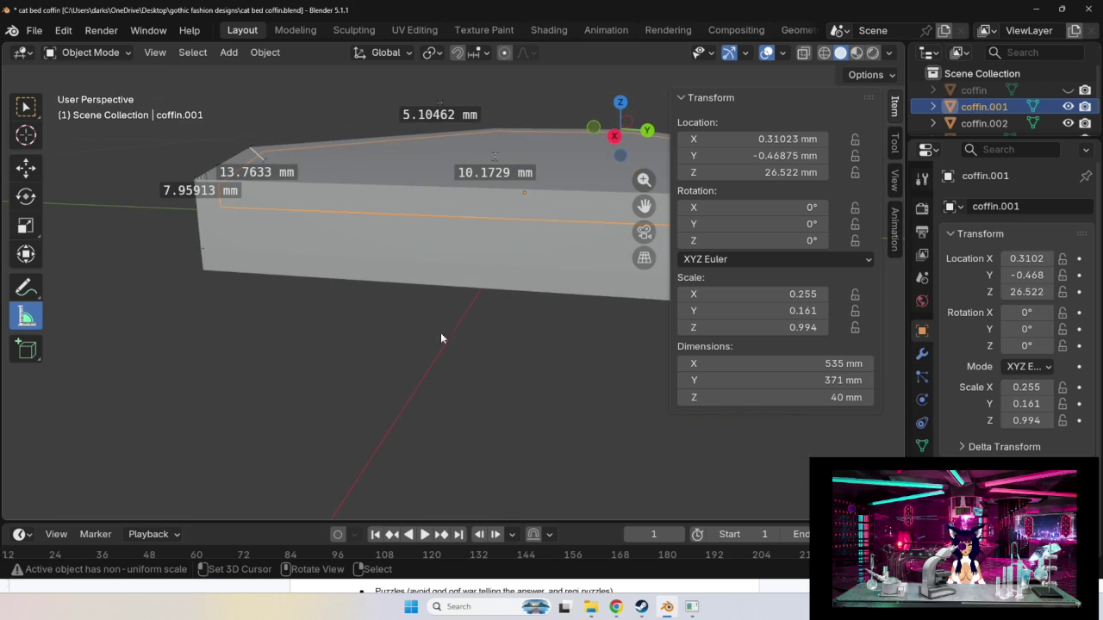
scroll(351, 267, "down", 2)
scroll(362, 237, "down", 2)
left_click(26, 168)
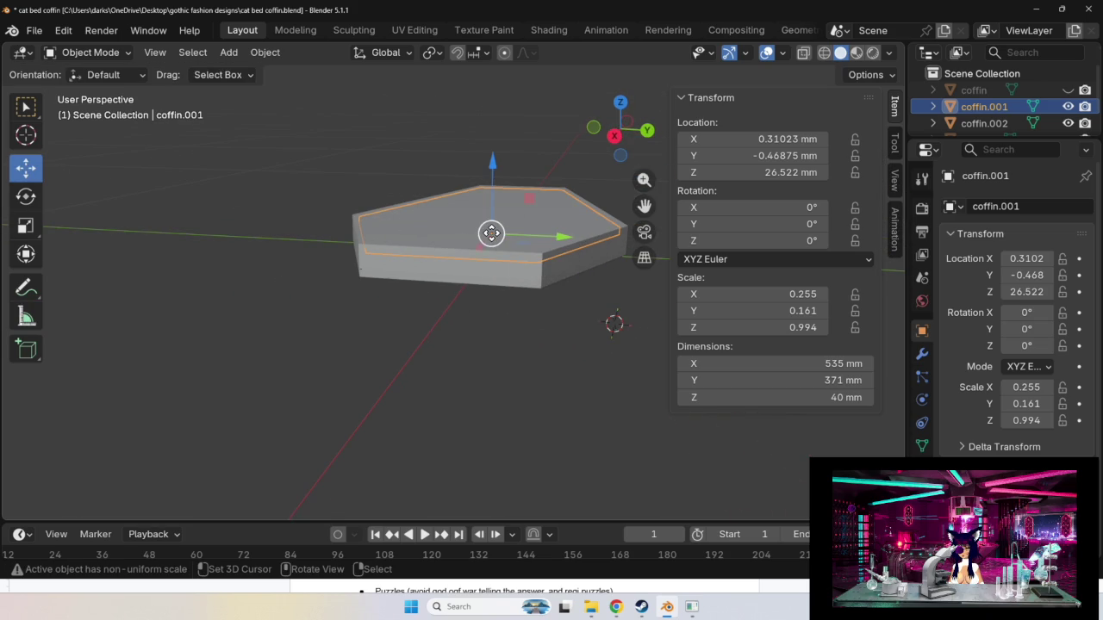
Move the inset slab coffin.001 further over the base along X.
left_click_drag(489, 238, 533, 276)
mouse_move(533, 276)
middle_mouse_down()
mouse_move(451, 255)
mouse_move(409, 284)
mouse_move(423, 255)
mouse_move(305, 269)
middle_mouse_up()
scroll(421, 255, "up", 5)
scroll(350, 261, "down", 5)
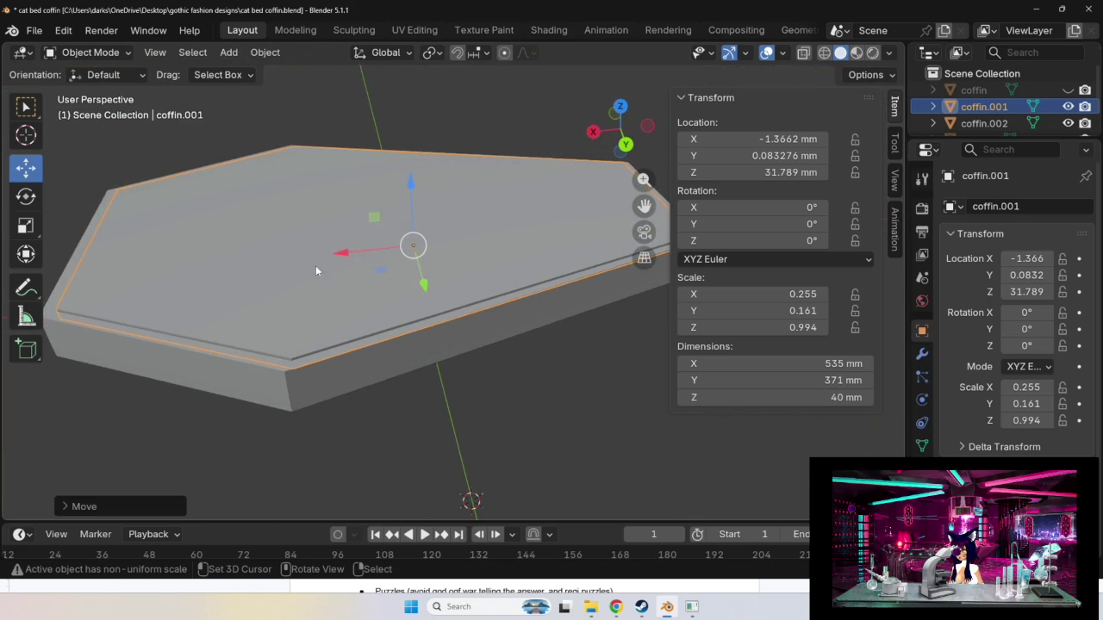
left_click_drag(416, 243, 410, 248)
middle_click_drag(458, 288, 497, 255)
scroll(497, 253, "up", 2)
scroll(497, 253, "up", 2)
scroll(502, 267, "up", 3)
scroll(517, 270, "up", 2)
scroll(523, 276, "down", 2)
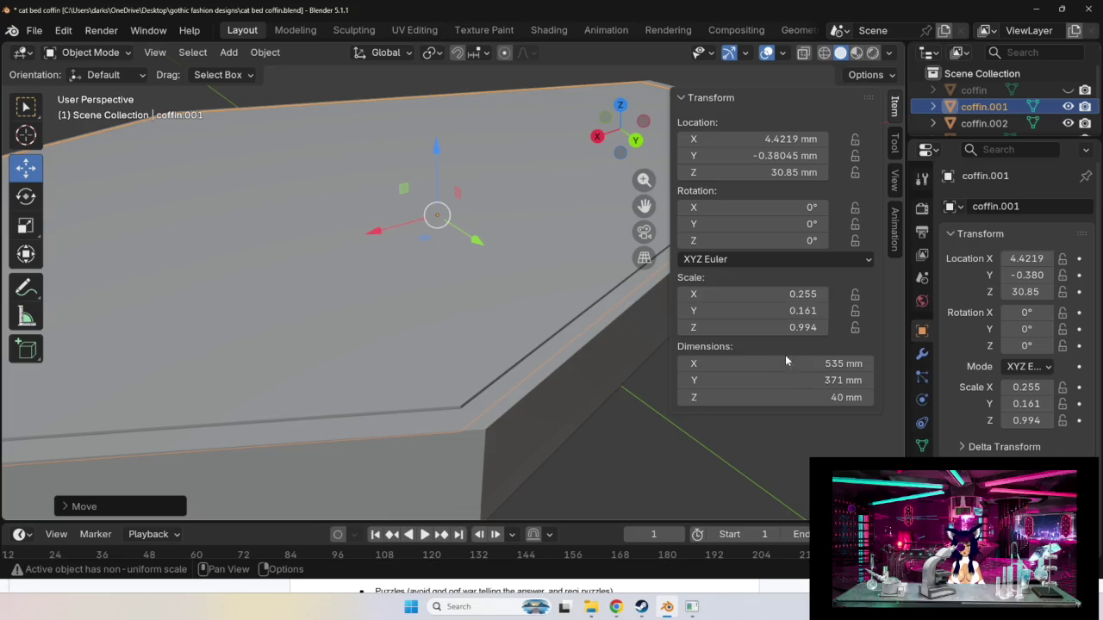
Set the inset slab's Z dimension to 50 mm and start lowering it onto the base.
left_click(870, 399)
type("50")
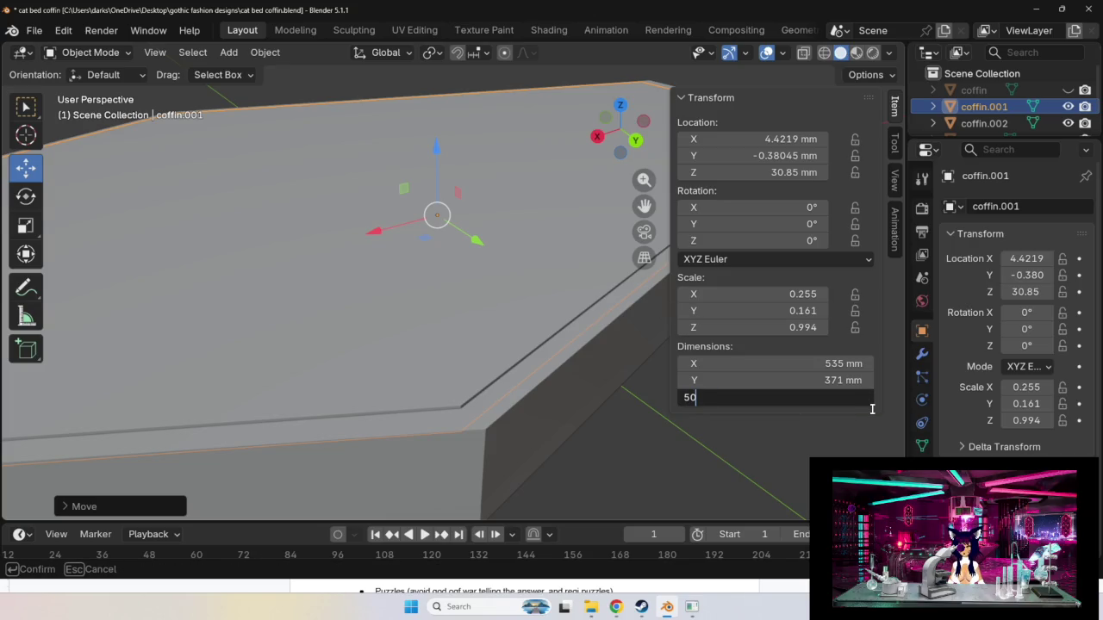
type(" mm")
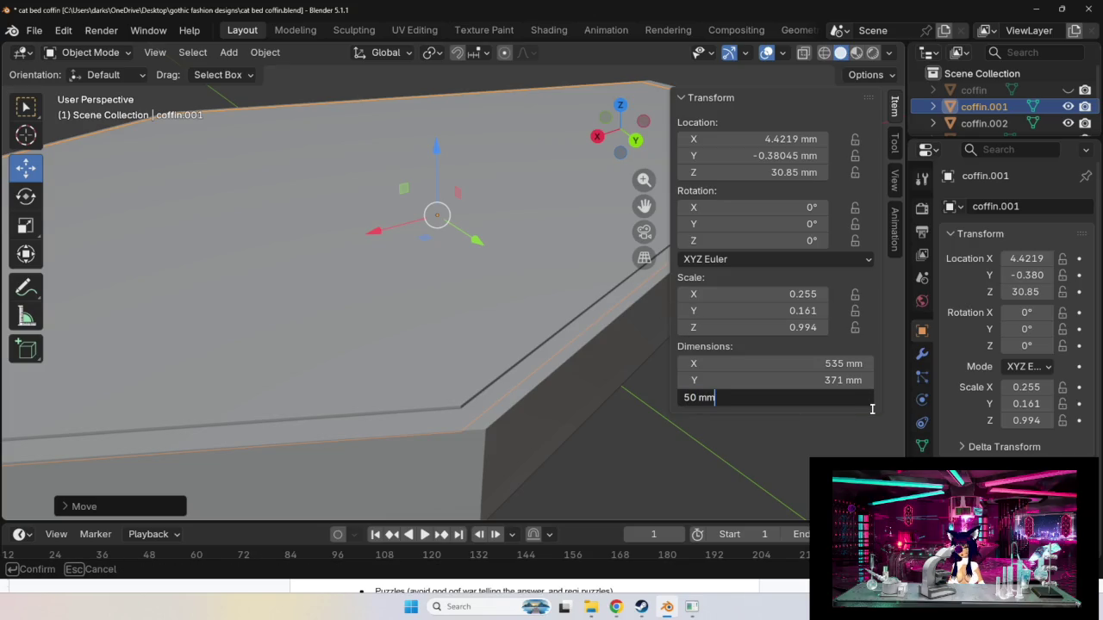
key("Return")
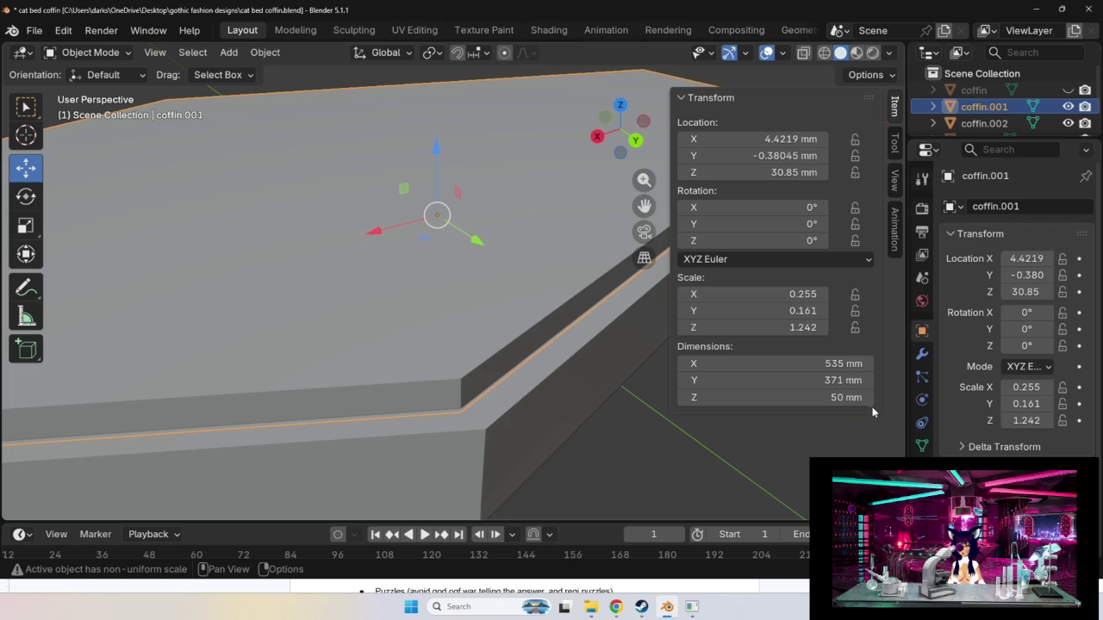
scroll(512, 272, "down", 3)
left_click_drag(457, 257, 450, 256)
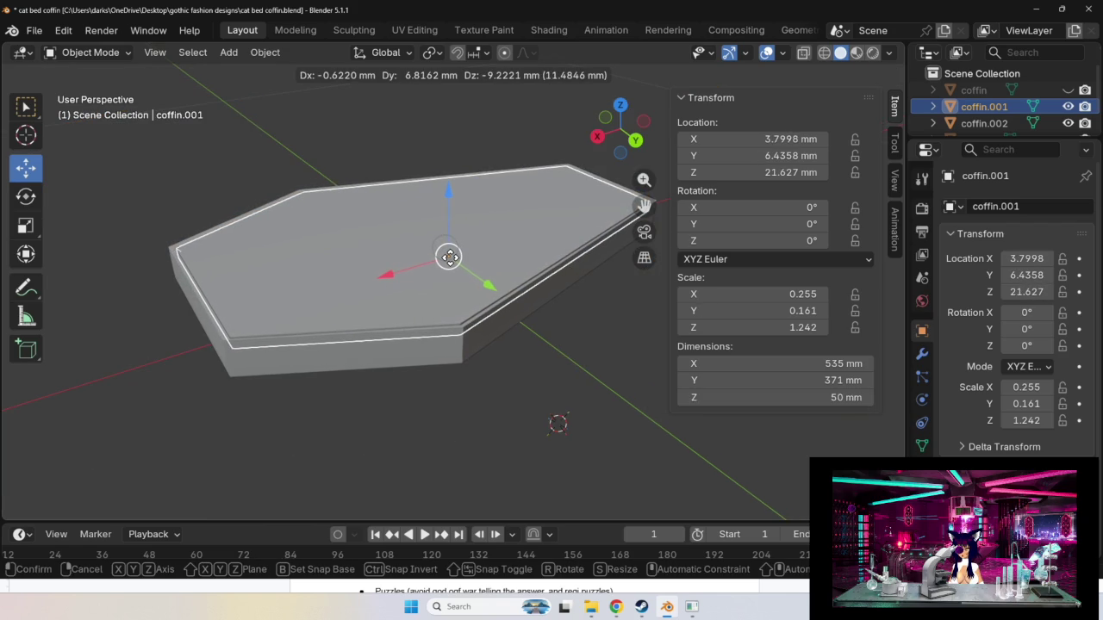
Centre coffin.001 in the base outline from above, ending at X 3.877, Y 1.1615, Z 20.851 mm.
left_click_drag(450, 257, 450, 259)
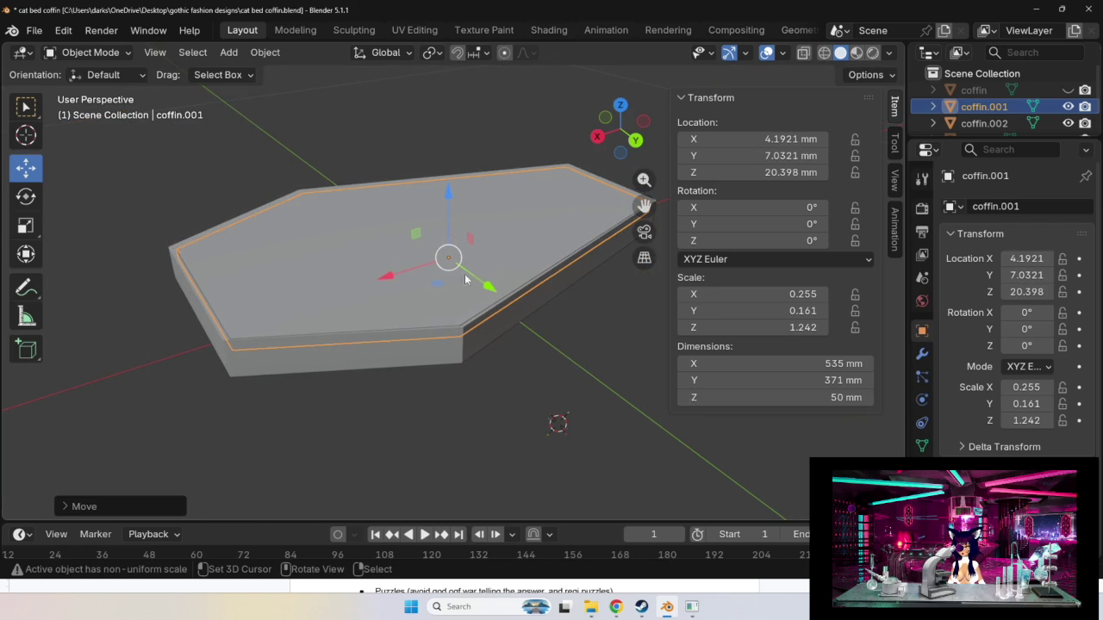
mouse_move(536, 285)
middle_mouse_down()
mouse_move(574, 290)
mouse_move(620, 334)
mouse_move(616, 343)
mouse_move(661, 361)
mouse_move(461, 301)
middle_mouse_up()
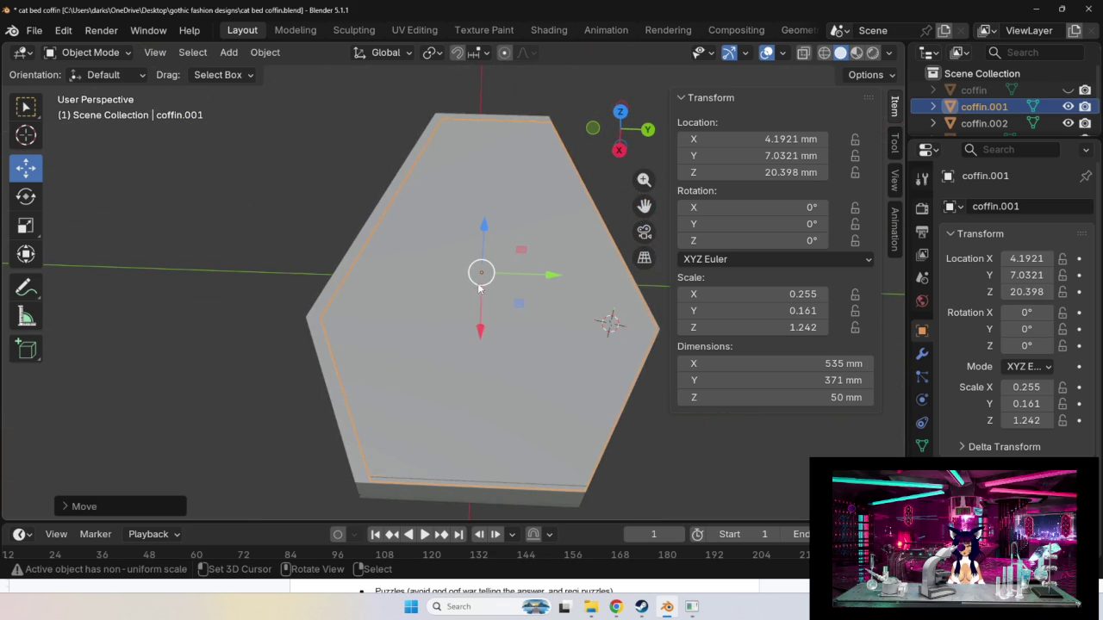
left_click_drag(481, 273, 481, 274)
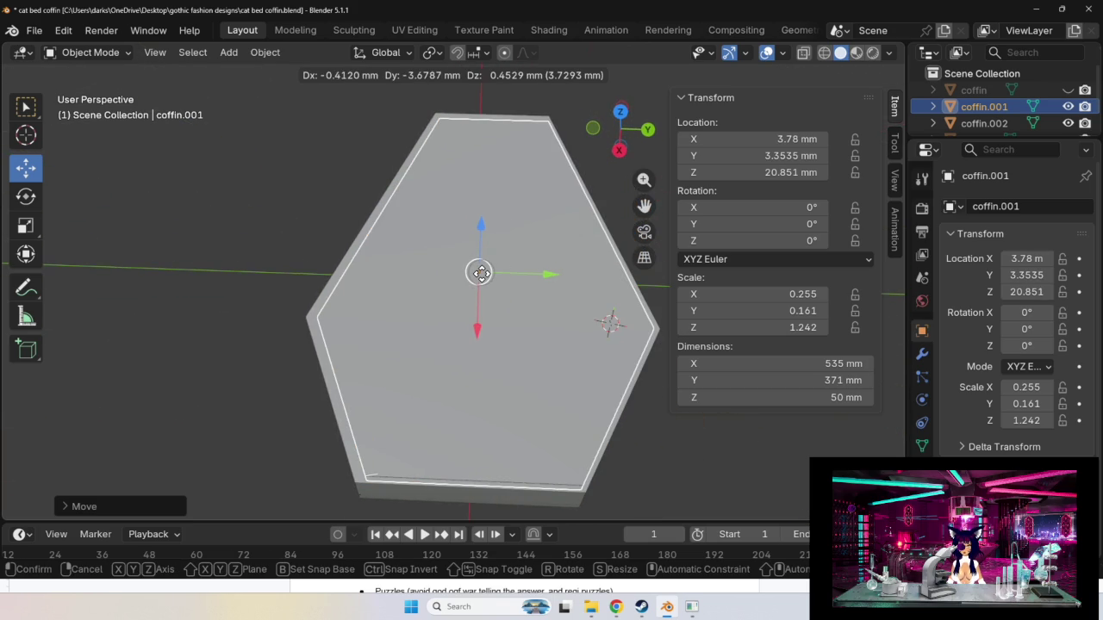
left_click_drag(481, 273, 477, 271)
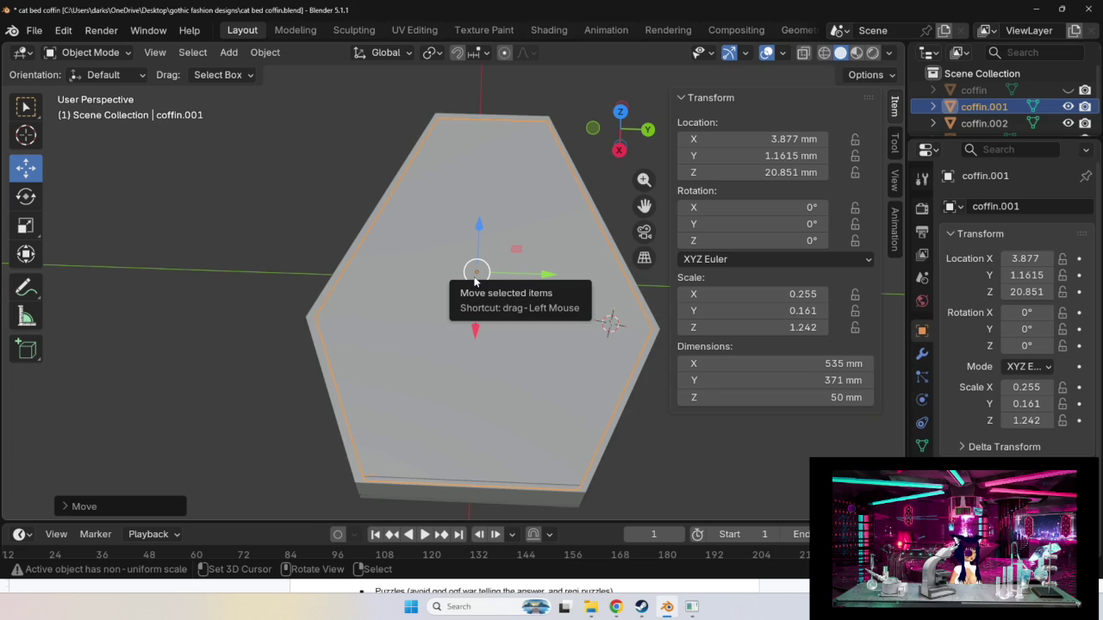
mouse_move(508, 354)
middle_mouse_down()
mouse_move(496, 324)
mouse_move(518, 315)
middle_mouse_up()
scroll(367, 329, "up", 3)
mouse_move(377, 343)
middle_mouse_down()
mouse_move(429, 332)
mouse_move(396, 365)
mouse_move(370, 333)
mouse_move(367, 342)
mouse_move(426, 334)
mouse_move(500, 302)
mouse_move(483, 331)
middle_mouse_up()
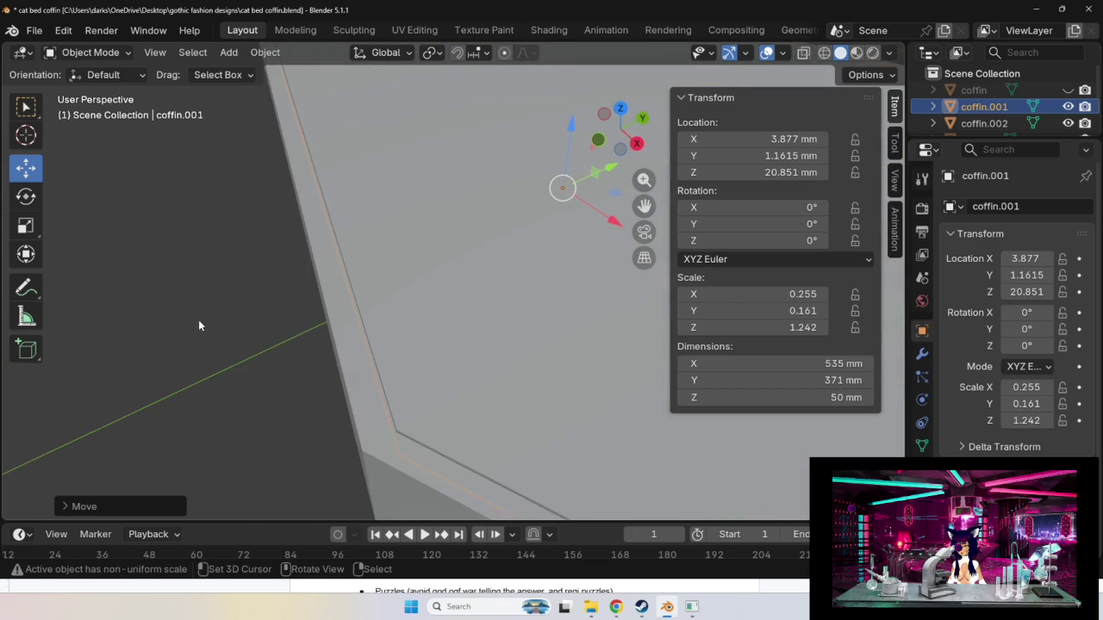
Measure a 9.51372 mm inset gap along one edge of the coffin.
middle_click_drag(206, 328, 194, 258, "shift")
left_click(26, 317)
mouse_move(405, 325)
left_mouse_down()
mouse_move(376, 320)
mouse_move(412, 301)
left_mouse_up()
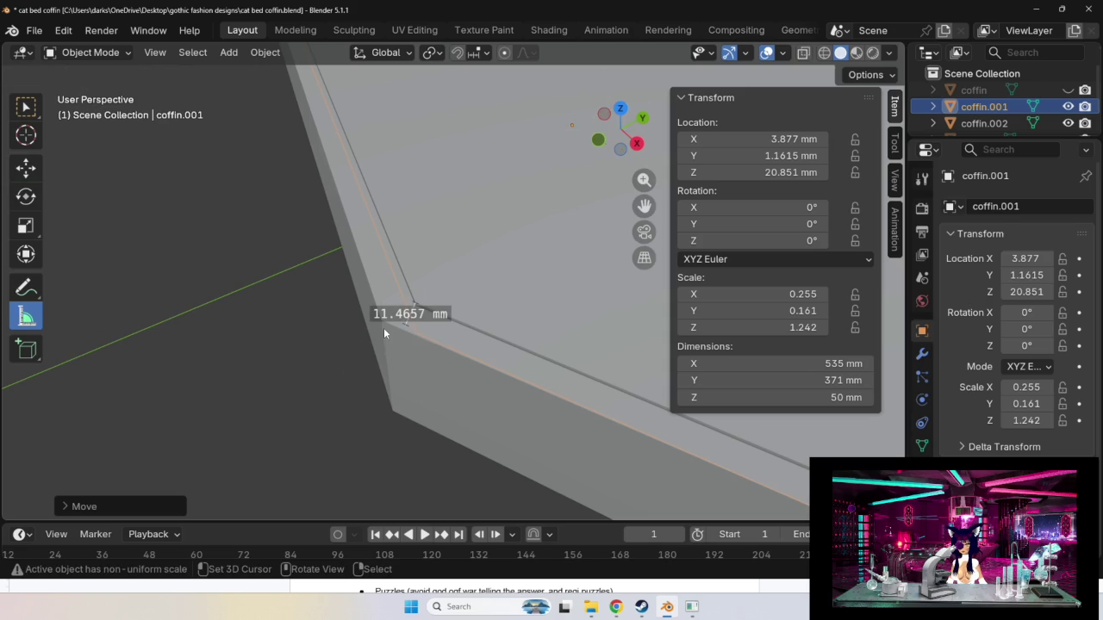
right_click(427, 345)
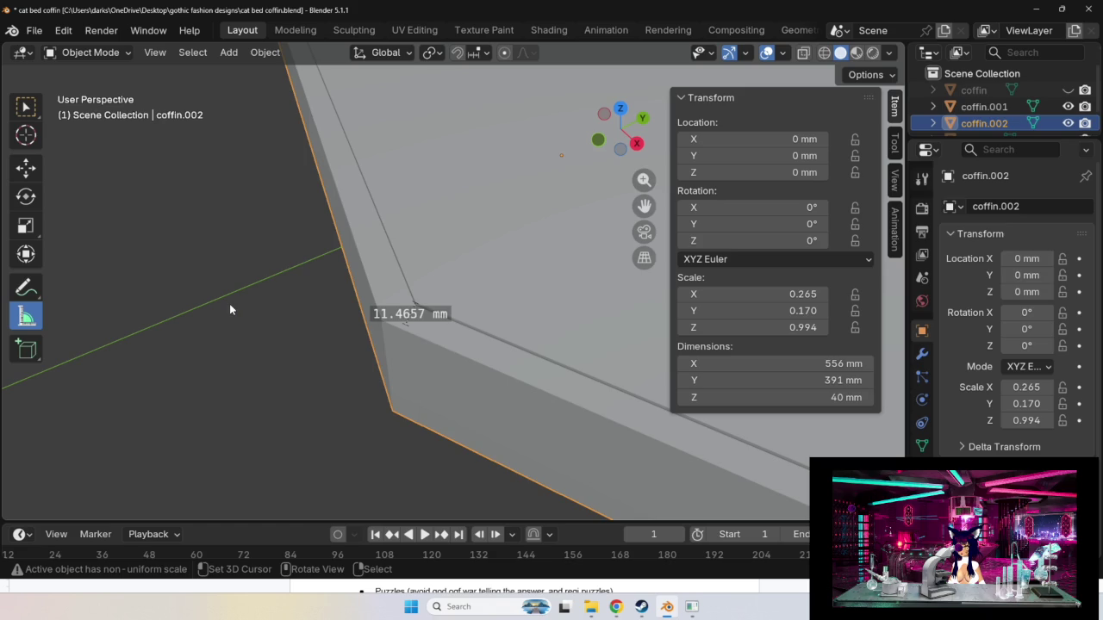
right_click(423, 220)
key("Escape")
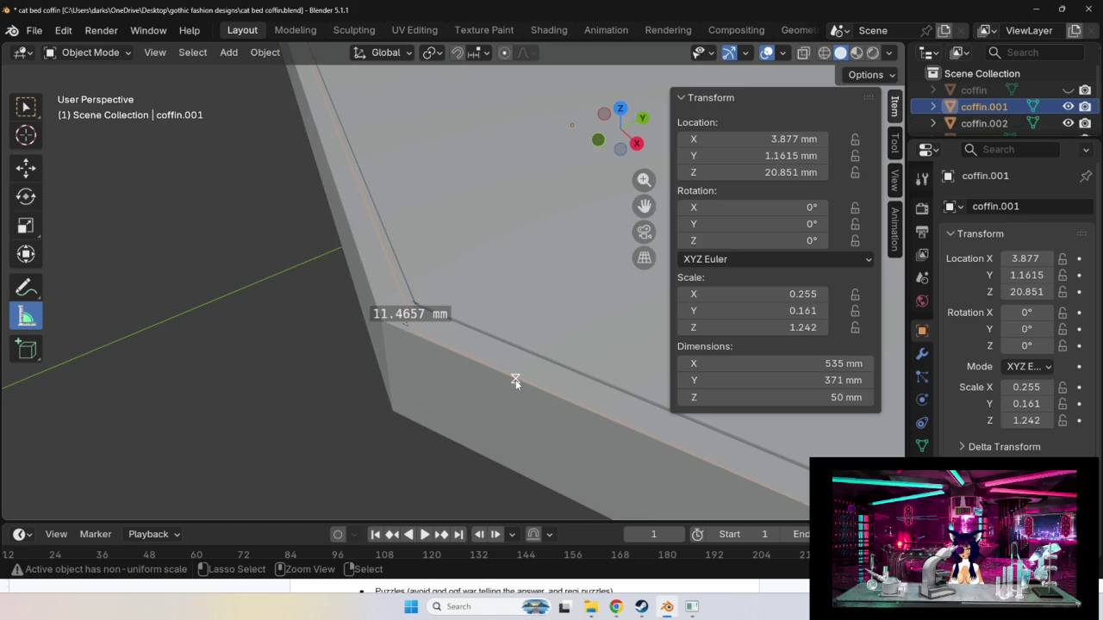
mouse_move(515, 380)
left_mouse_down()
mouse_move(533, 368)
mouse_move(529, 354)
left_mouse_up()
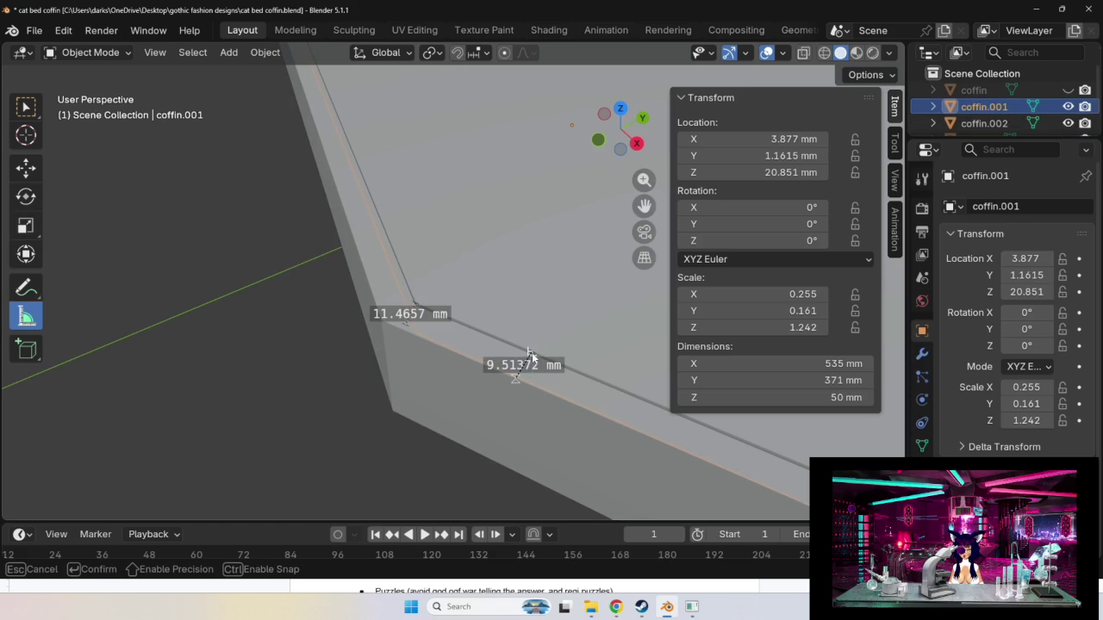
left_click_drag(529, 354, 529, 354)
Measure the far-corner gap, then reselect the inset slab coffin.001 with the Move tool.
scroll(354, 429, "down", 1)
scroll(369, 420, "down", 2)
scroll(369, 408, "down", 3)
left_click_drag(460, 390, 420, 402)
middle_click_drag(420, 403, 373, 426)
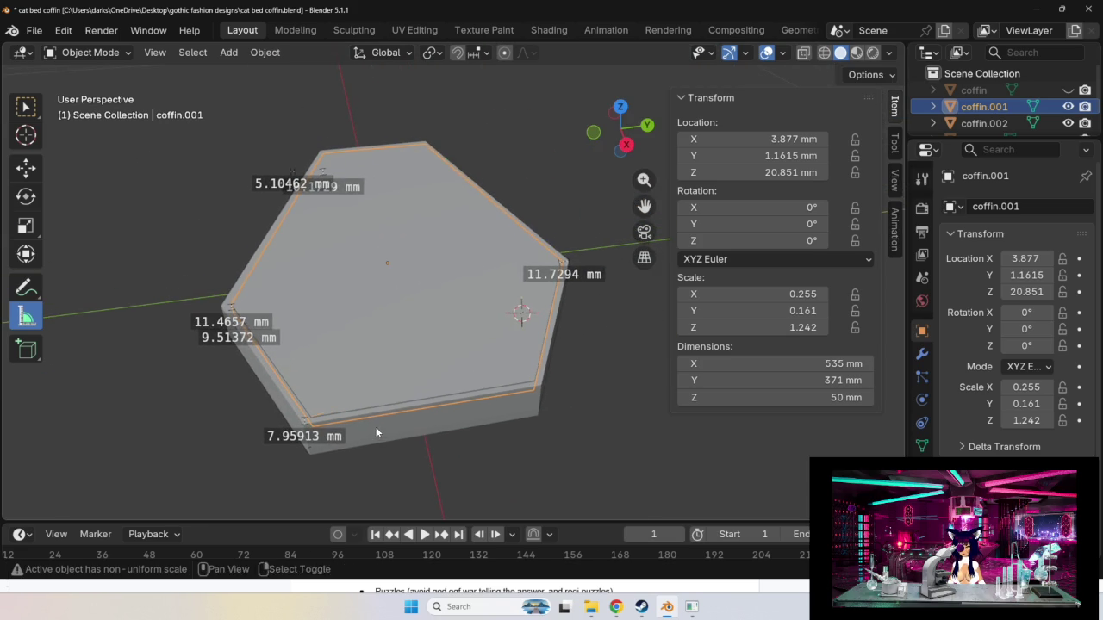
left_click(385, 404)
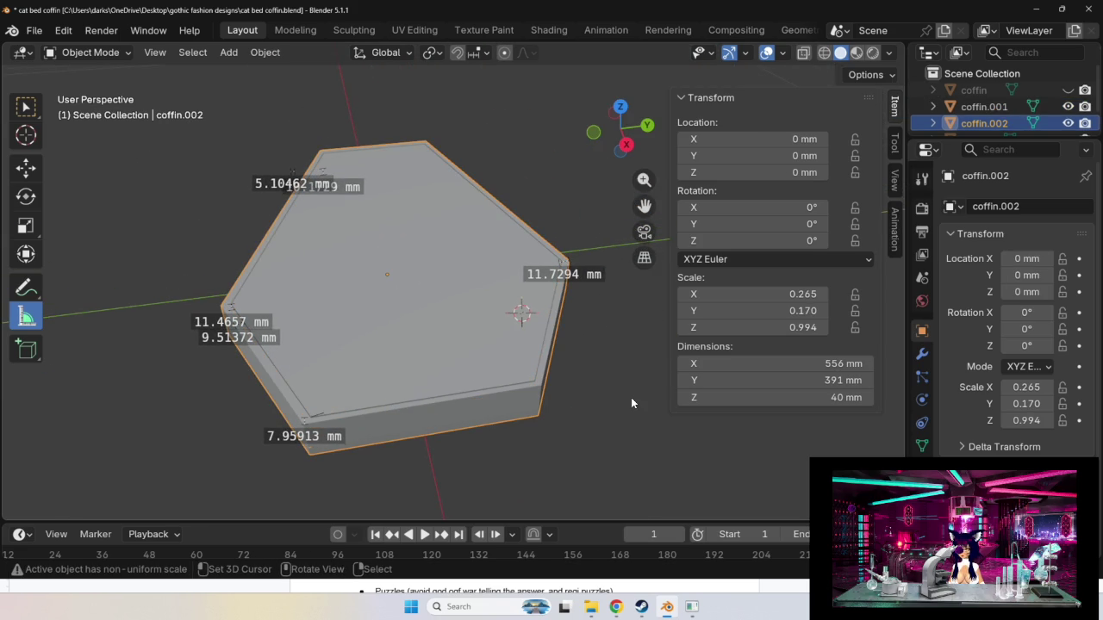
key("ctrl+z")
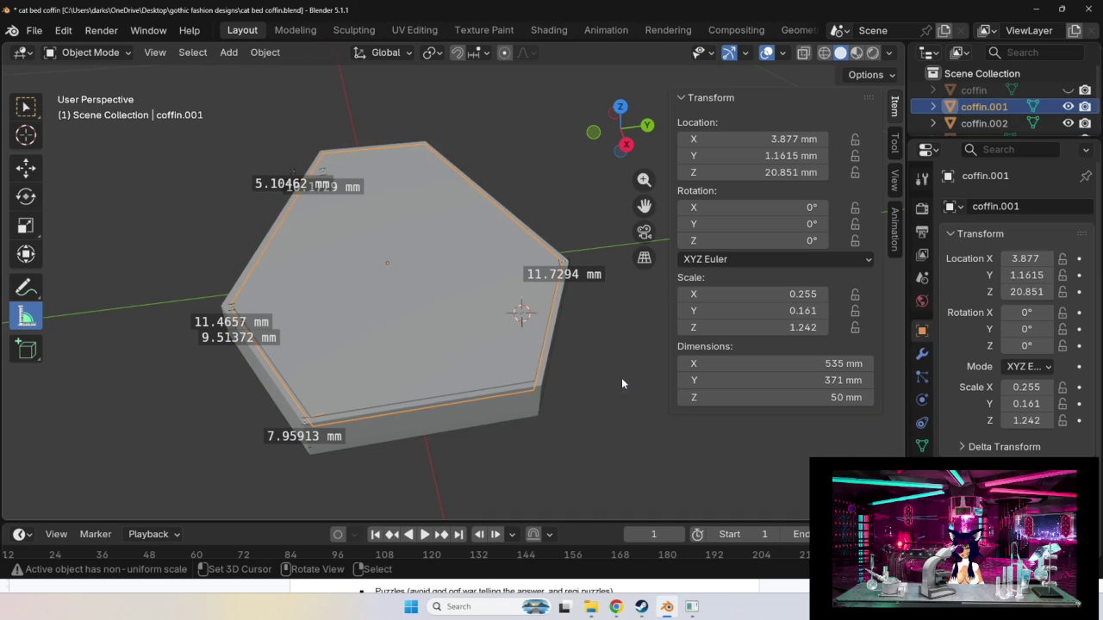
left_click(619, 378)
right_click(618, 378)
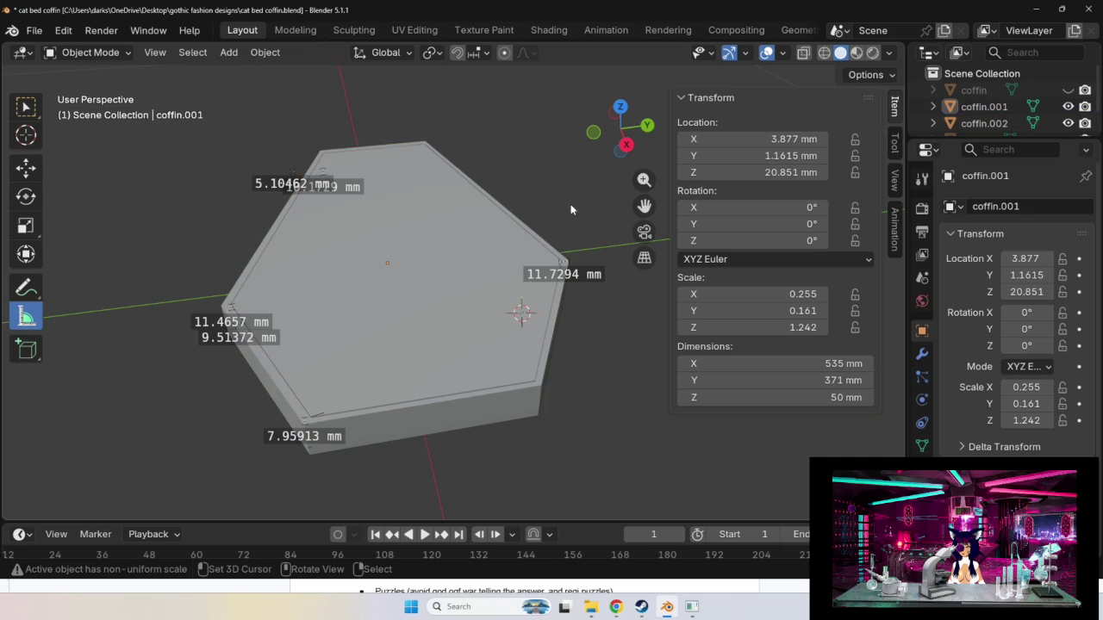
left_click(26, 167)
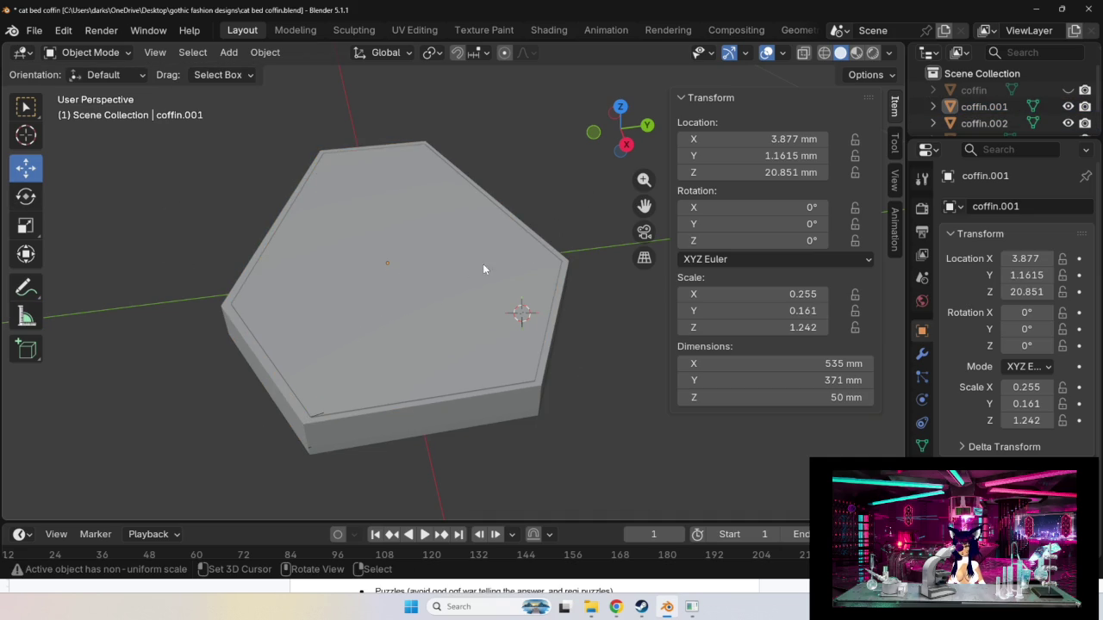
left_click(422, 281)
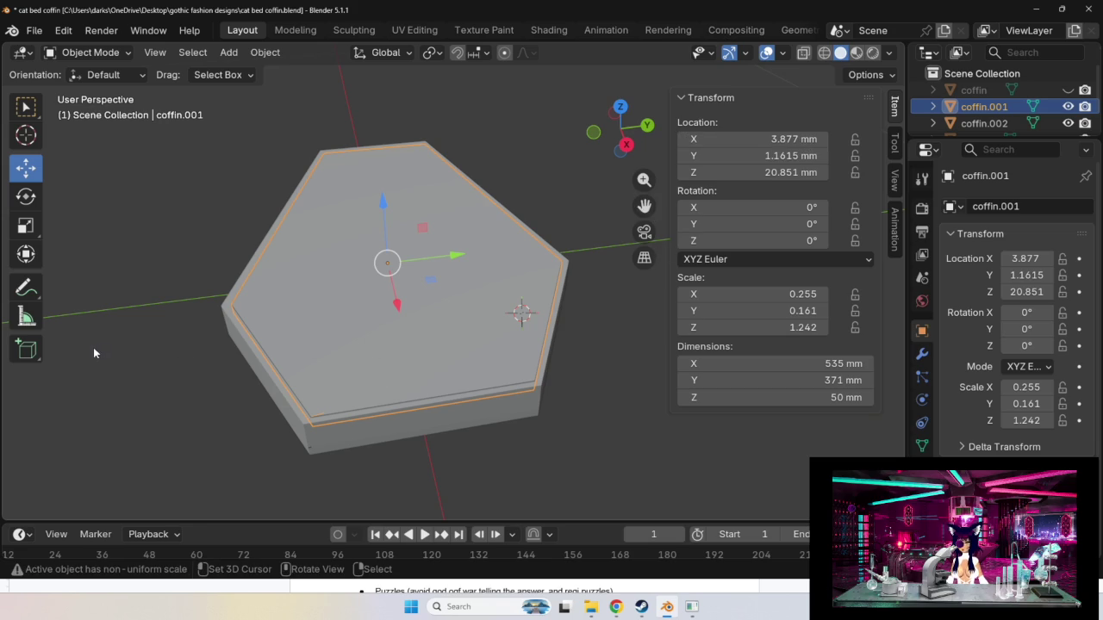
Show the measured gaps, begin editing coffin.001's Location Y, and open Windows search.
left_click(26, 318)
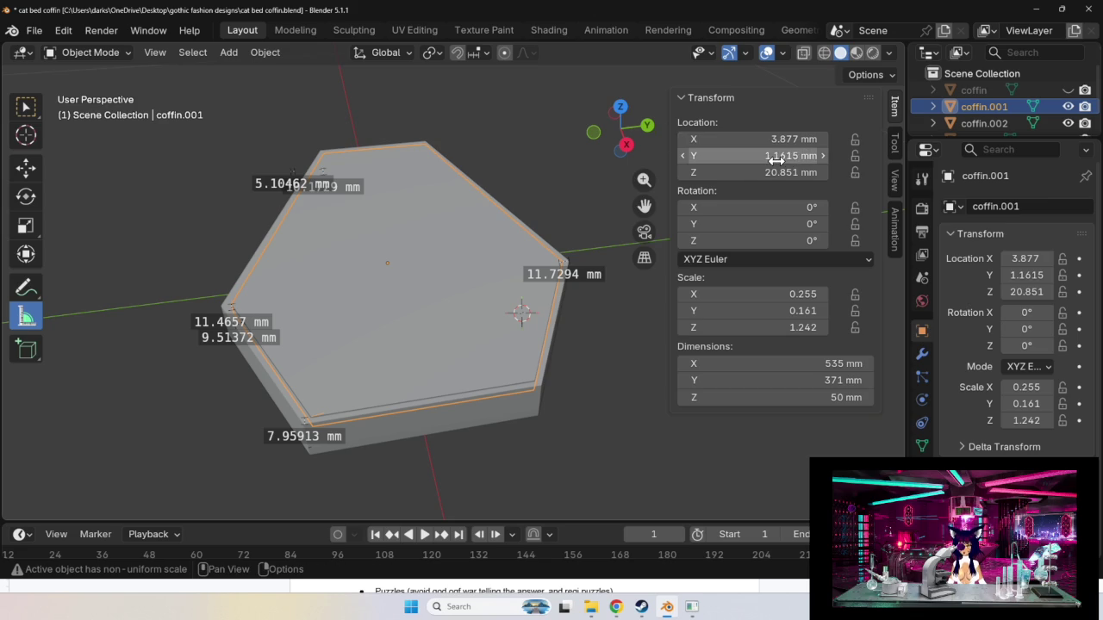
left_click(777, 156)
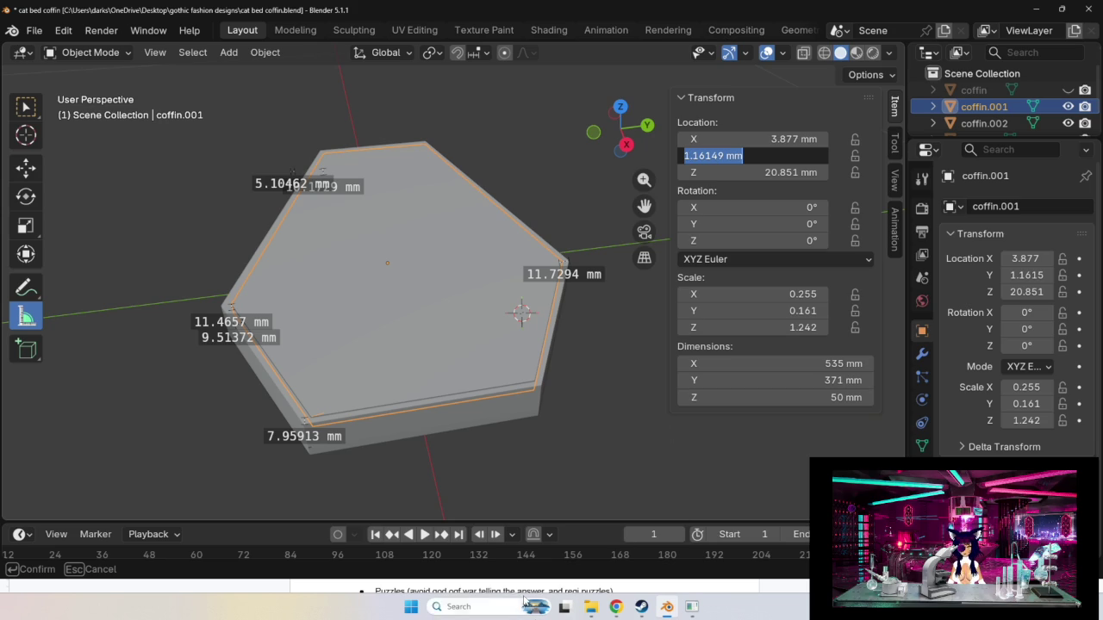
left_click(478, 606)
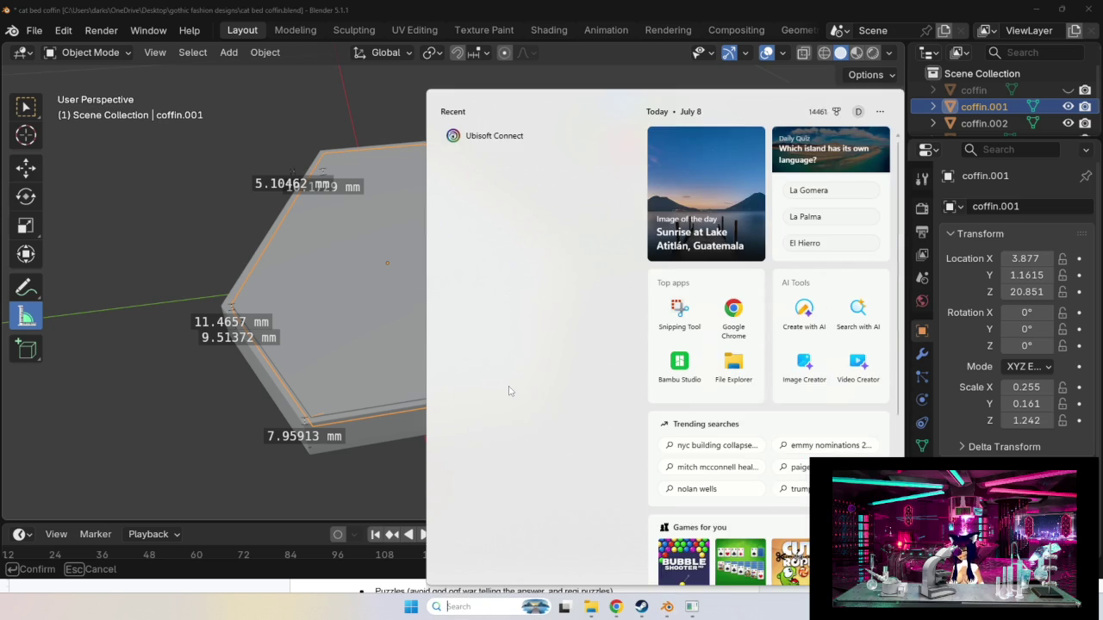
Launch Windows Calculator via a 'cal' search and enter the Y value 1.16149.
type("cal")
left_click(539, 170)
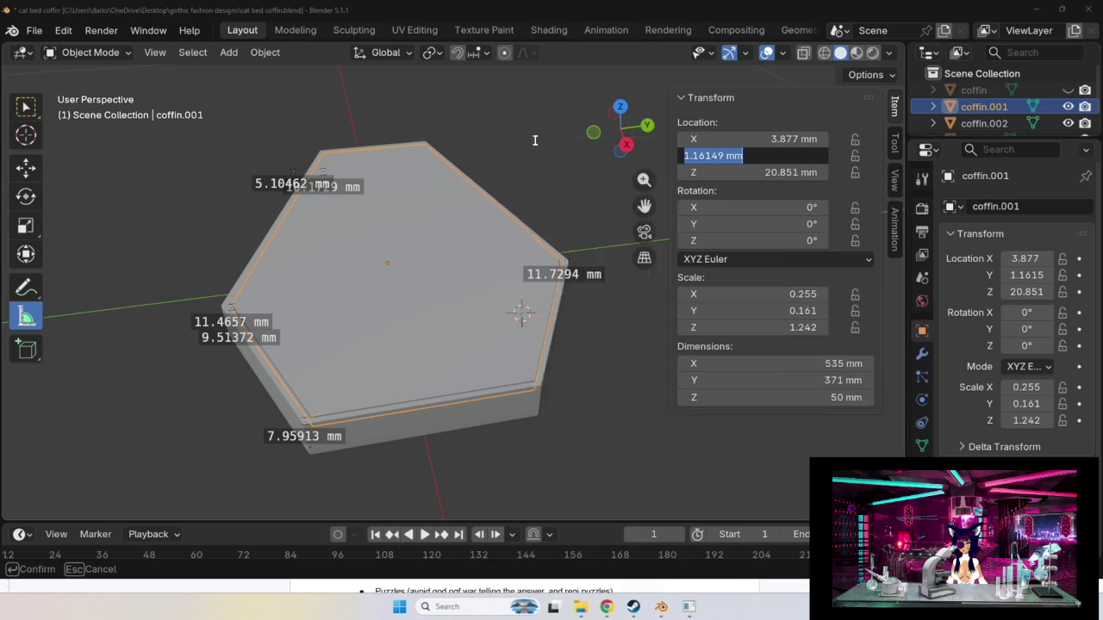
left_click_drag(541, 142, 447, 138)
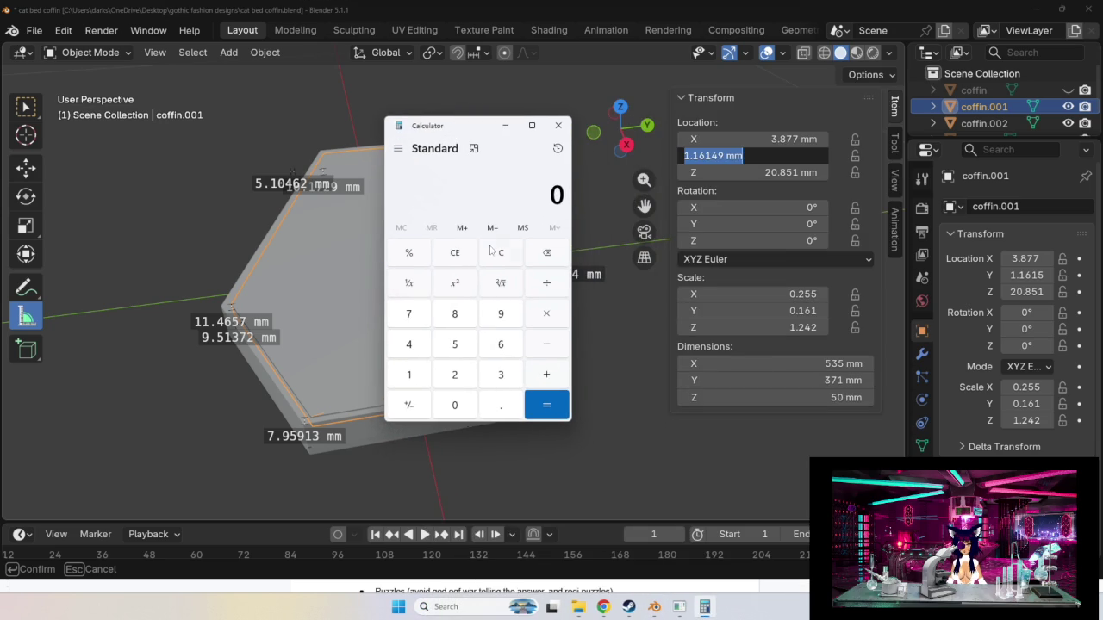
left_click(409, 376)
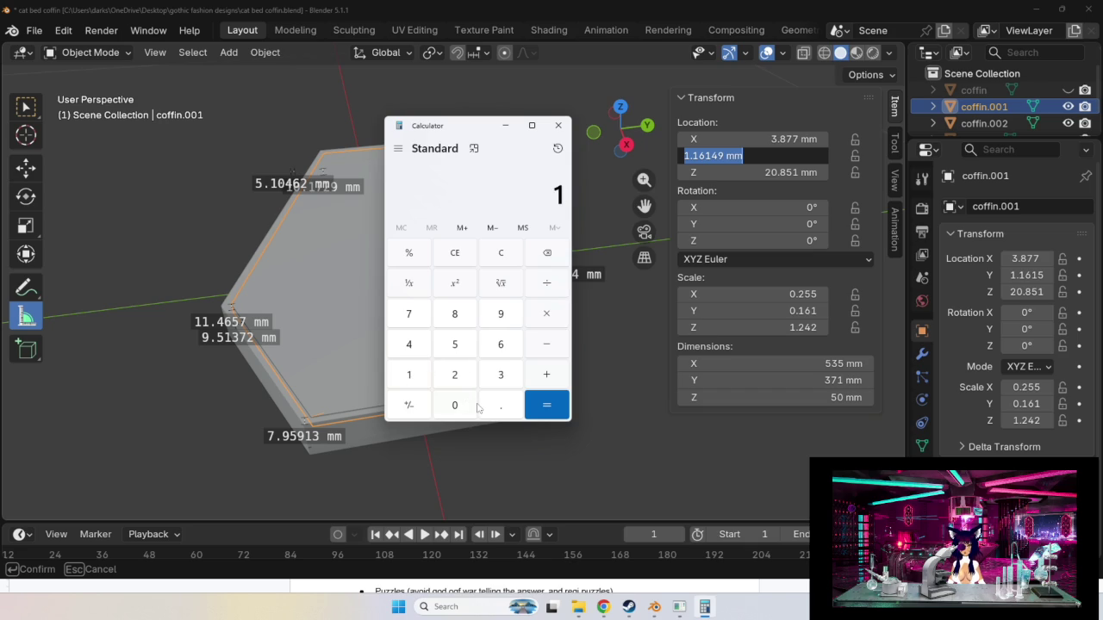
left_click(455, 405)
left_click(409, 375)
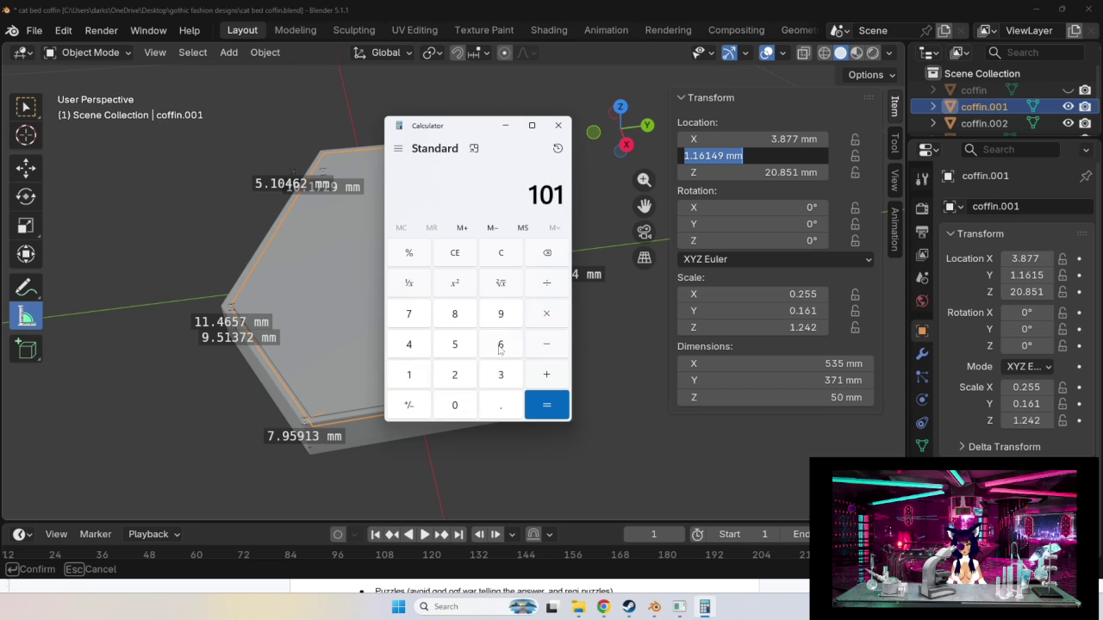
left_click(546, 253)
left_click(547, 253)
left_click(503, 405)
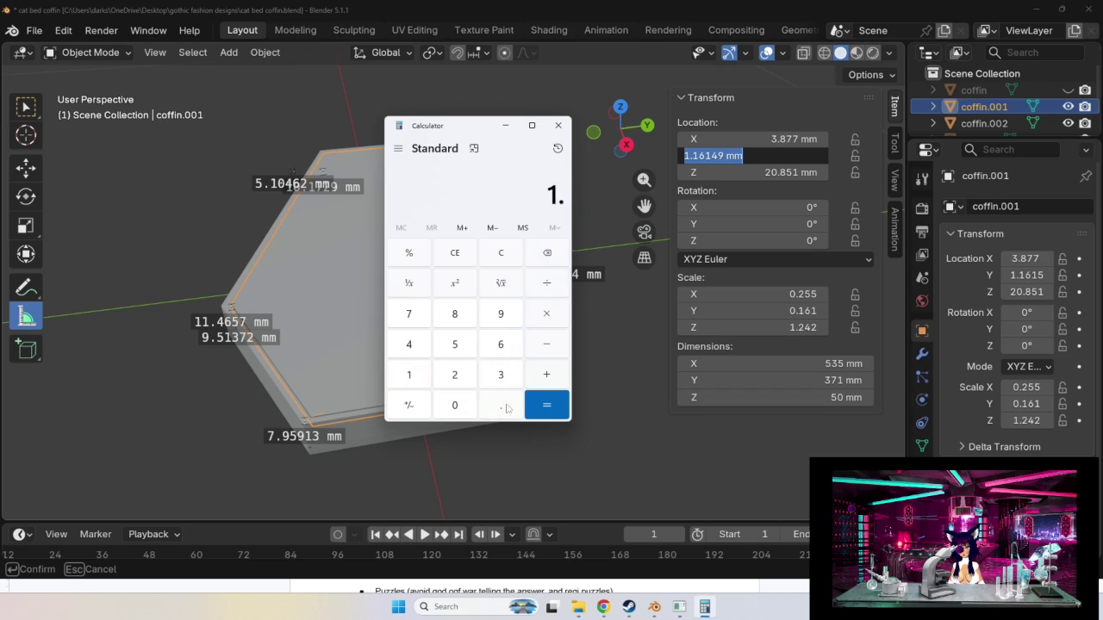
left_click(417, 381)
left_click(512, 345)
left_click(422, 379)
left_click(417, 349)
left_click(491, 325)
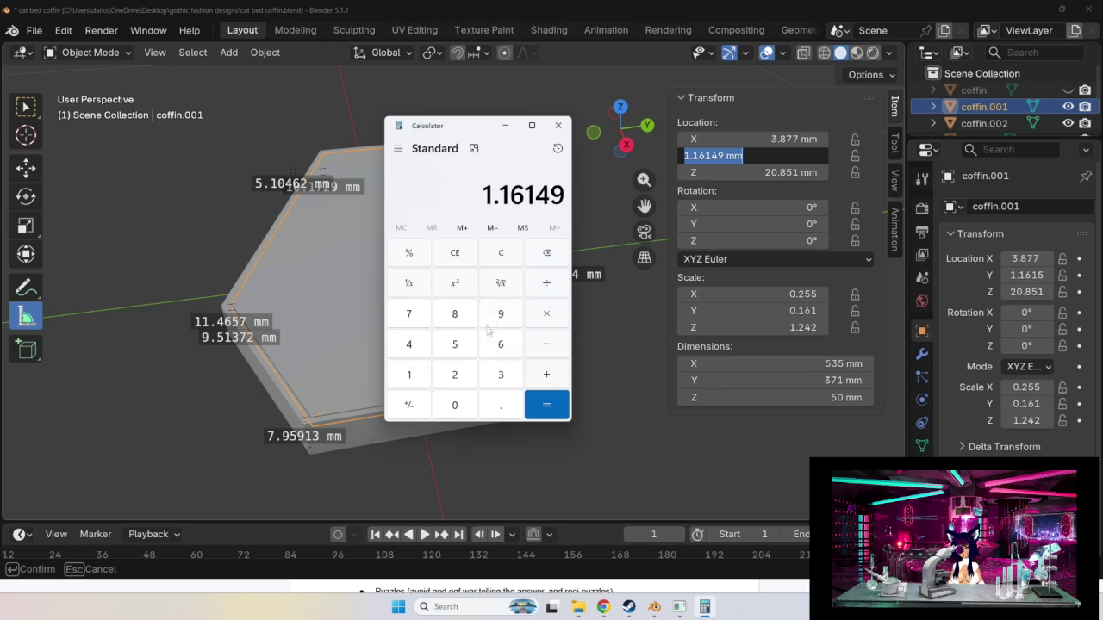
Subtract 0.51372 from 1.16149 to get 0.64777, then return to Blender.
left_click(547, 345)
left_click(500, 405)
left_click(455, 344)
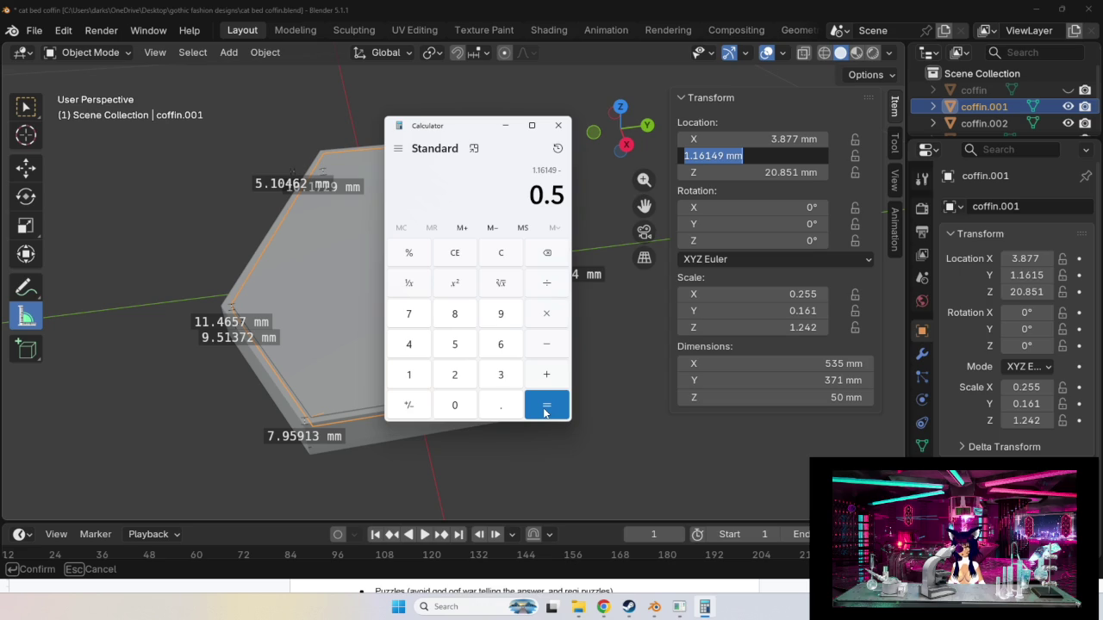
left_click(422, 380)
left_click(497, 379)
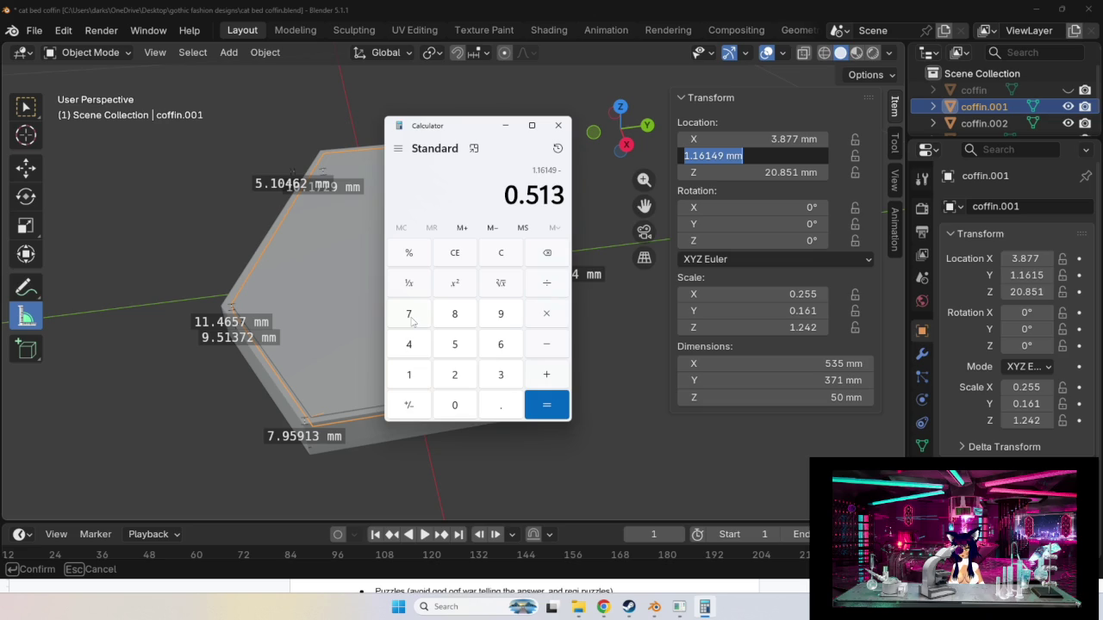
left_click(410, 317)
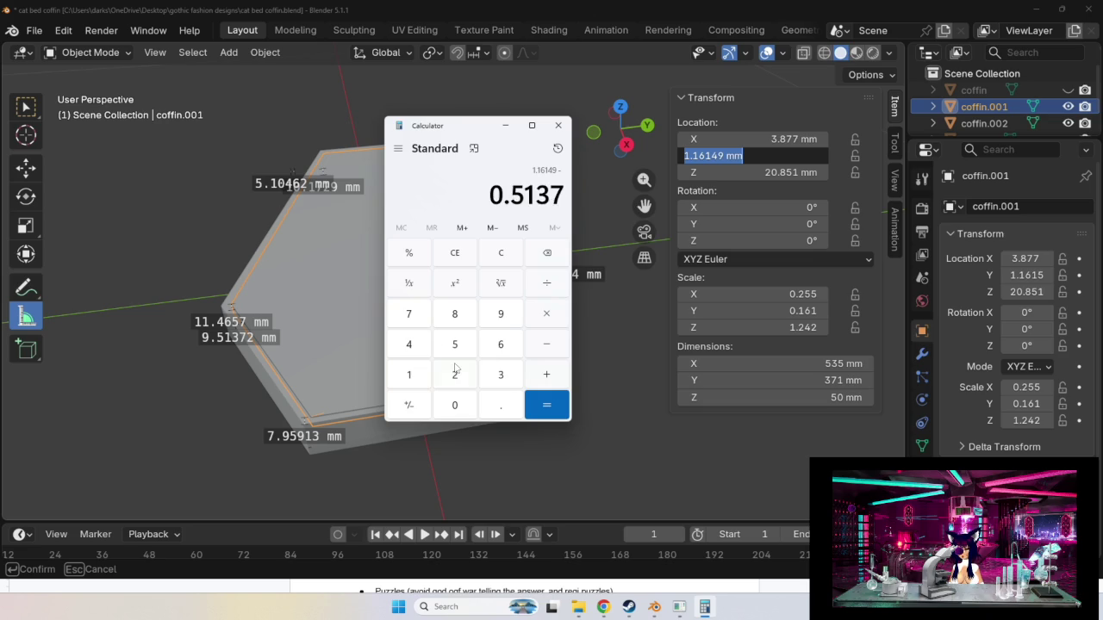
left_click(455, 375)
left_click(546, 407)
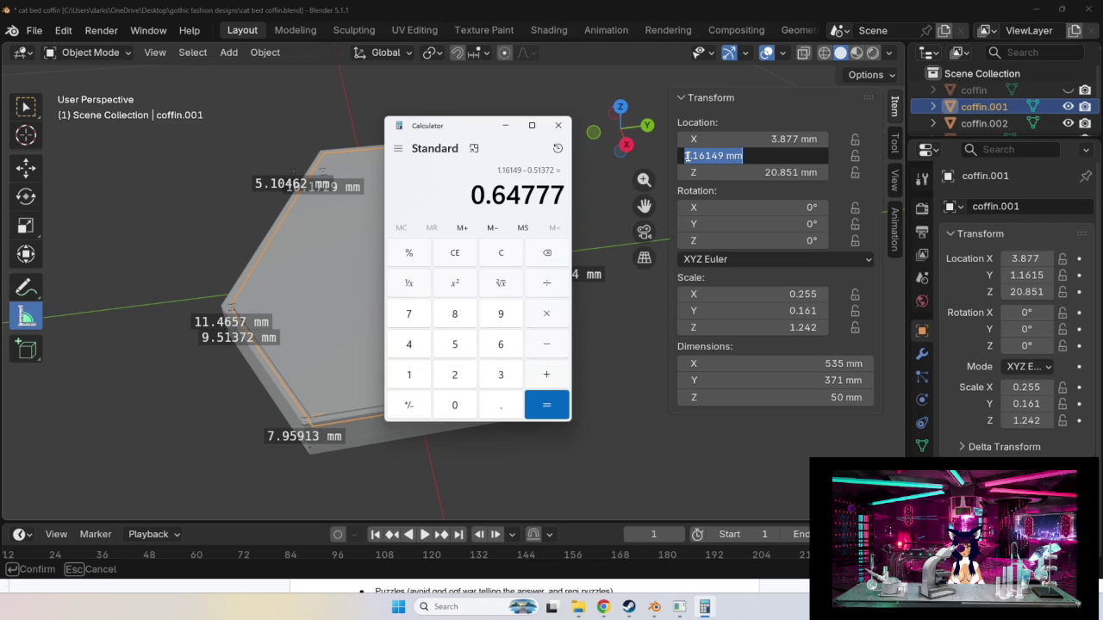
left_click(712, 155)
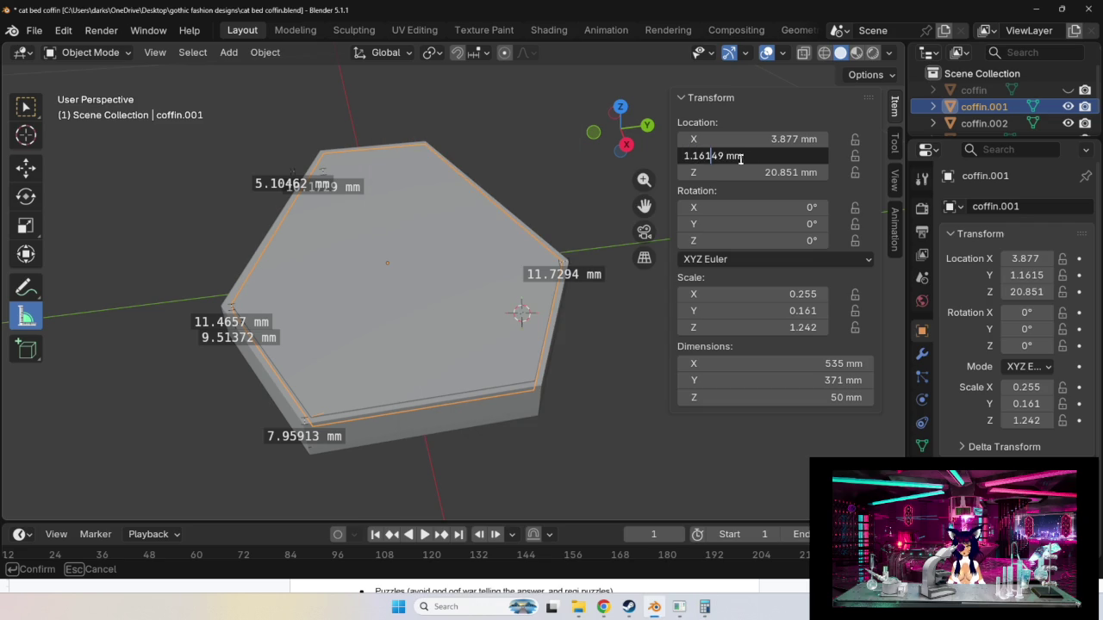
key("ctrl+a")
key("BackSpace")
type("0.6")
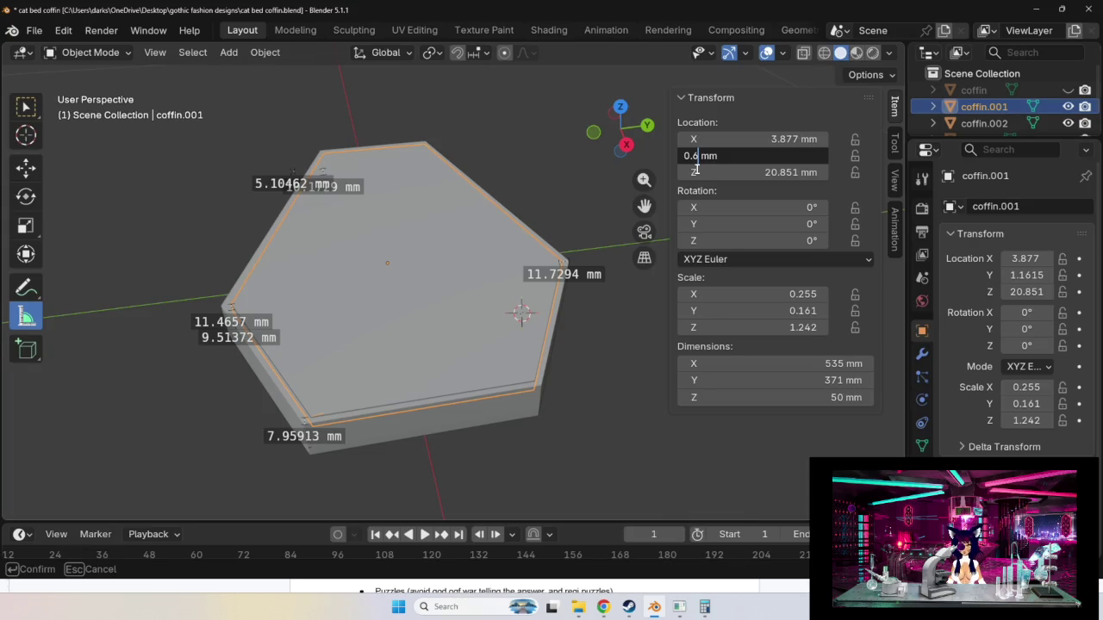
type("47")
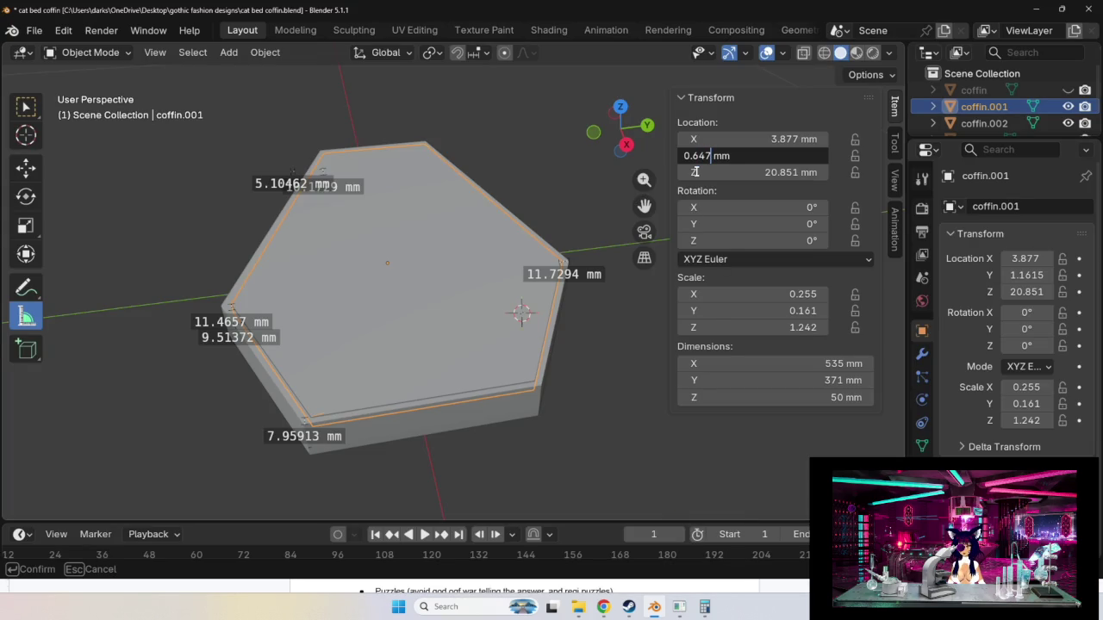
type("7")
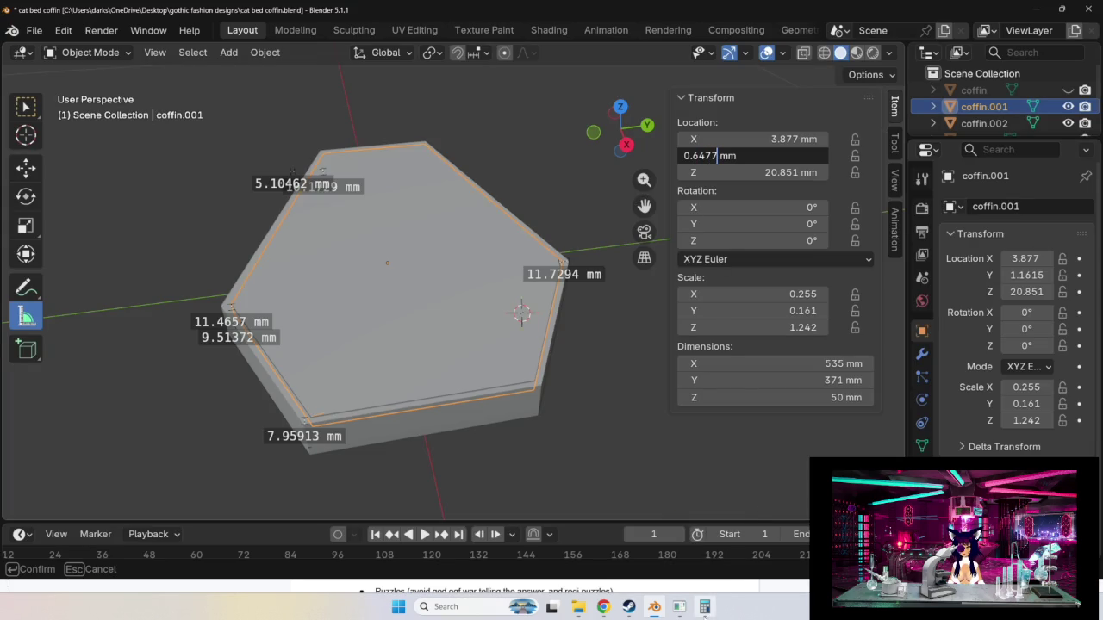
type("7")
key("Return")
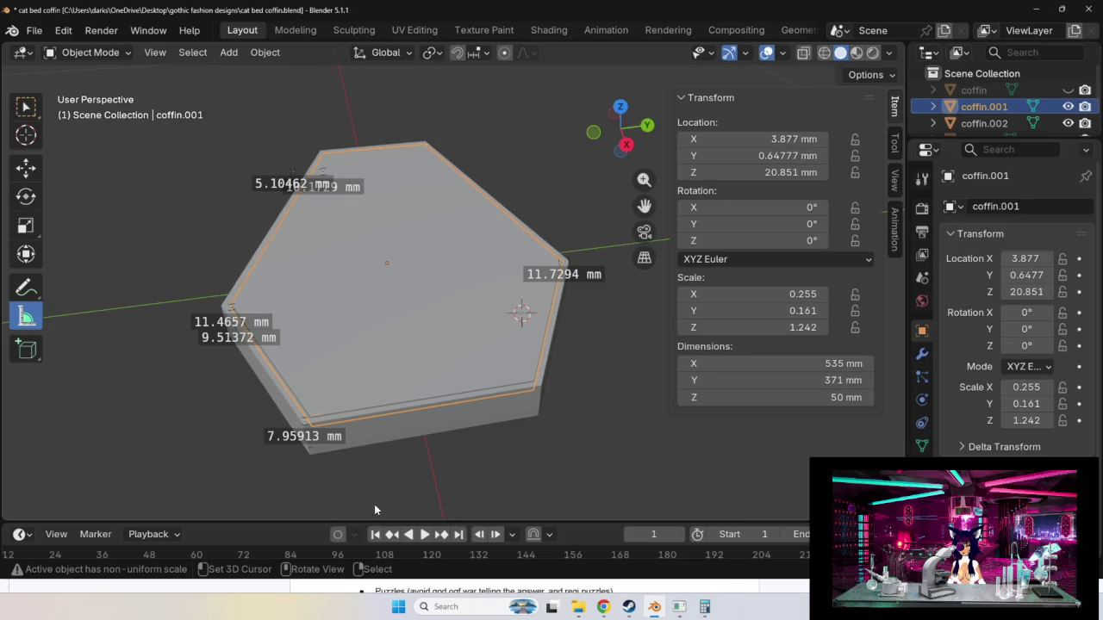
scroll(240, 362, "up", 5)
mouse_move(223, 375)
middle_mouse_down("shift")
mouse_move(419, 343)
mouse_move(363, 393)
middle_mouse_up("shift")
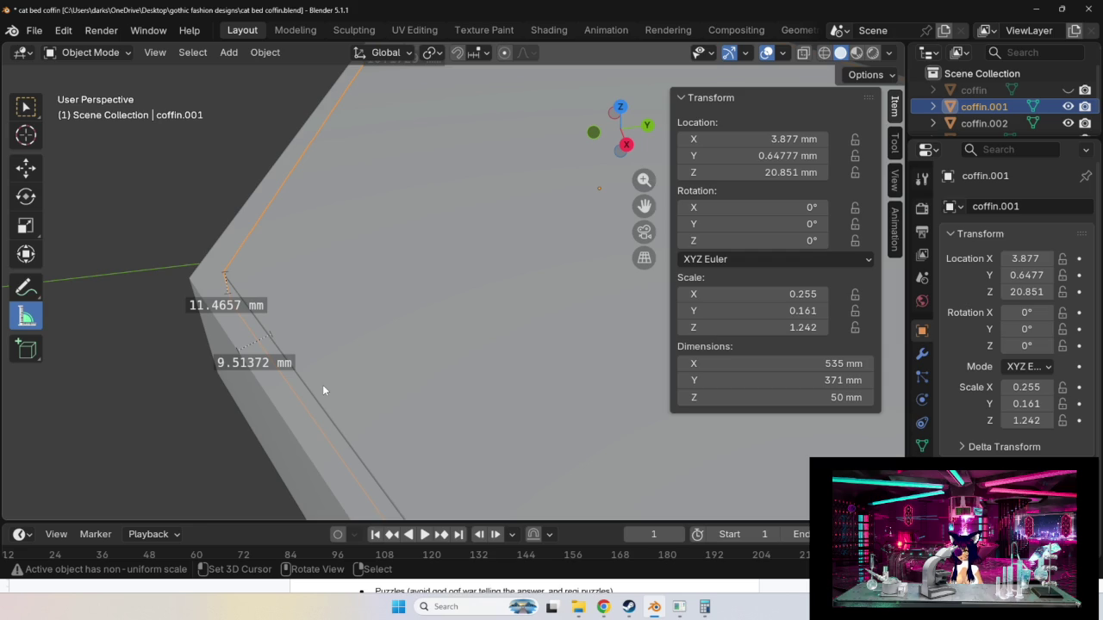
scroll(323, 384, "down", 5)
middle_click_drag(419, 372, 339, 394, "shift")
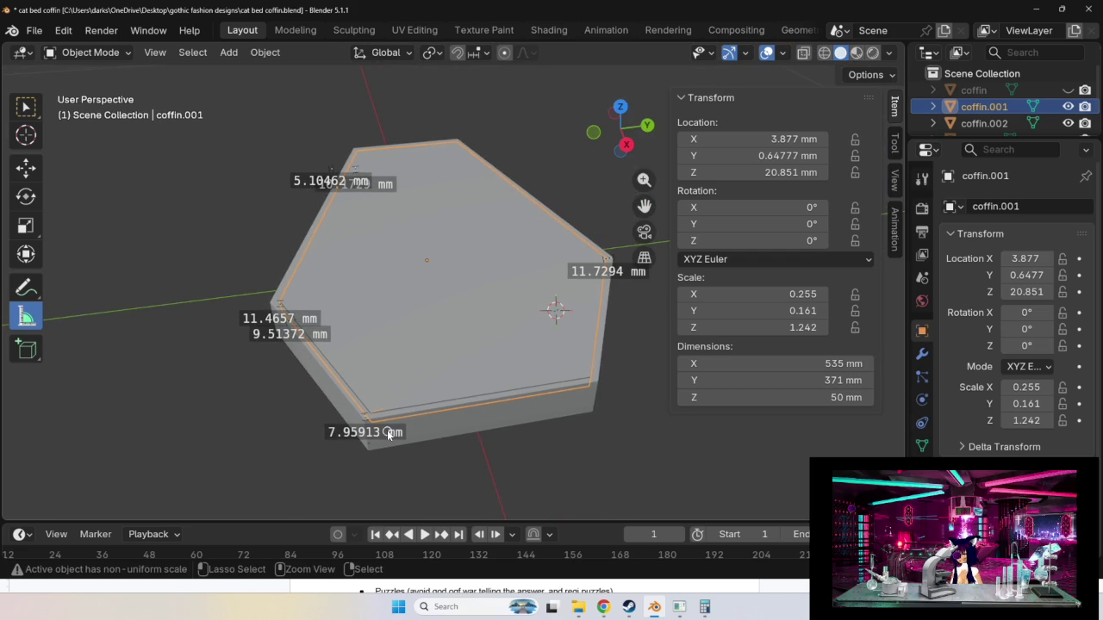
key("ctrl+z")
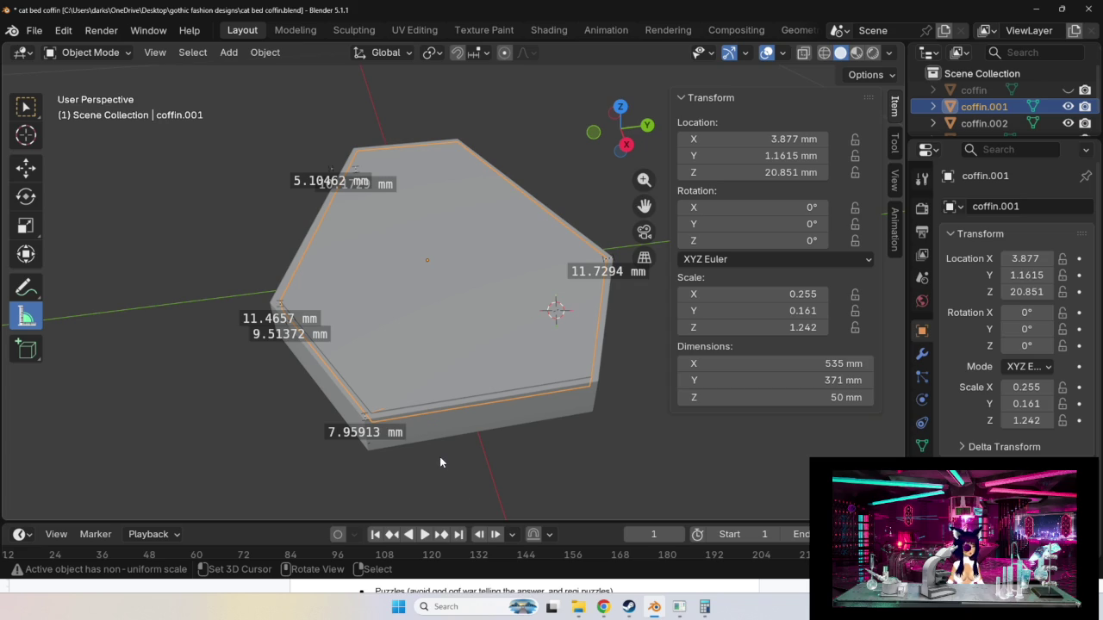
Reopen Calculator, check the previous subtraction in history, and start adding to 1.1615.
left_click(704, 607)
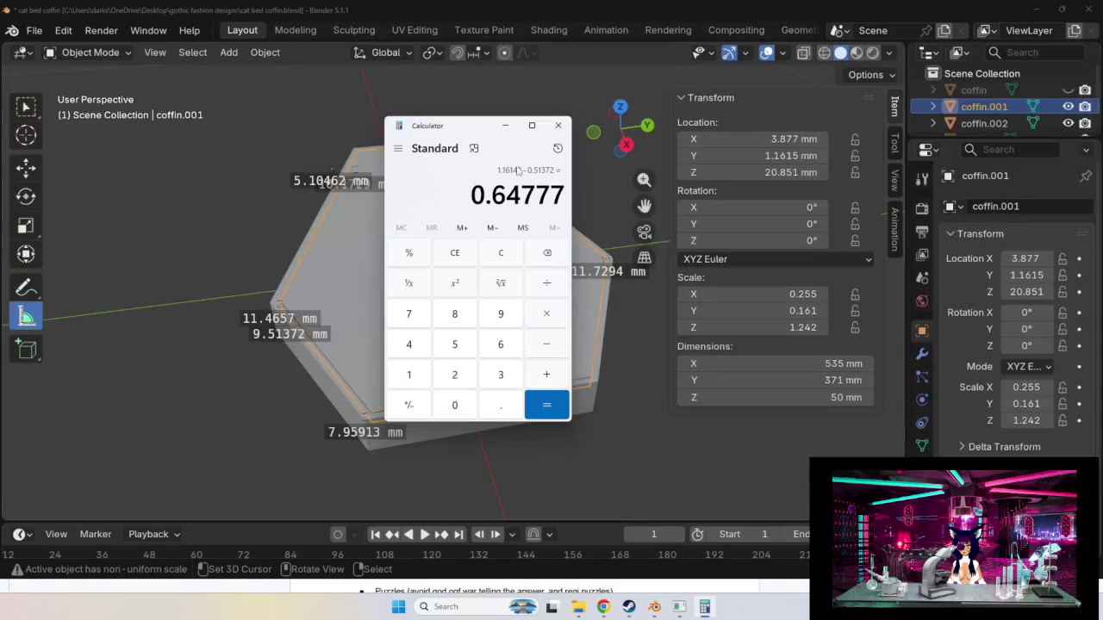
left_click(557, 148)
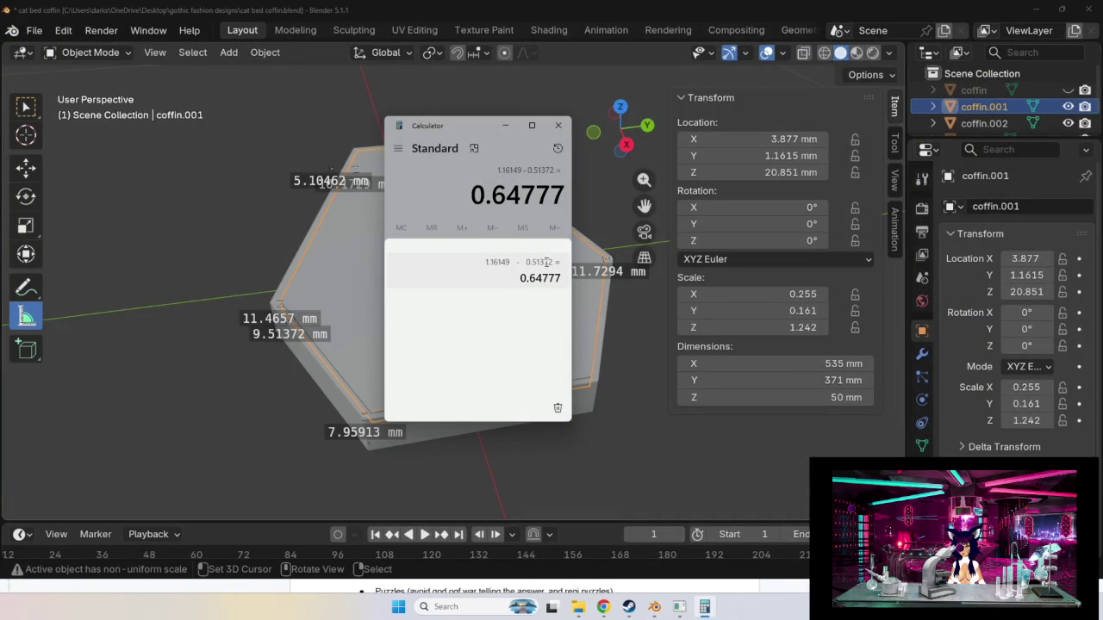
left_click(414, 195)
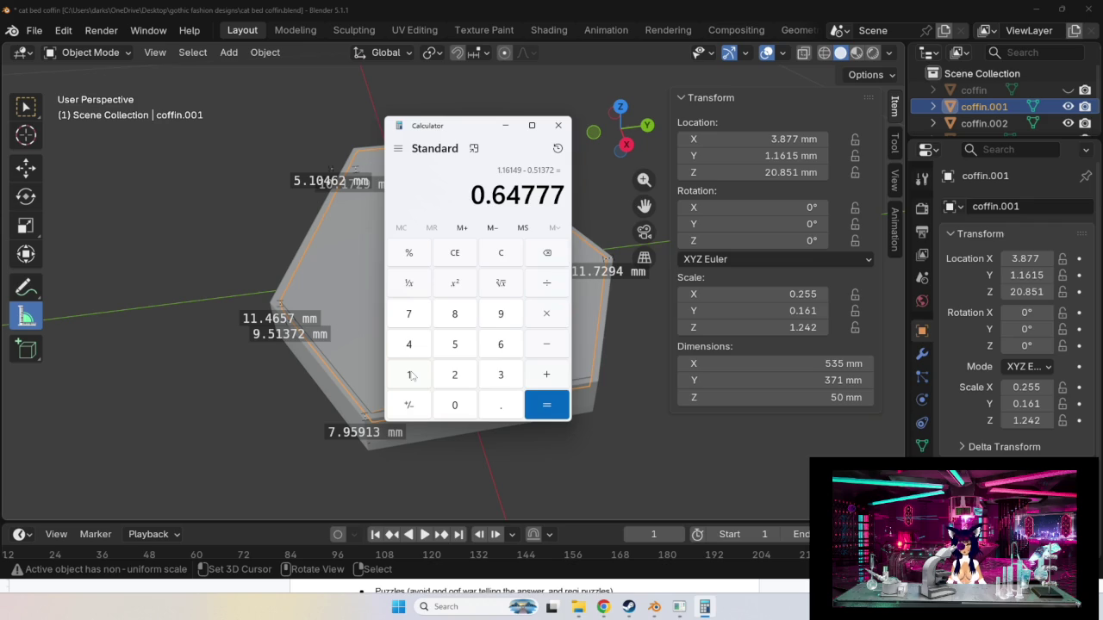
left_click(410, 374)
left_click(496, 404)
left_click(409, 381)
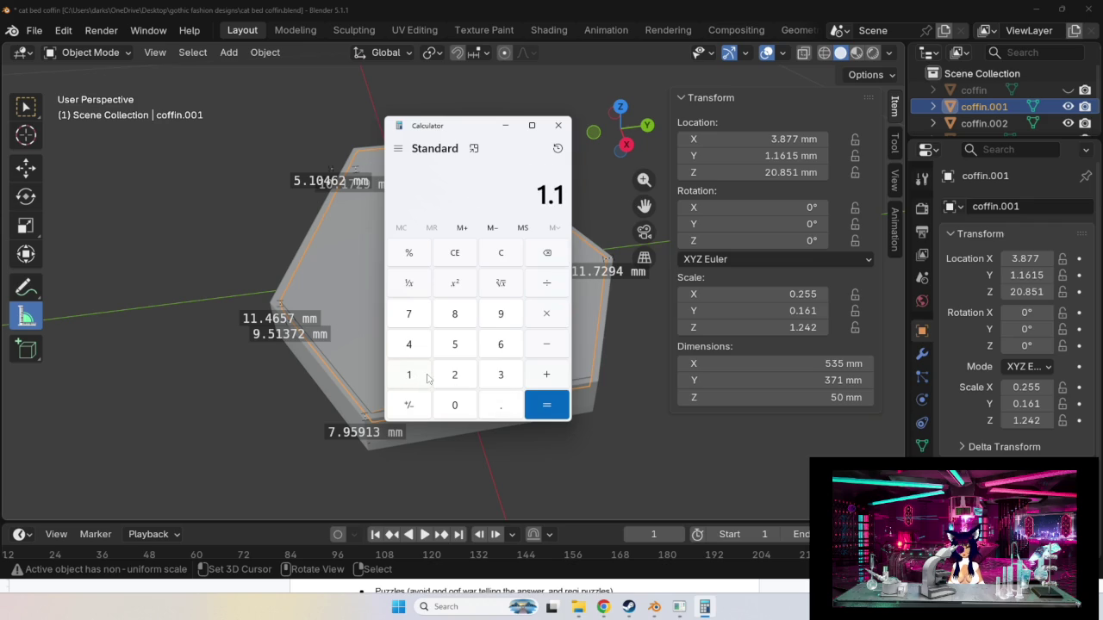
left_click(498, 345)
left_click(409, 375)
left_click(457, 347)
left_click(545, 377)
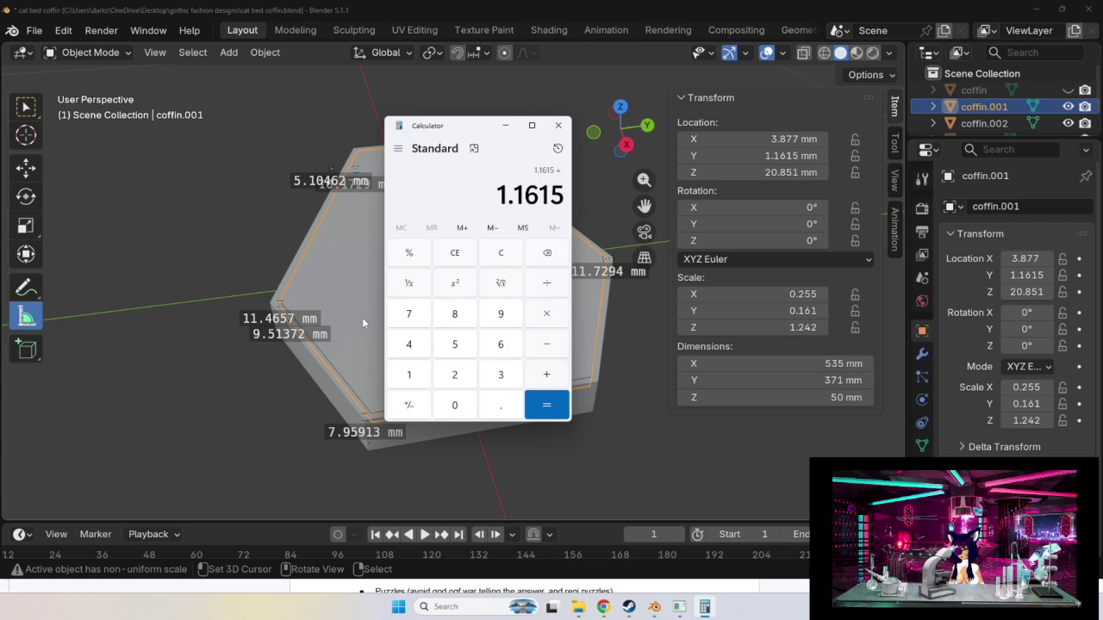
Clear the calculation and compute 1 − 0.51372 = 0.48628.
left_click(503, 256)
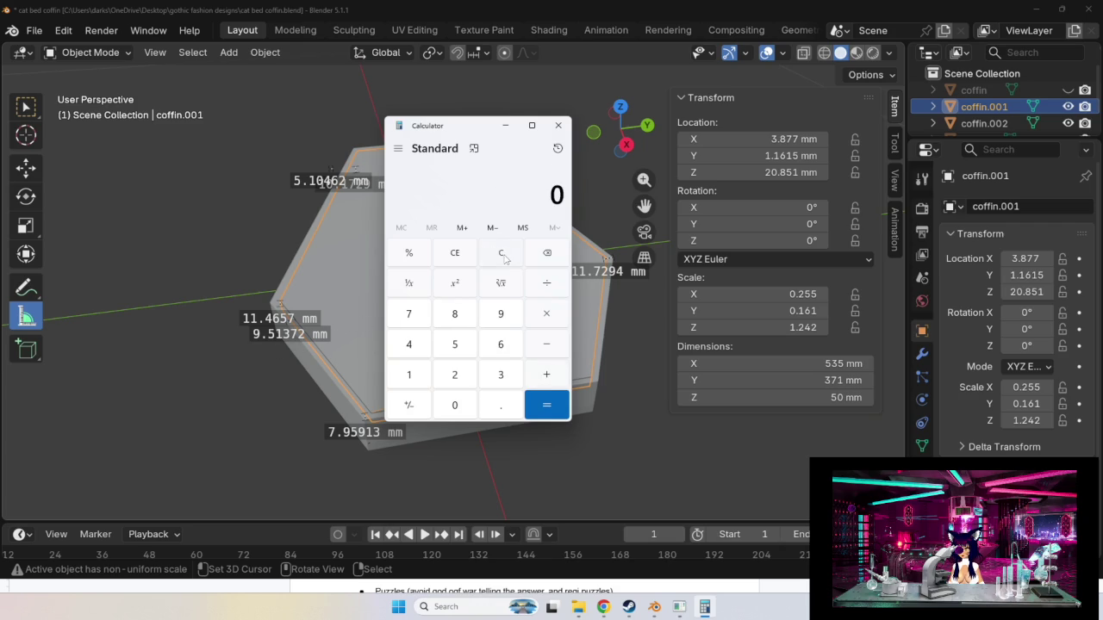
left_click(402, 381)
left_click(465, 351)
left_click(421, 379)
left_click(488, 378)
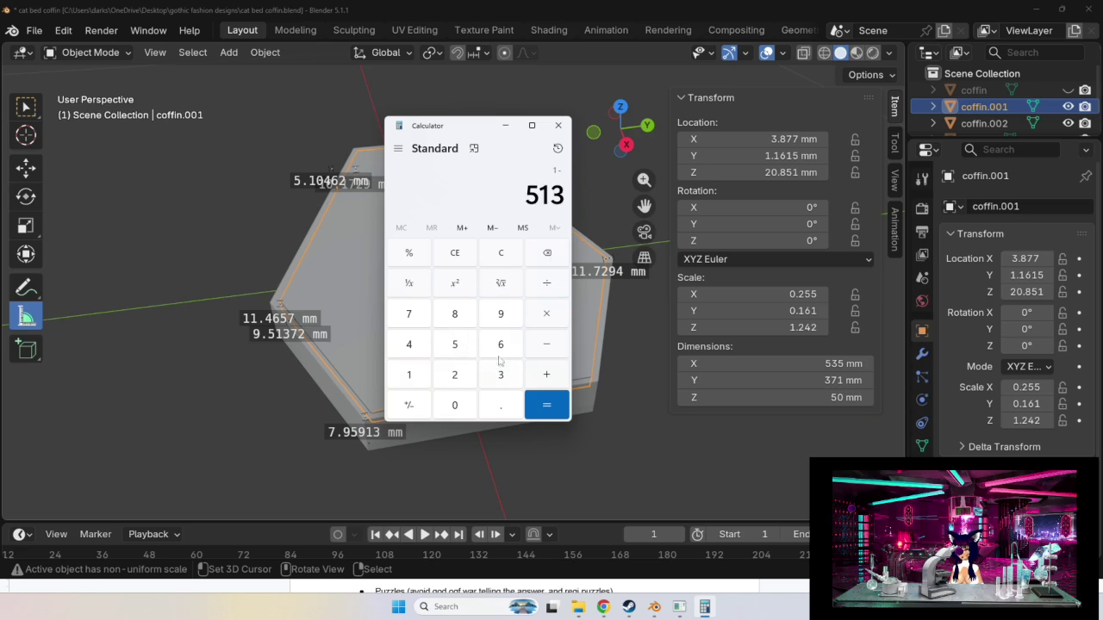
left_click(551, 257)
left_click(550, 258)
left_click(550, 257)
left_click(503, 405)
left_click(455, 353)
left_click(420, 379)
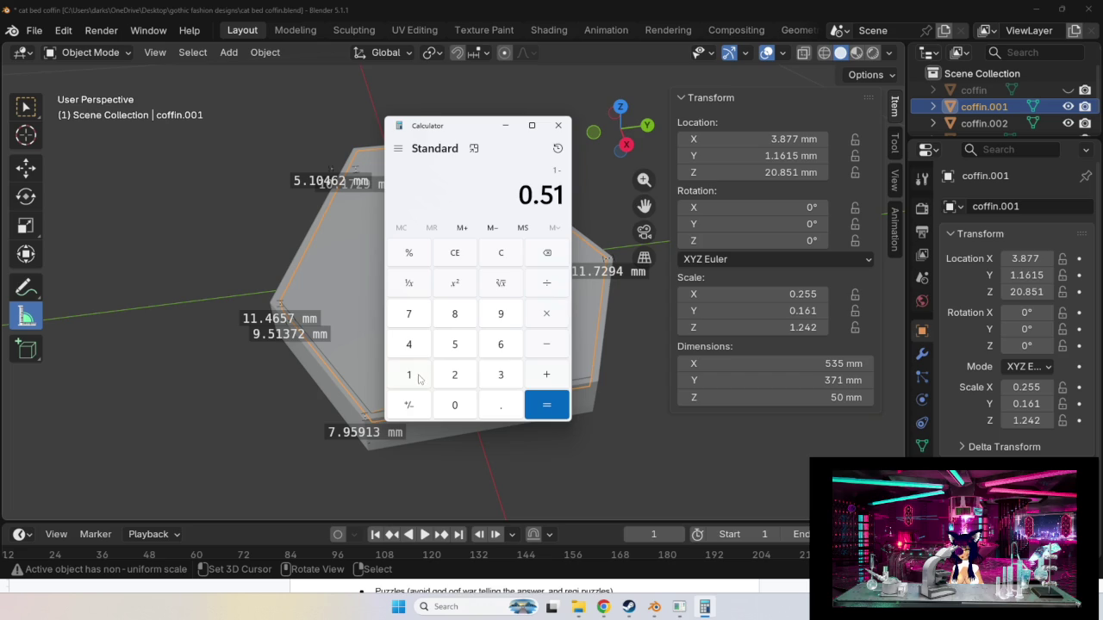
left_click(489, 379)
left_click(421, 317)
left_click(454, 375)
left_click(547, 405)
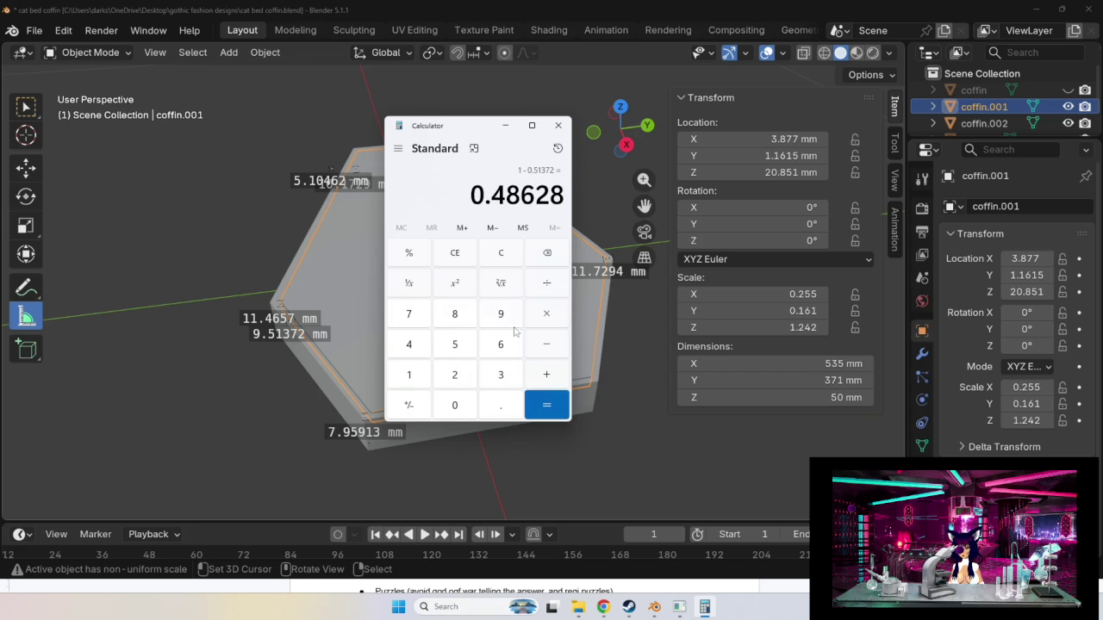
Add 1.1615 to 0.48628 to get 1.64778, then edit coffin.001's Location Y field.
left_click(552, 384)
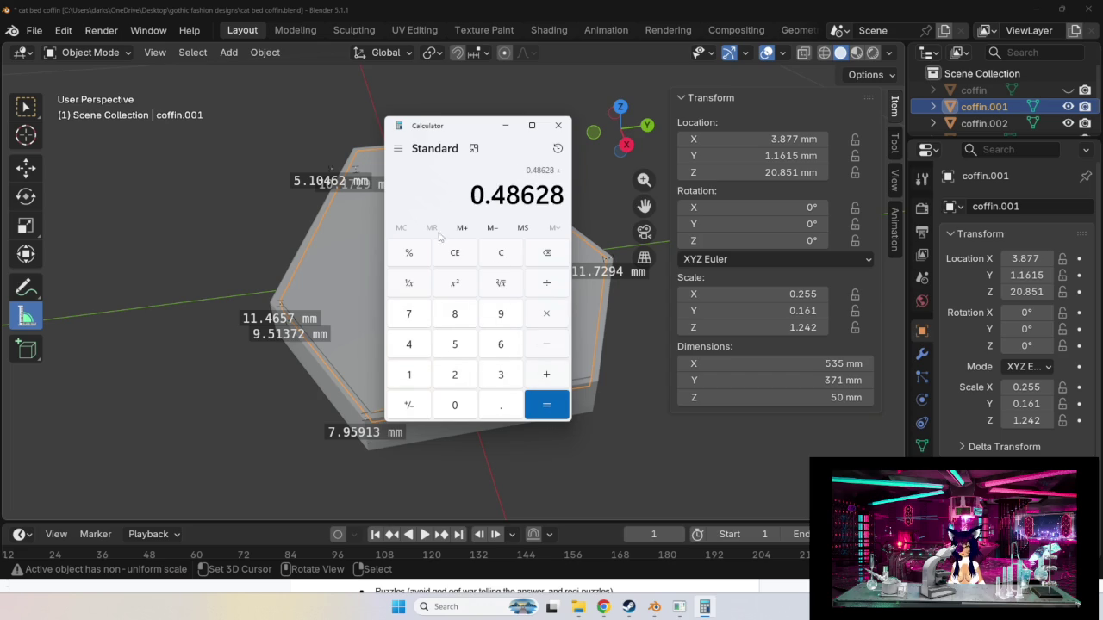
left_click(408, 376)
left_click(485, 412)
left_click(415, 384)
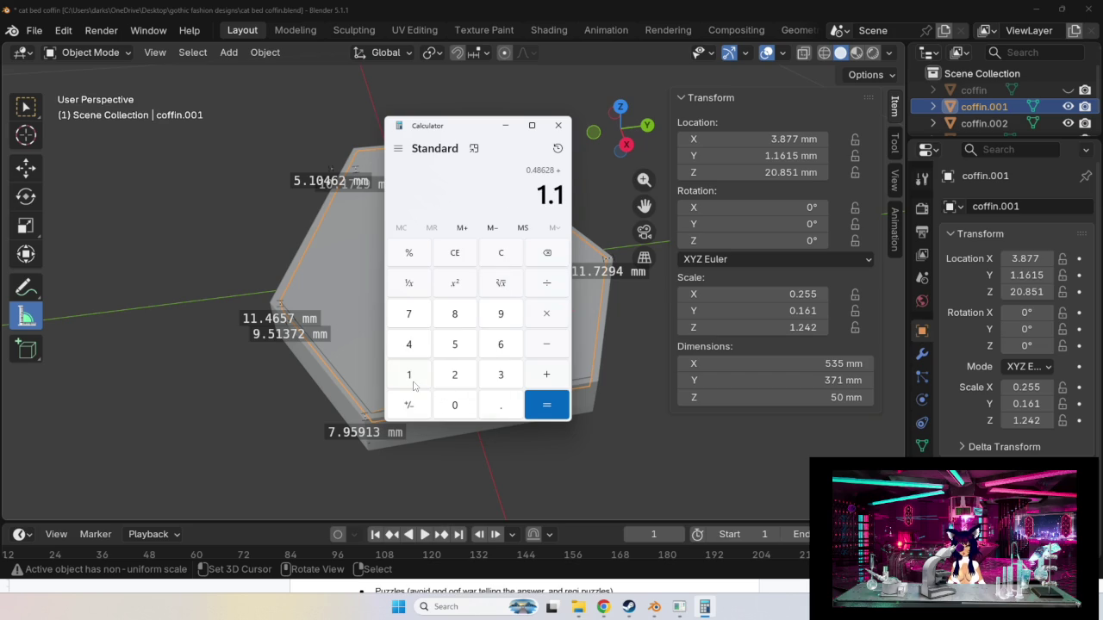
left_click(500, 345)
left_click(410, 375)
left_click(455, 345)
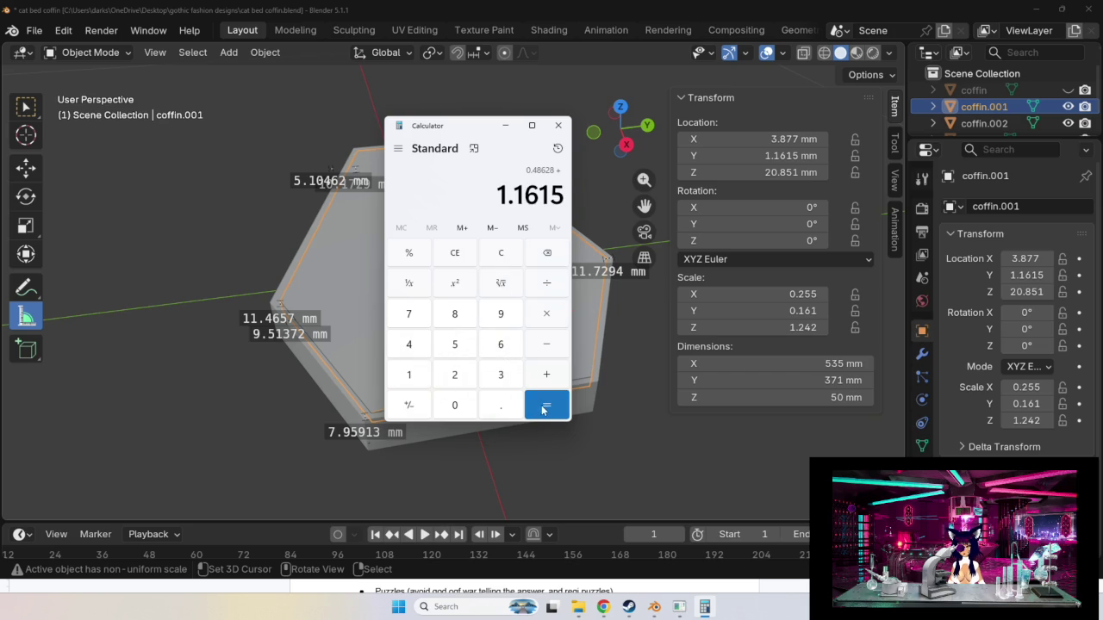
left_click(545, 410)
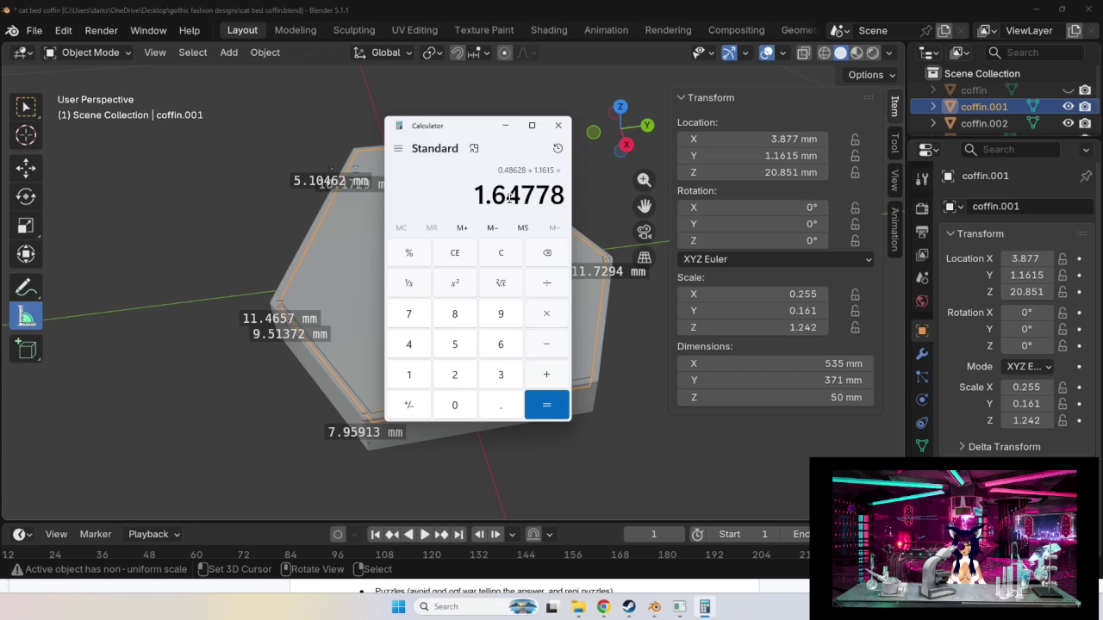
left_click(791, 156)
left_click(730, 156)
Replace coffin.001's Location Y value with 1.64778, shown as 1.6478 mm.
key("BackSpace")
key("BackSpace")
key("BackSpace")
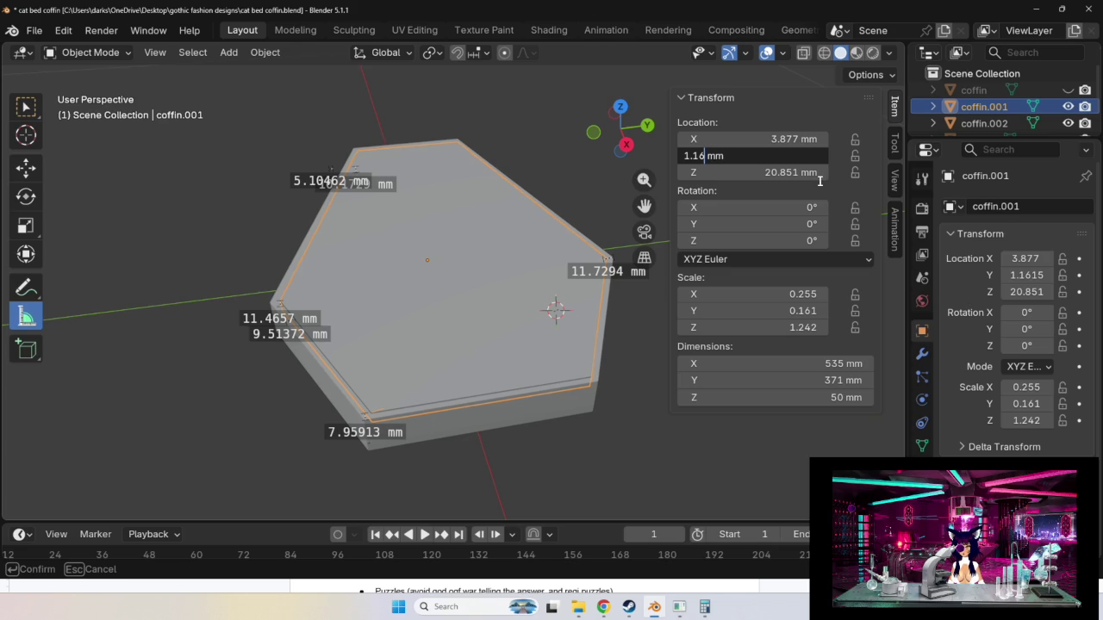
key("BackSpace")
key("BackSpace")
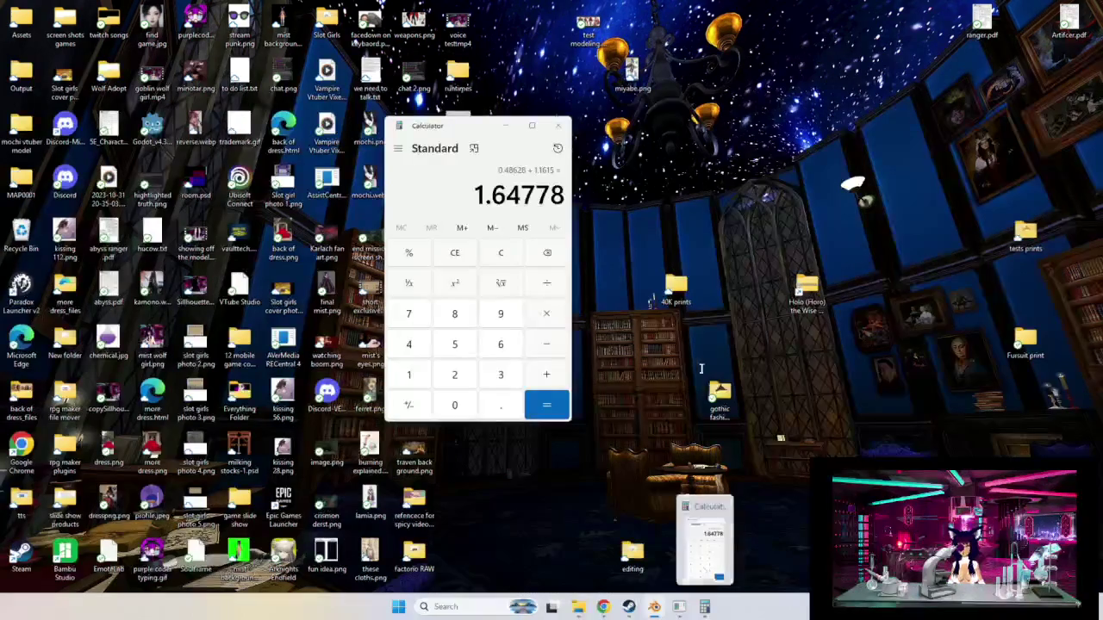
type(".64")
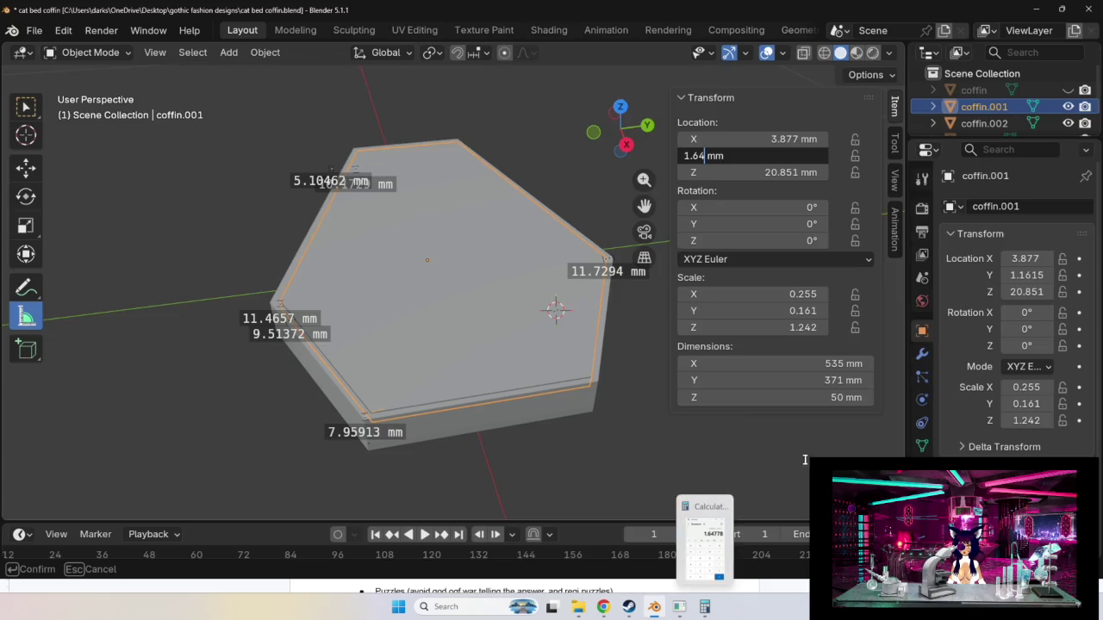
type("778")
key("Return")
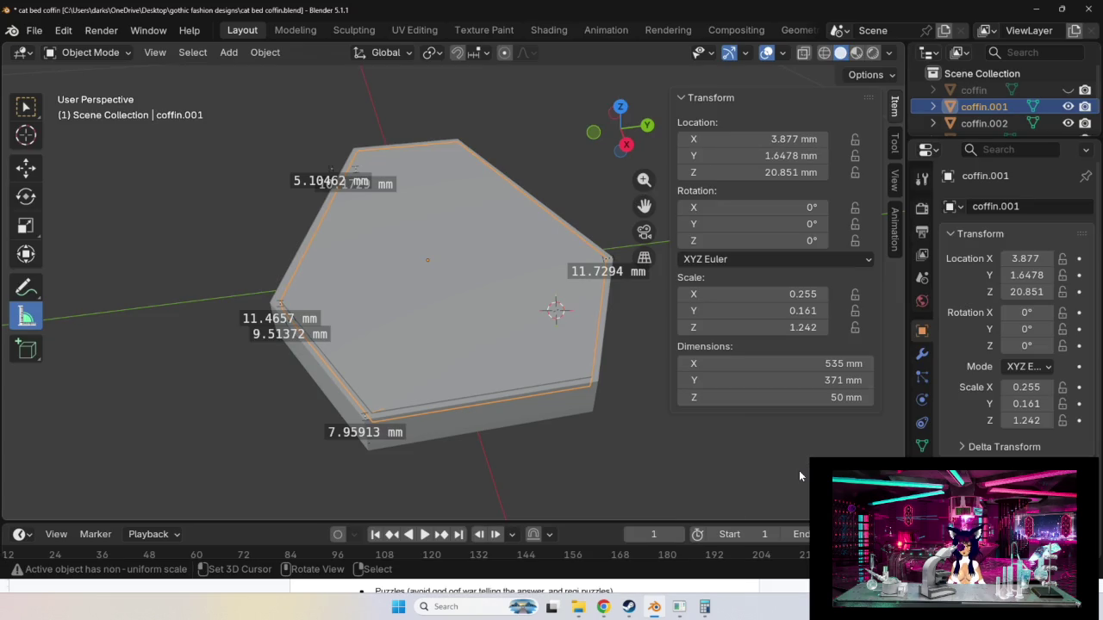
scroll(552, 455, "up", 3)
Orbit around the slabs and measure the 9.81669 mm gap between slab edges.
scroll(552, 449, "down", 3)
mouse_move(508, 425)
middle_mouse_down()
mouse_move(440, 430)
mouse_move(631, 438)
mouse_move(446, 450)
mouse_move(403, 364)
middle_mouse_up()
scroll(440, 457, "up", 4)
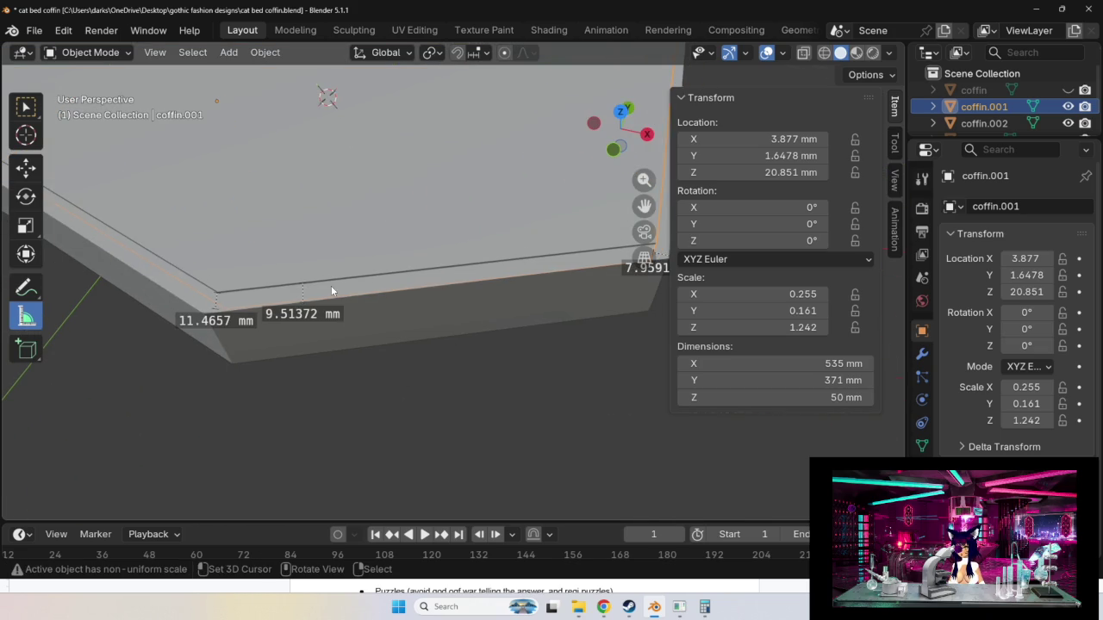
scroll(335, 323, "up", 3)
scroll(264, 312, "down", 3)
mouse_move(380, 308)
left_mouse_down()
mouse_move(380, 319)
mouse_move(435, 206)
left_mouse_up()
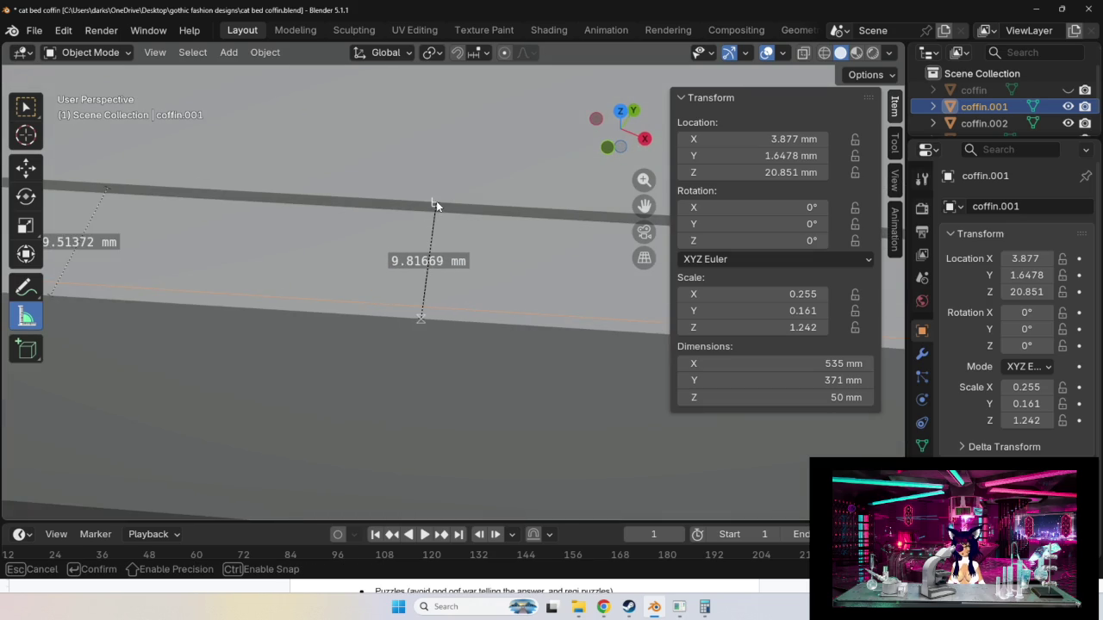
left_click_drag(436, 201, 436, 203)
Measure the remaining inset margins, including 6.43448 mm, 10.1729 mm and 13.9143 mm.
mouse_move(480, 422)
middle_mouse_down()
mouse_move(261, 289)
mouse_move(325, 423)
mouse_move(292, 422)
middle_mouse_up()
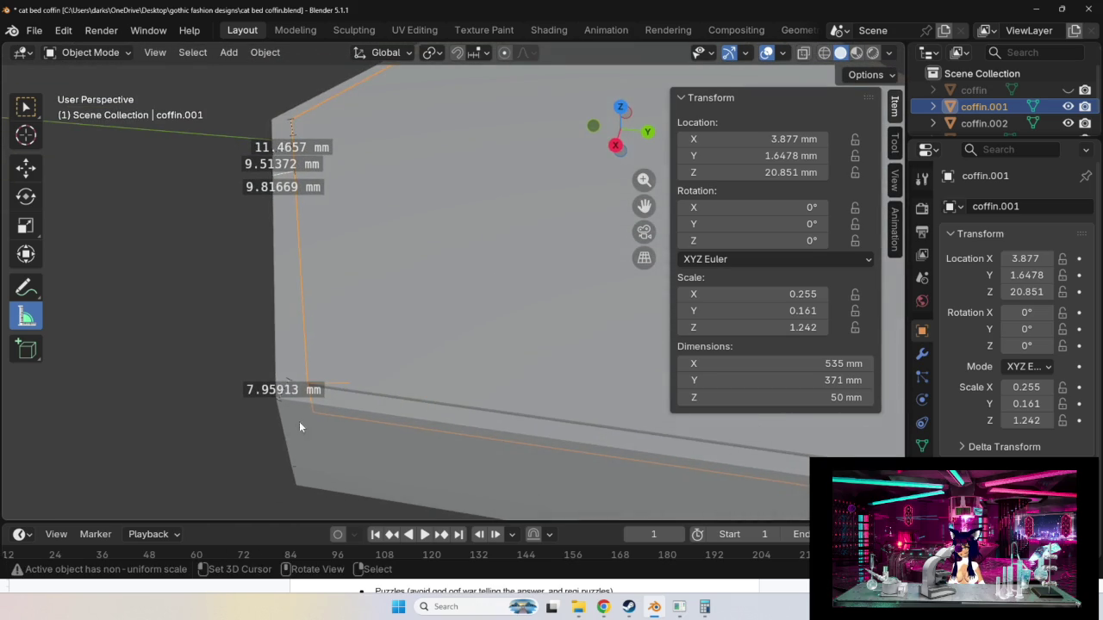
middle_click_drag(341, 393, 258, 348, "shift")
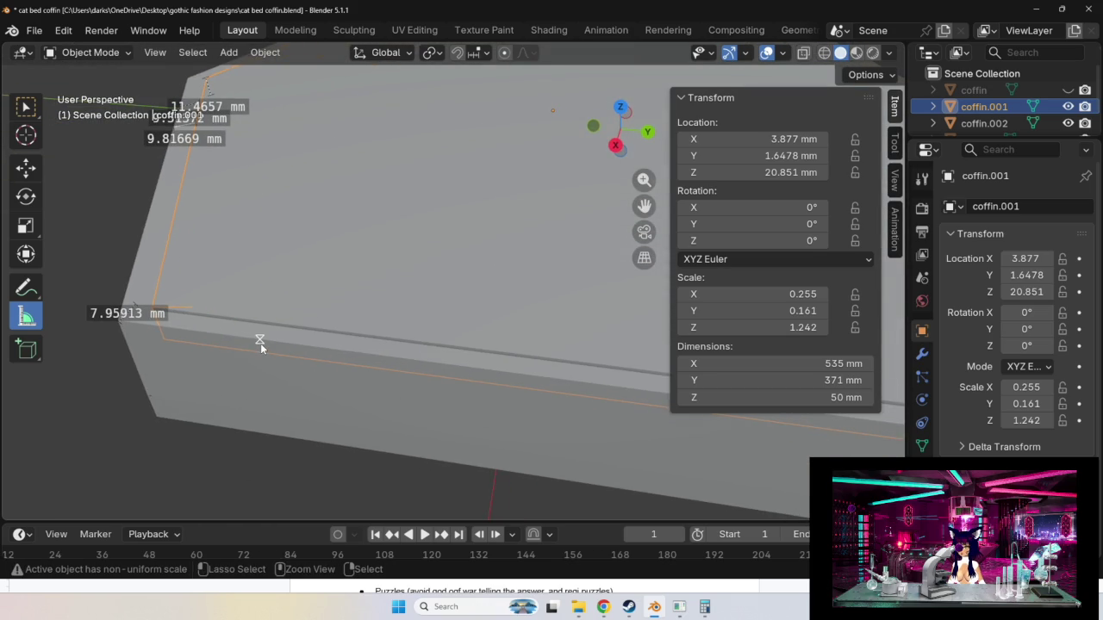
left_click_drag(260, 343, 262, 325)
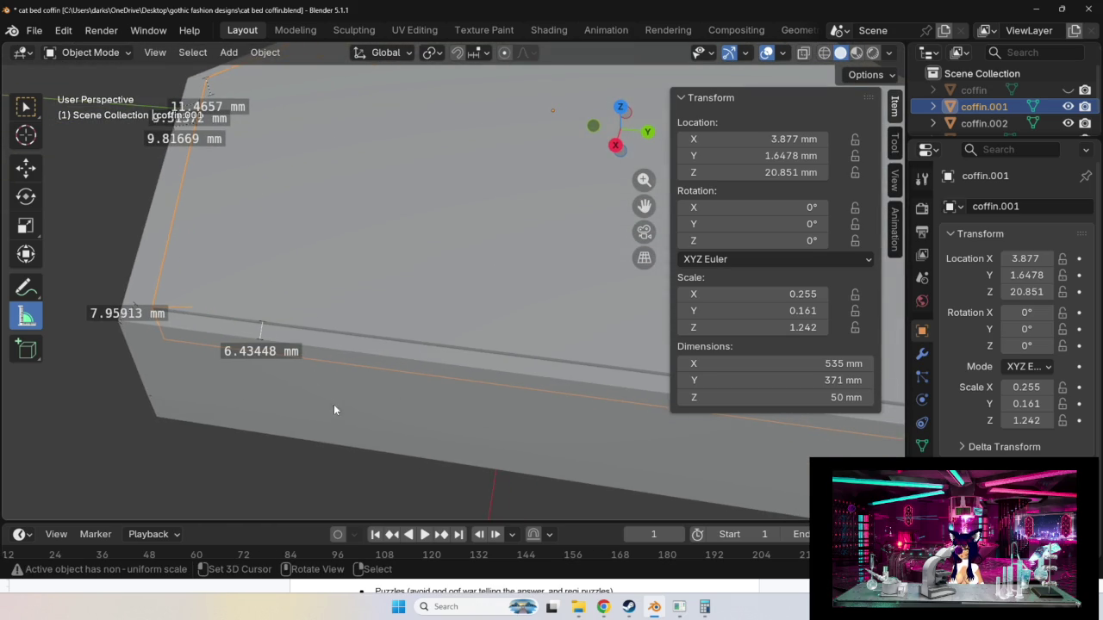
middle_click_drag(335, 407, 406, 397)
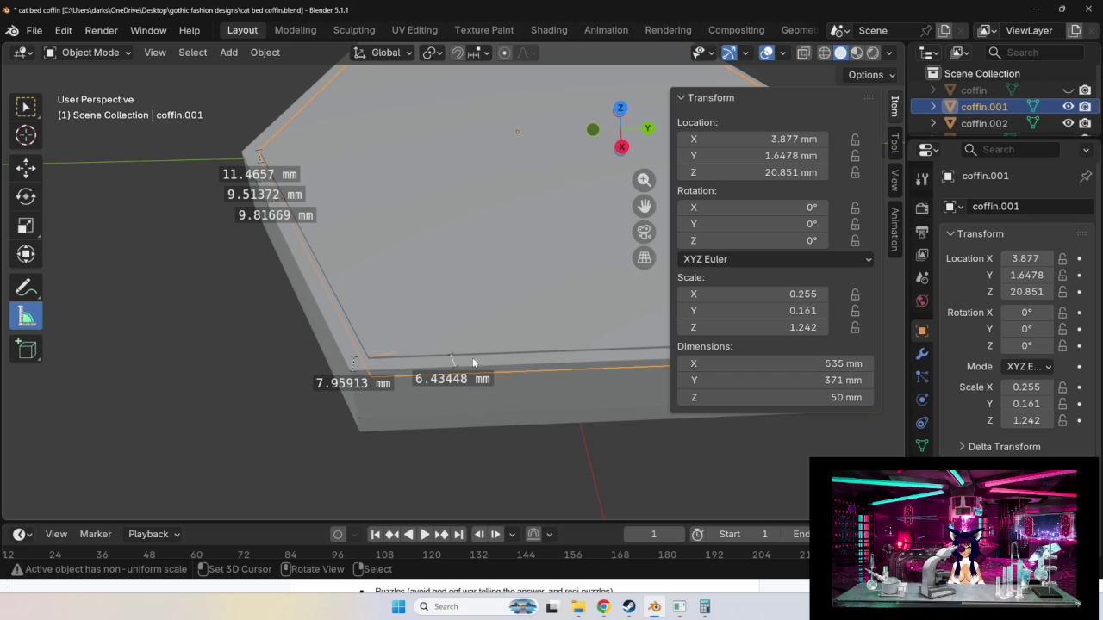
middle_click_drag(511, 438, 430, 441)
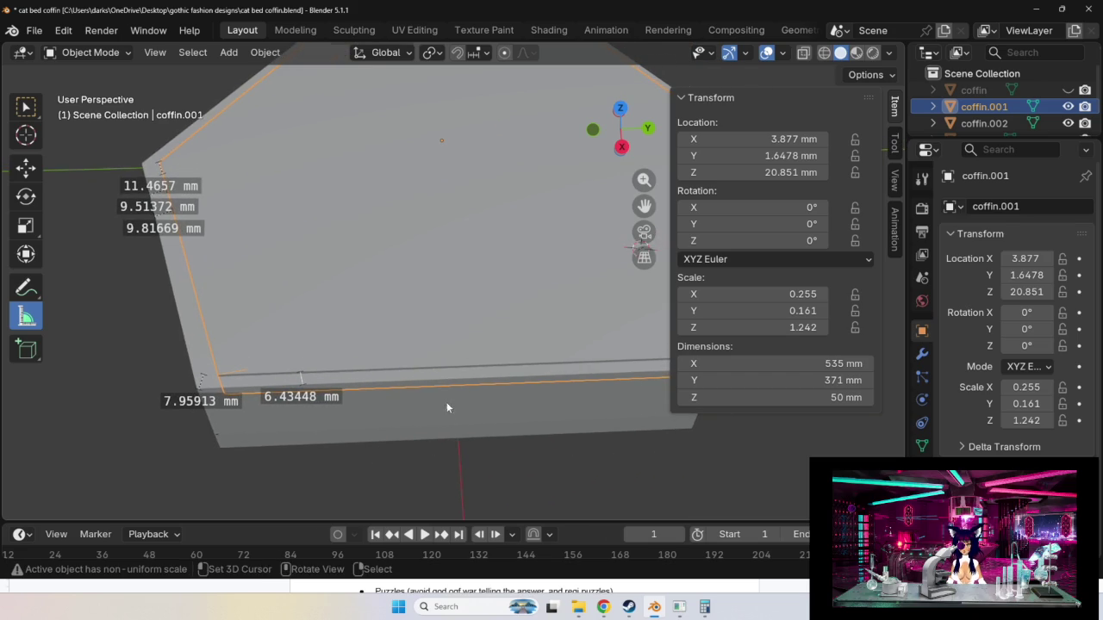
left_click_drag(435, 373, 473, 385)
mouse_move(444, 321)
middle_mouse_down()
mouse_move(434, 330)
mouse_move(462, 302)
mouse_move(448, 192)
mouse_move(437, 357)
mouse_move(411, 279)
mouse_move(391, 327)
middle_mouse_up()
left_click_drag(397, 320, 396, 301)
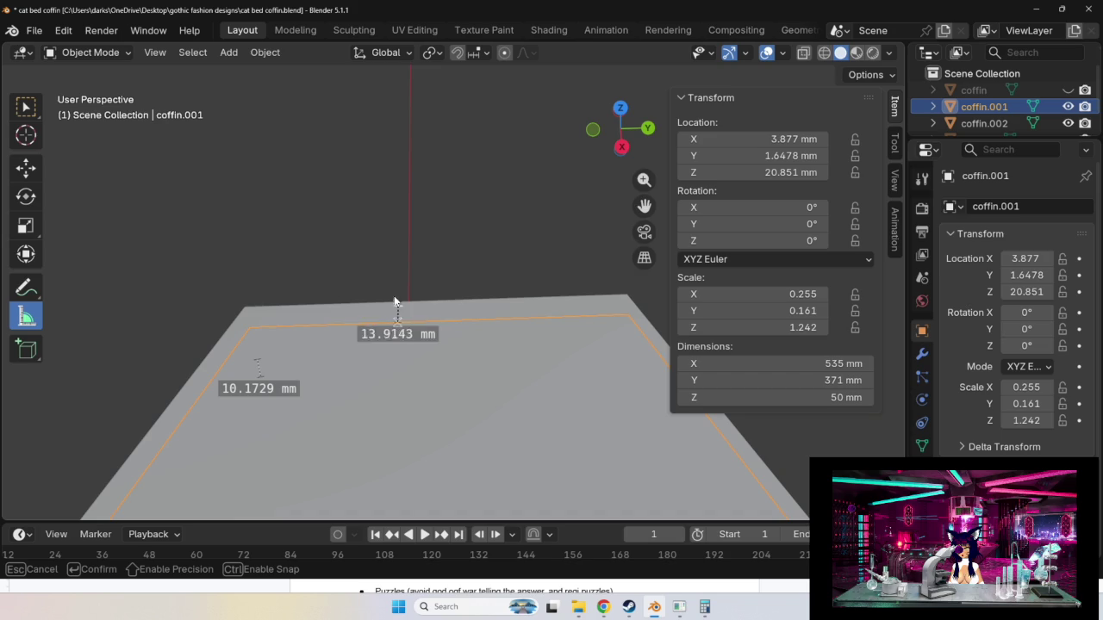
mouse_move(357, 266)
middle_mouse_down()
mouse_move(413, 279)
mouse_move(367, 276)
mouse_move(405, 379)
mouse_move(374, 367)
mouse_move(322, 221)
mouse_move(424, 282)
mouse_move(588, 260)
mouse_move(466, 350)
mouse_move(429, 236)
mouse_move(458, 345)
mouse_move(285, 304)
mouse_move(418, 303)
middle_mouse_up()
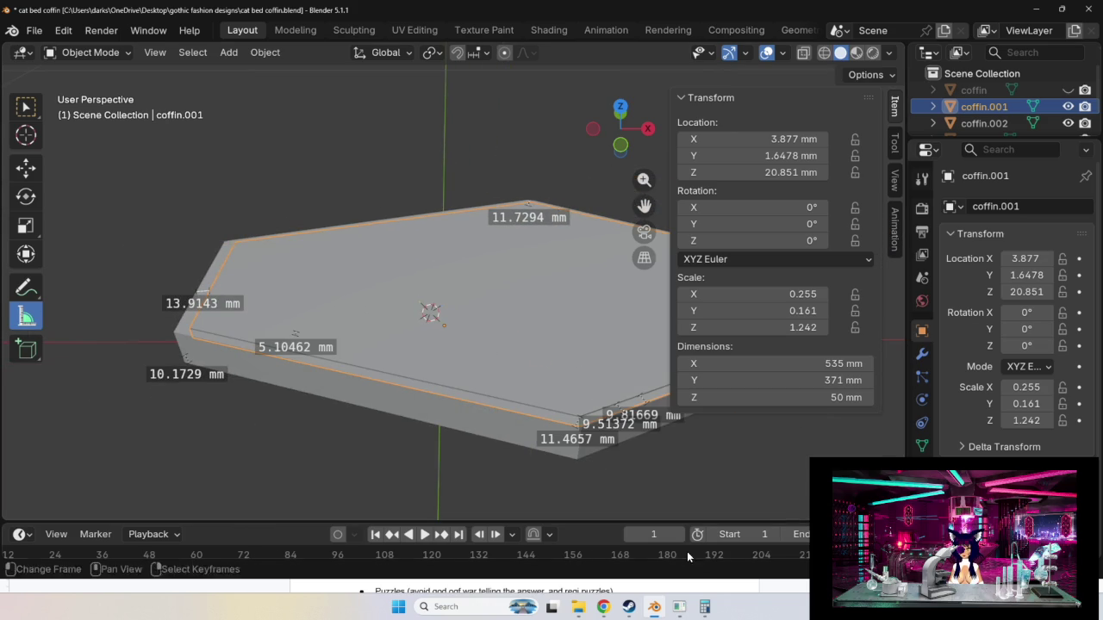
Clear Calculator, enter 13.9143, then orbit the Blender model to check the measured gaps.
left_click(705, 607)
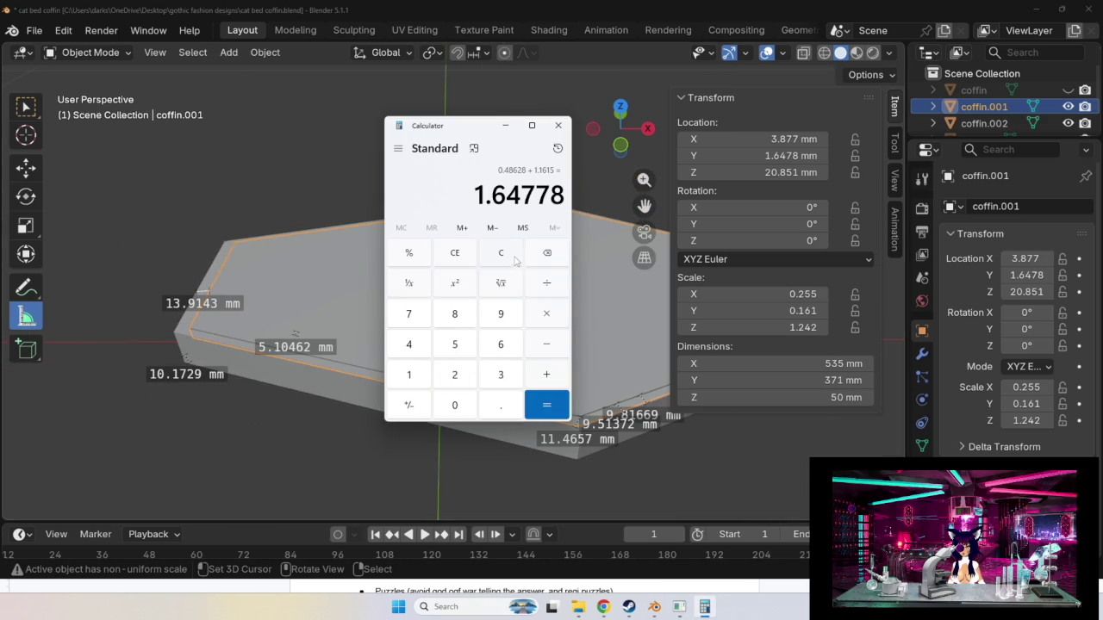
left_click(515, 259)
left_click(412, 384)
left_click(498, 380)
left_click(500, 404)
left_click(499, 324)
left_click(410, 374)
left_click(410, 345)
left_click(506, 377)
left_click(643, 477)
middle_click_drag(709, 481, 477, 462)
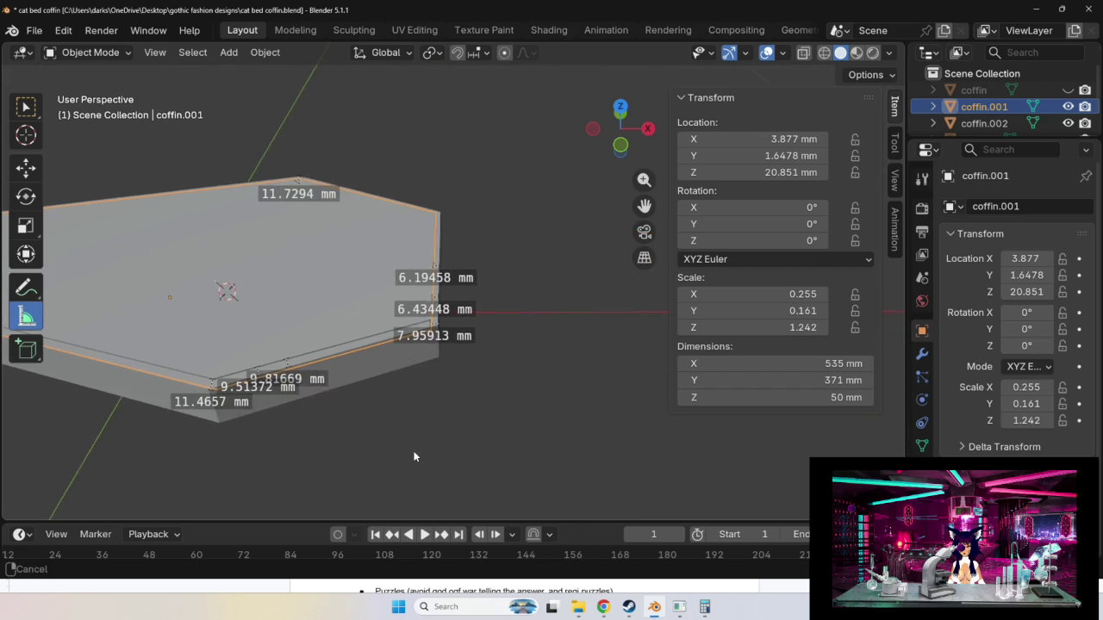
Subtract 6.19458 from 13.9143 in Calculator to get 7.71972, and select the result.
left_click(705, 606)
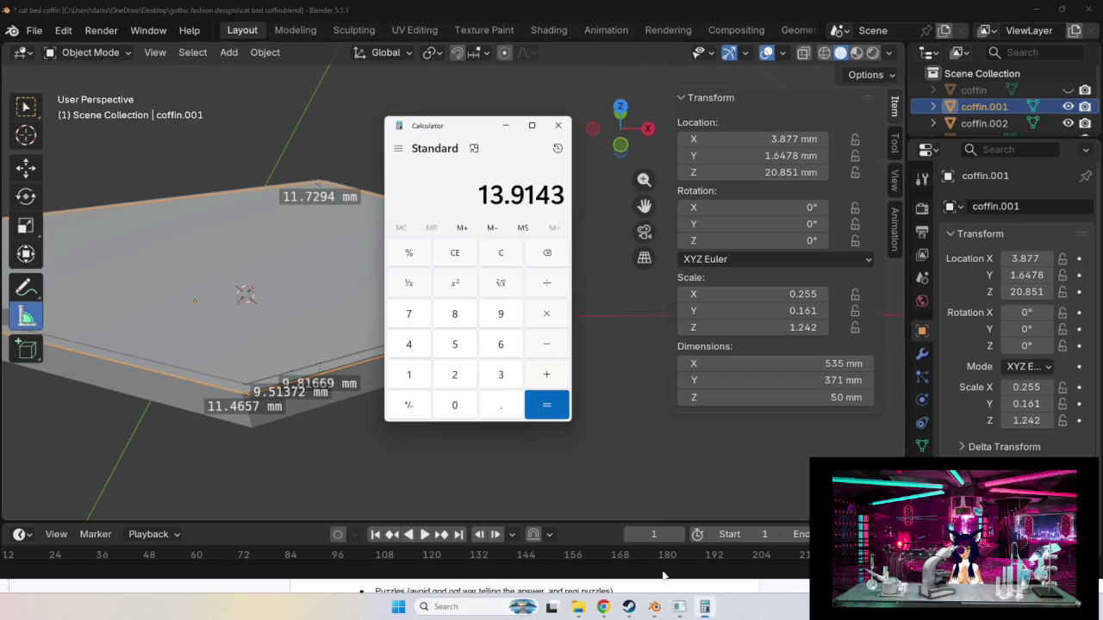
left_click_drag(456, 148, 251, 161)
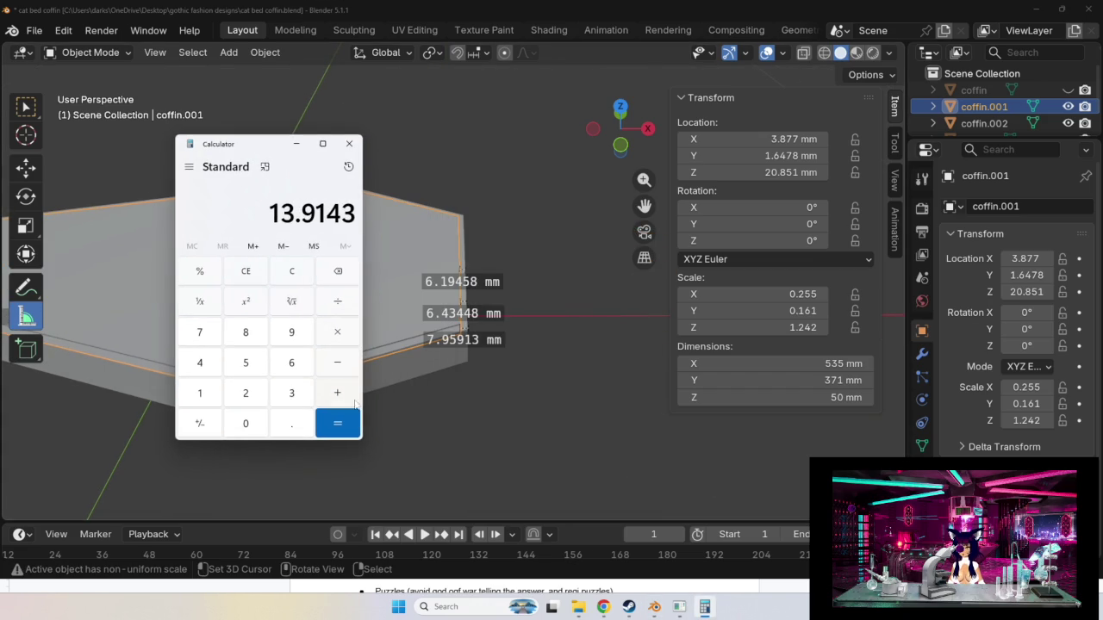
left_click(330, 369)
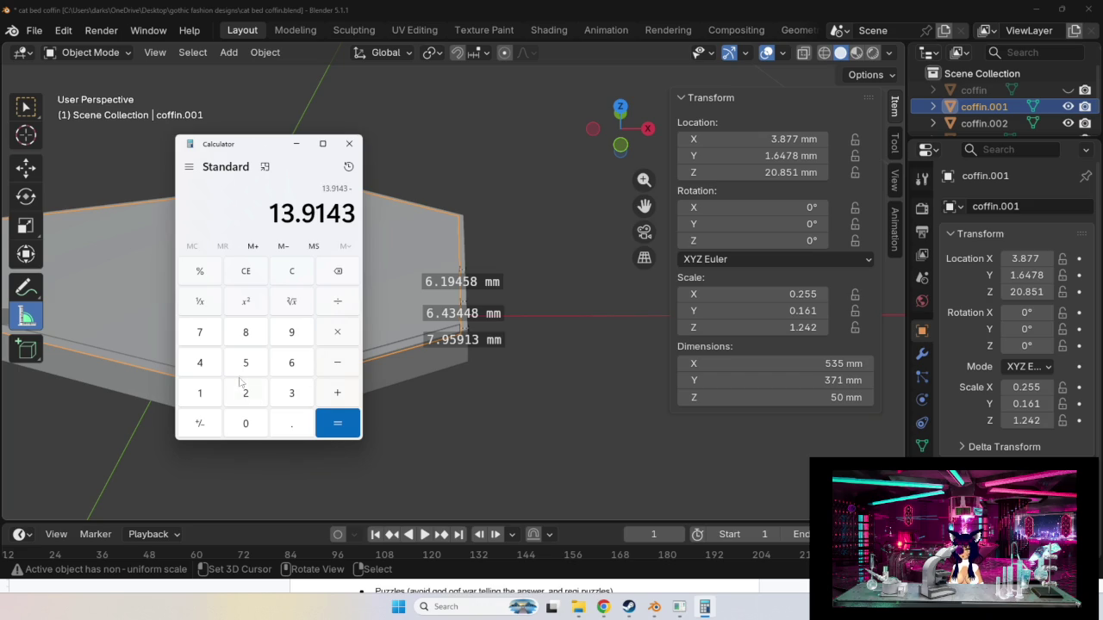
left_click(291, 362)
left_click(291, 423)
left_click(201, 396)
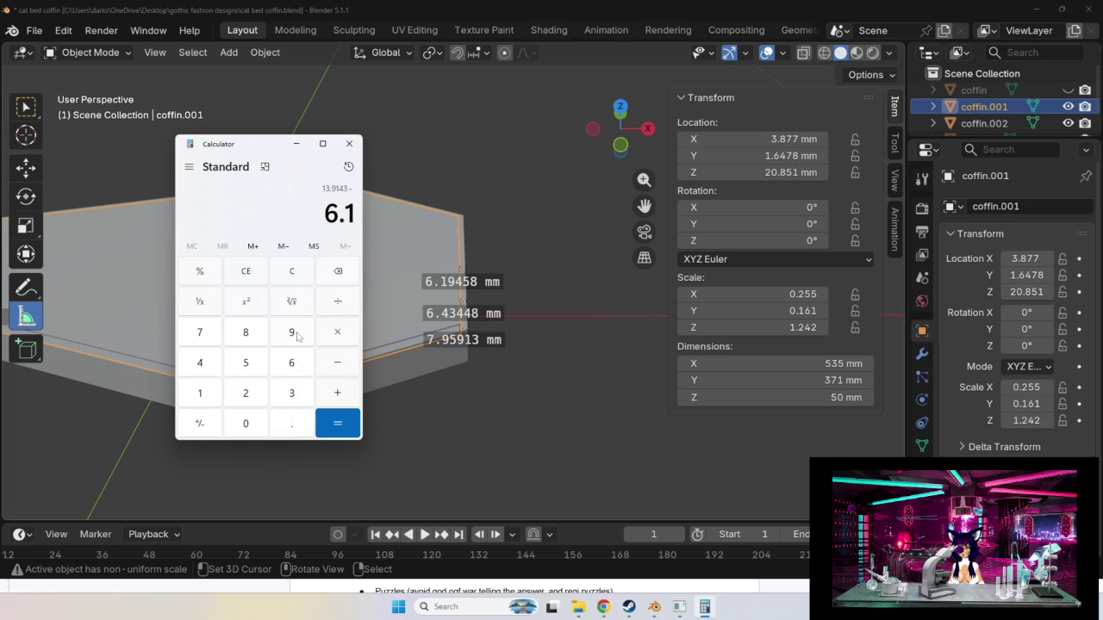
left_click(296, 336)
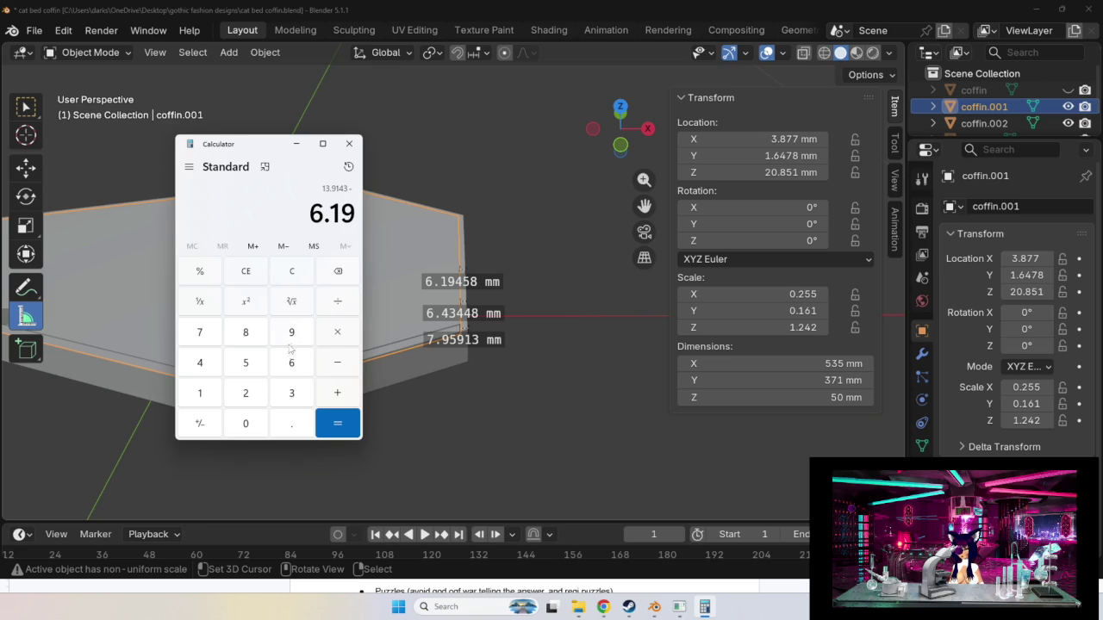
left_click(207, 368)
left_click(256, 366)
left_click(250, 341)
left_click(337, 431)
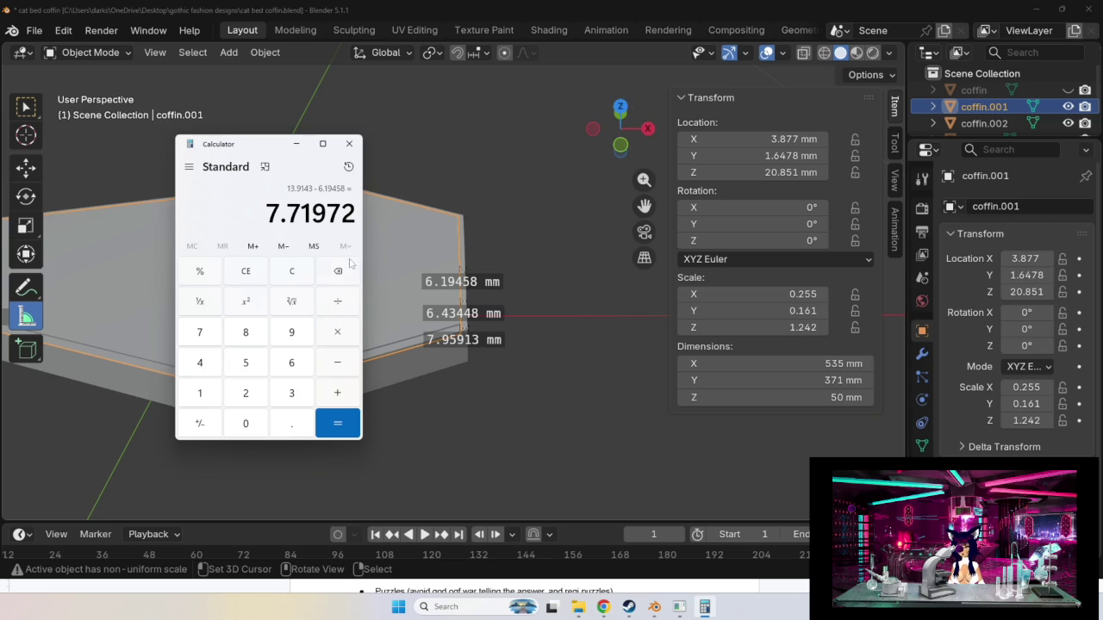
left_click_drag(352, 217, 266, 217)
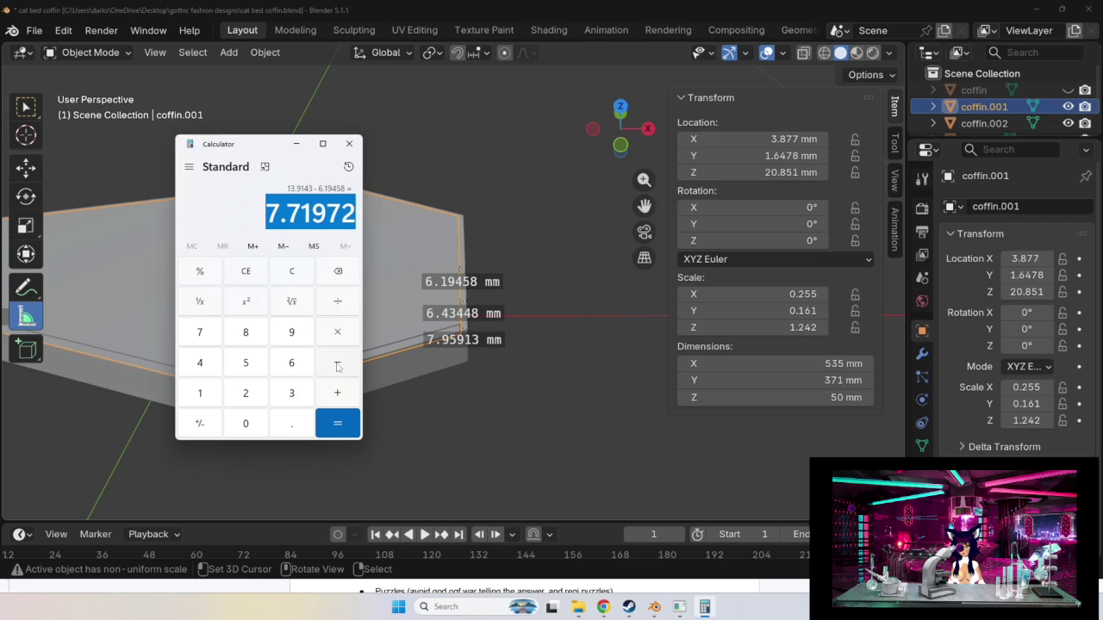
Compute 0 minus 3.877 to get -3.877; pasting 7.71972 fails with Invalid input.
left_click(295, 273)
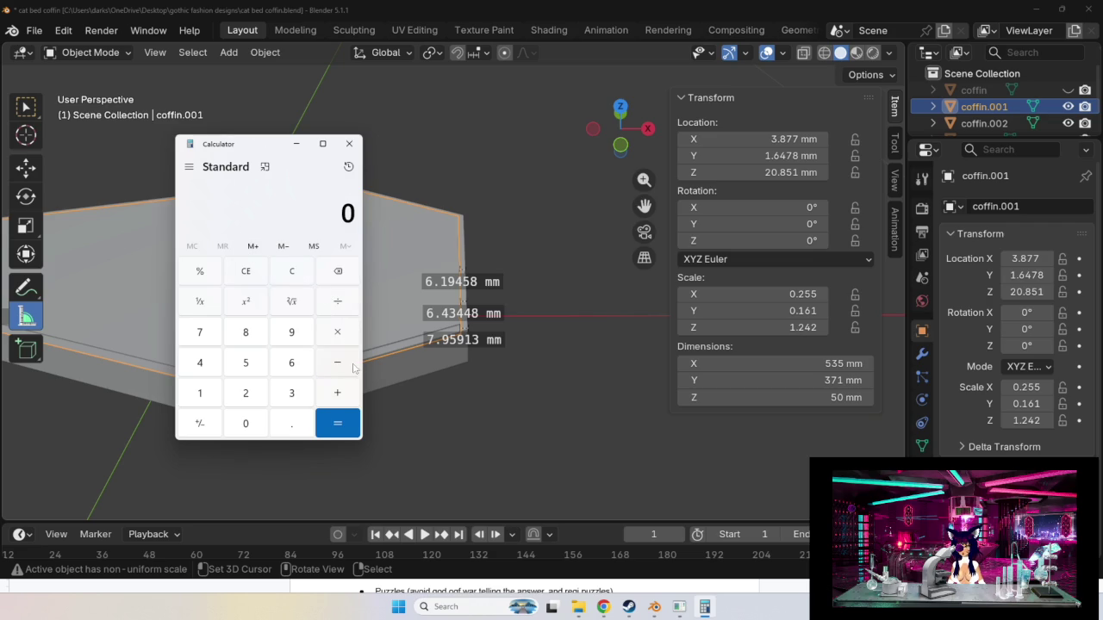
left_click(290, 398)
type(".")
left_click(248, 338)
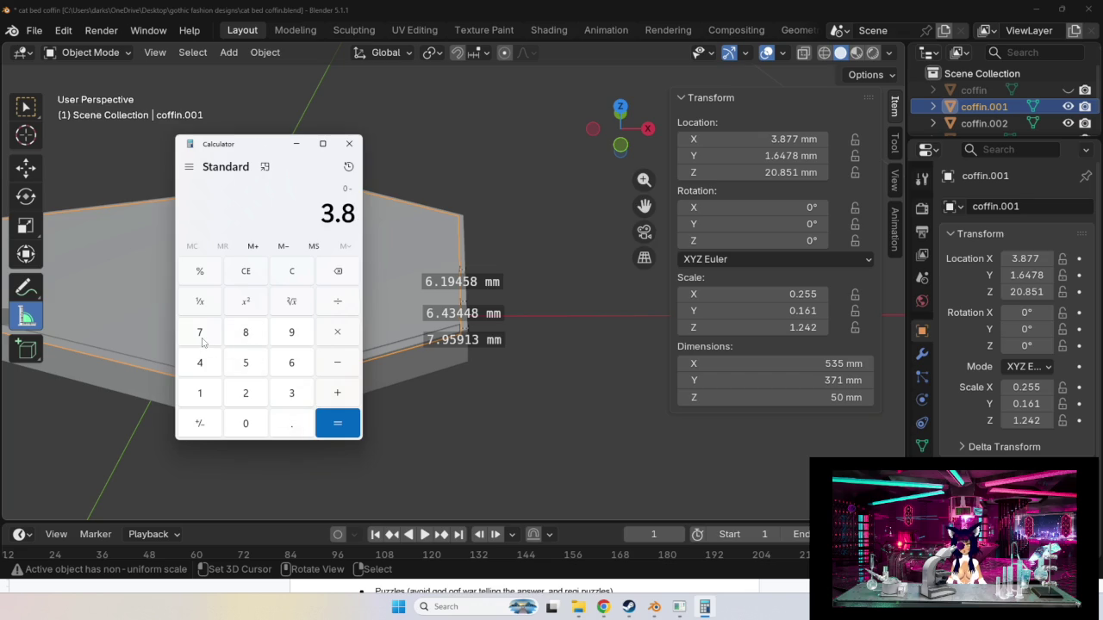
double_click(201, 342)
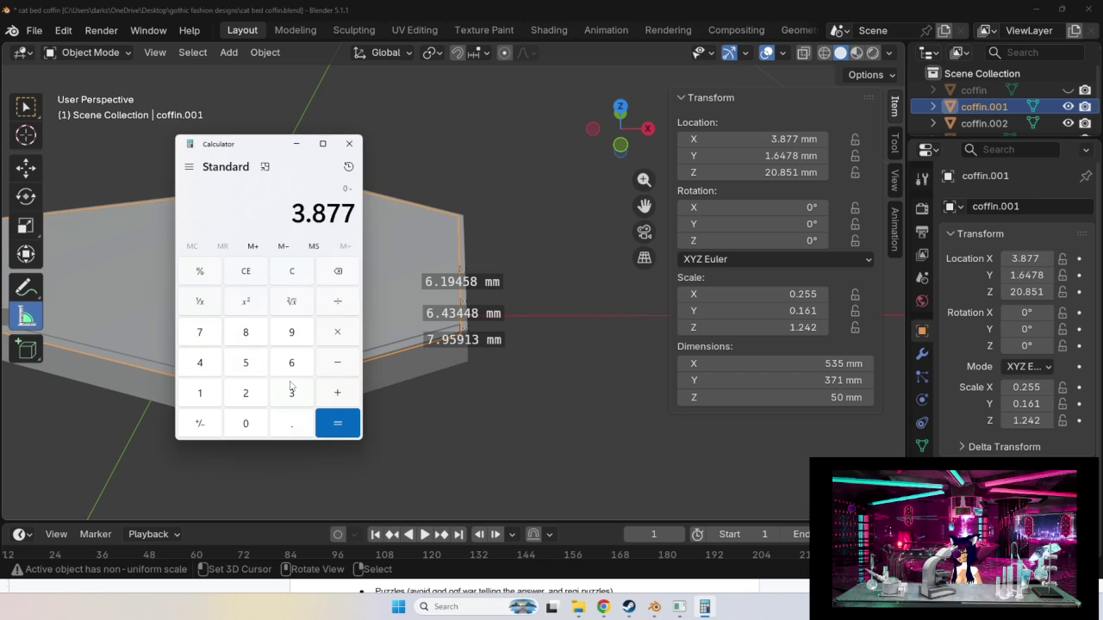
left_click(342, 421)
left_click(342, 368)
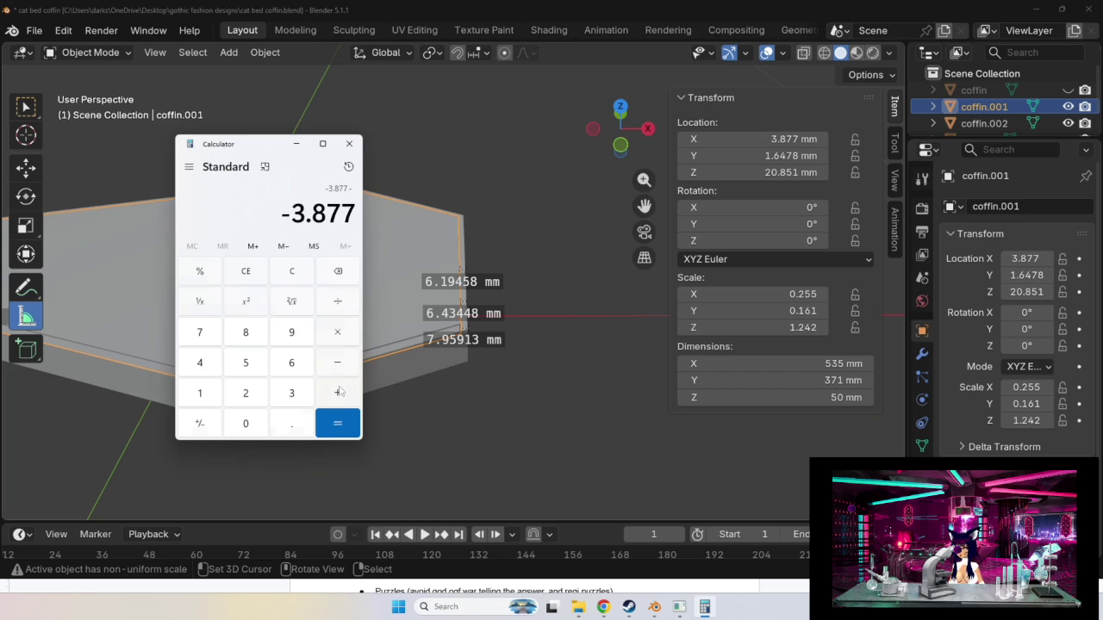
key("ctrl+v")
left_click_drag(351, 212, 178, 218)
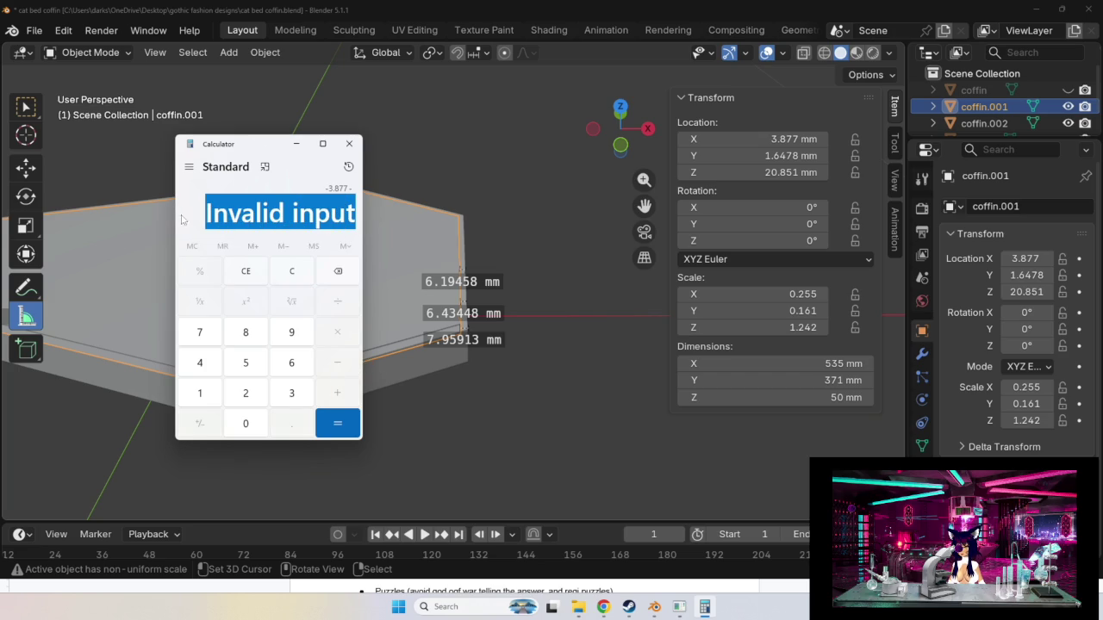
key("Escape")
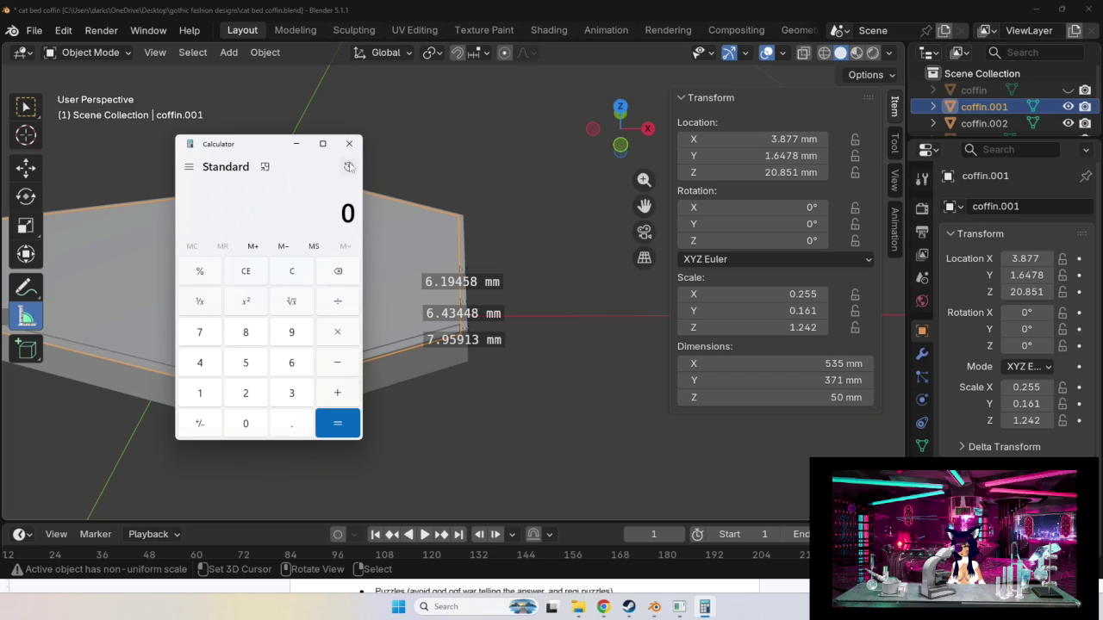
Recall -3.877 from History and try recalling the earlier 7.71972 result.
left_click(348, 167)
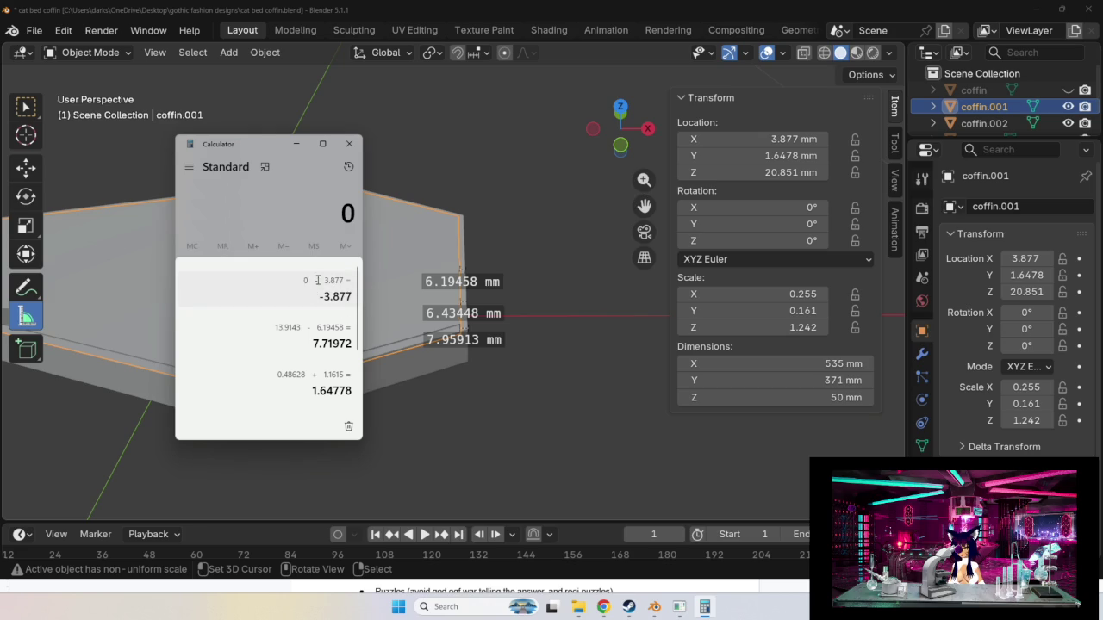
left_click(335, 295)
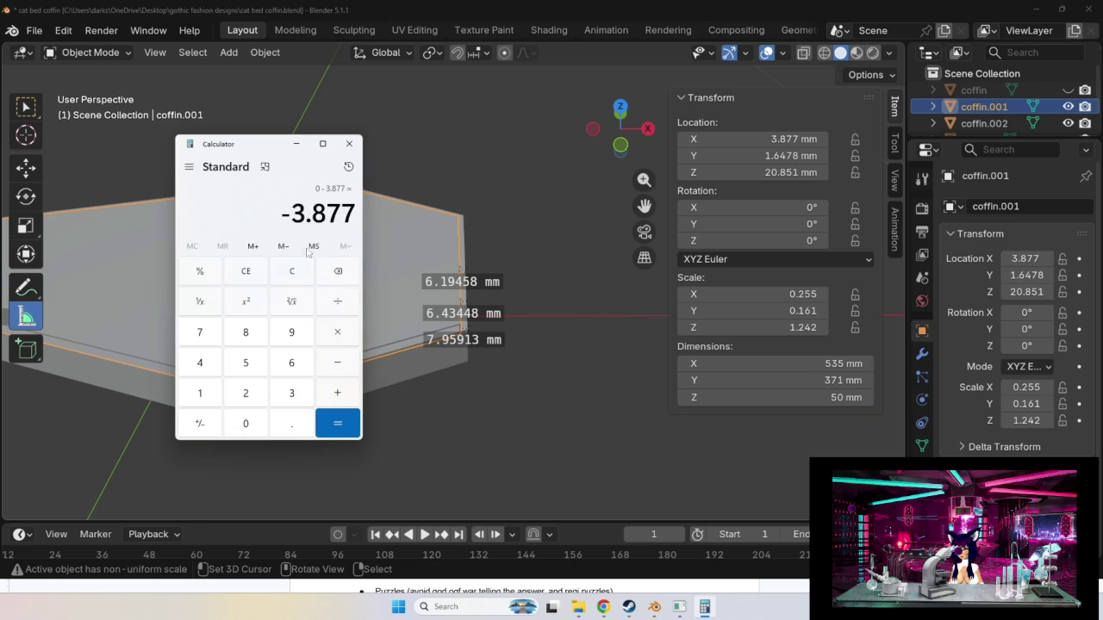
left_click(343, 361)
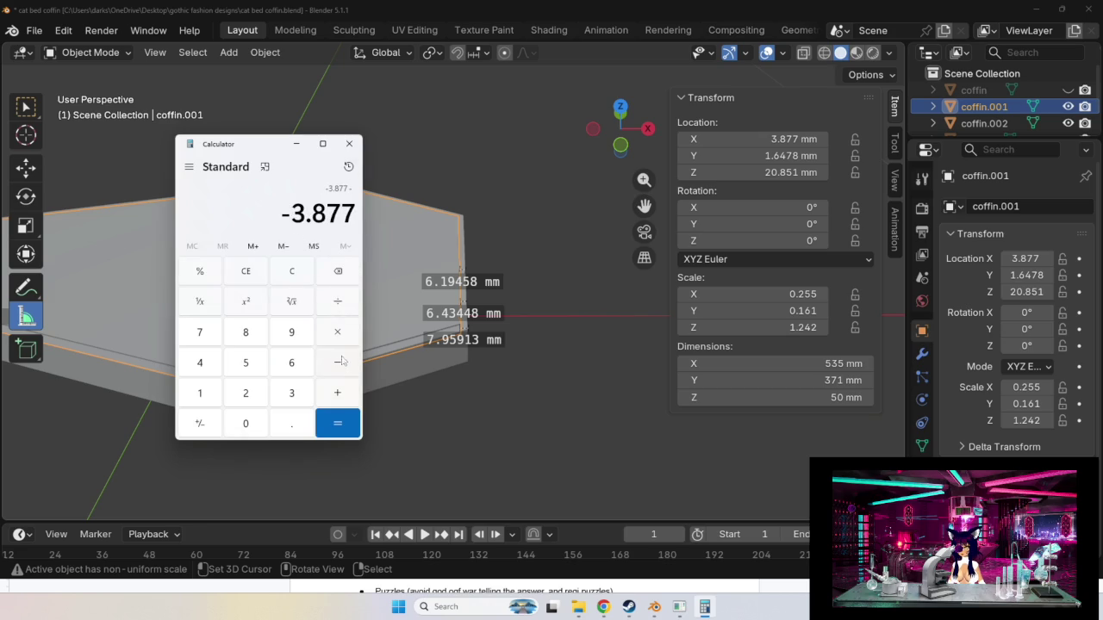
left_click(349, 167)
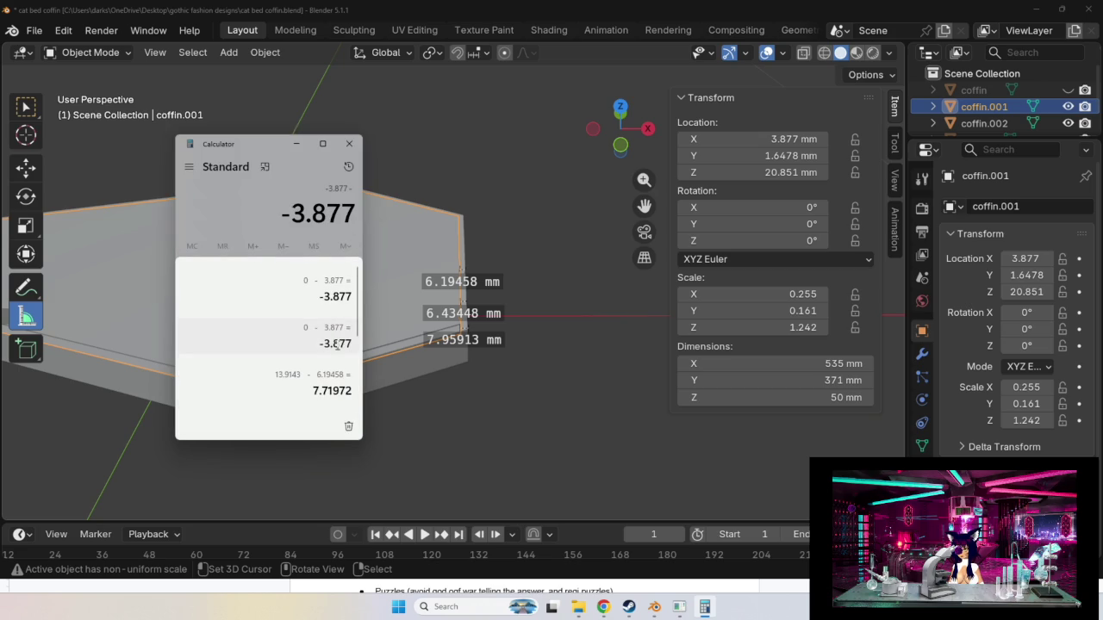
double_click(333, 392)
left_click(359, 405)
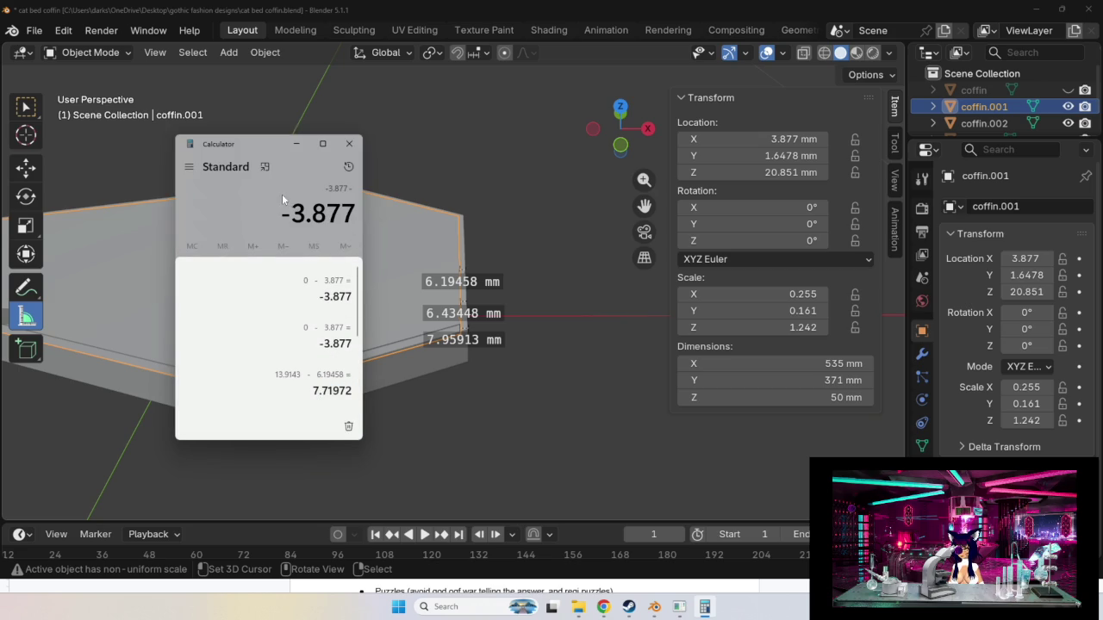
left_click(293, 392)
left_click(292, 395)
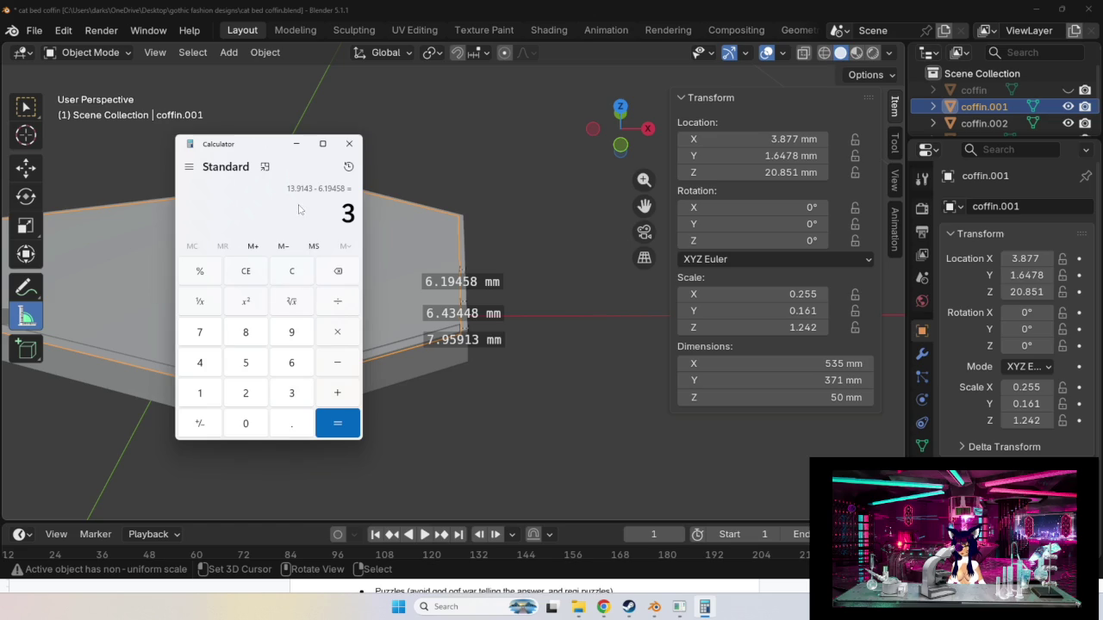
Recall -3.877 from History again and start subtracting from it.
left_click(348, 167)
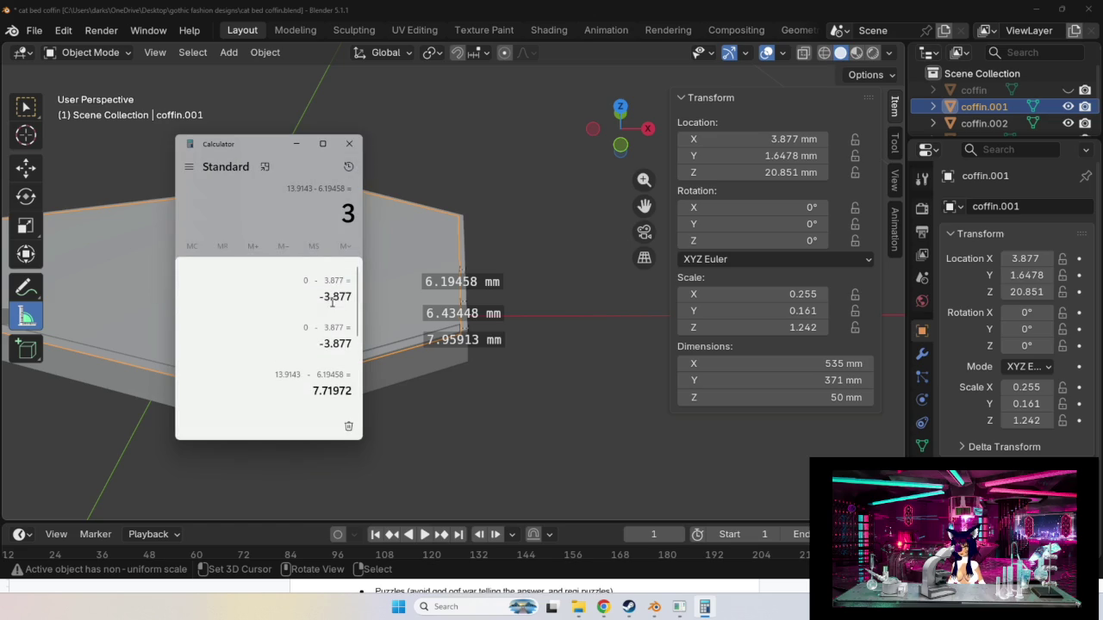
left_click(332, 293)
left_click(291, 302)
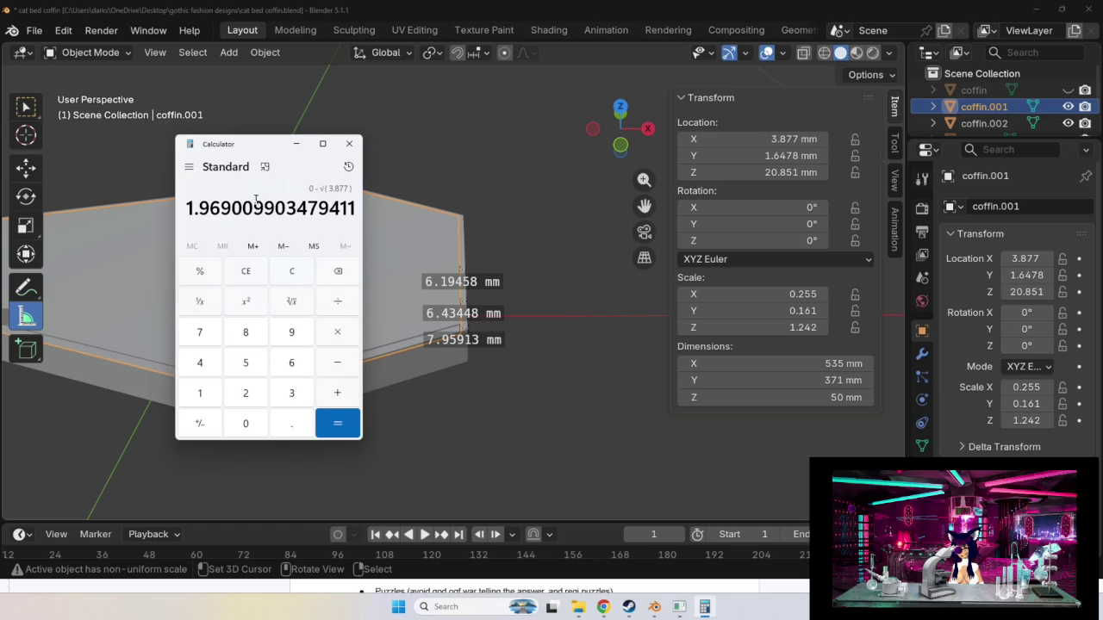
left_click(291, 271)
left_click(348, 167)
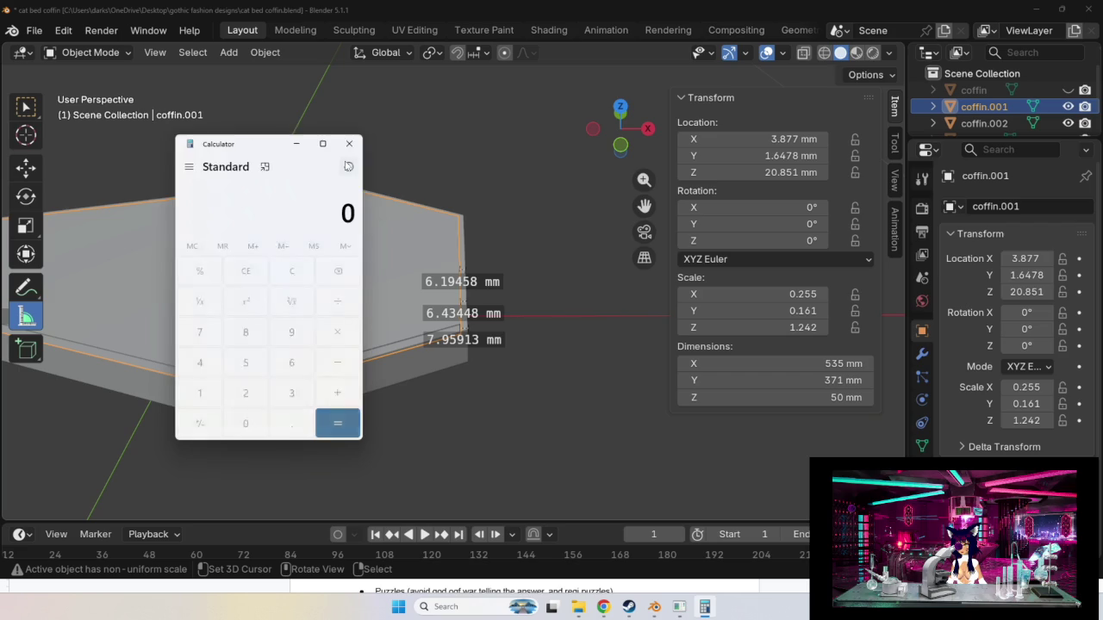
left_click(303, 297)
left_click(342, 362)
Begin entering 7.7 as the subtrahend, checking the 7.71972 value in History.
left_click(349, 166)
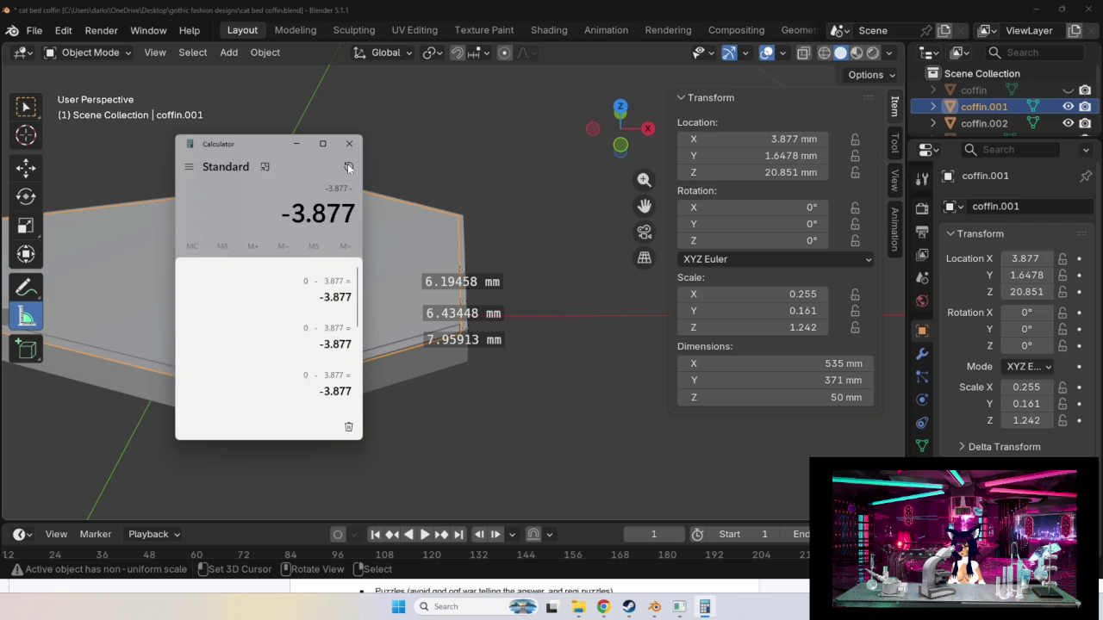
scroll(333, 286, "down", 3)
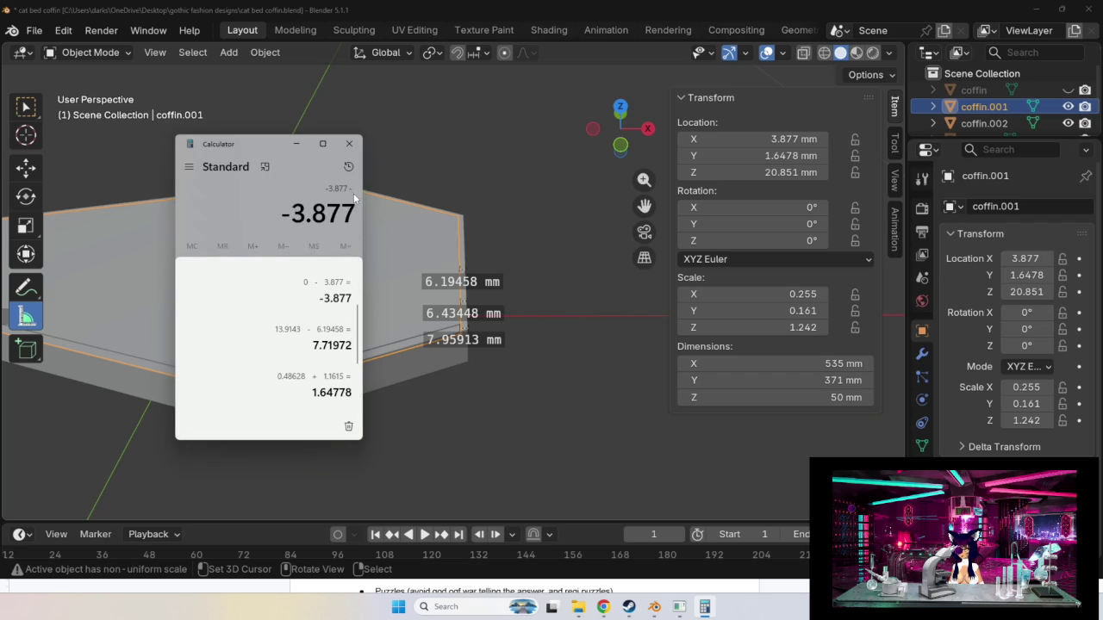
left_click(348, 167)
left_click(201, 336)
left_click(270, 422)
left_click(202, 334)
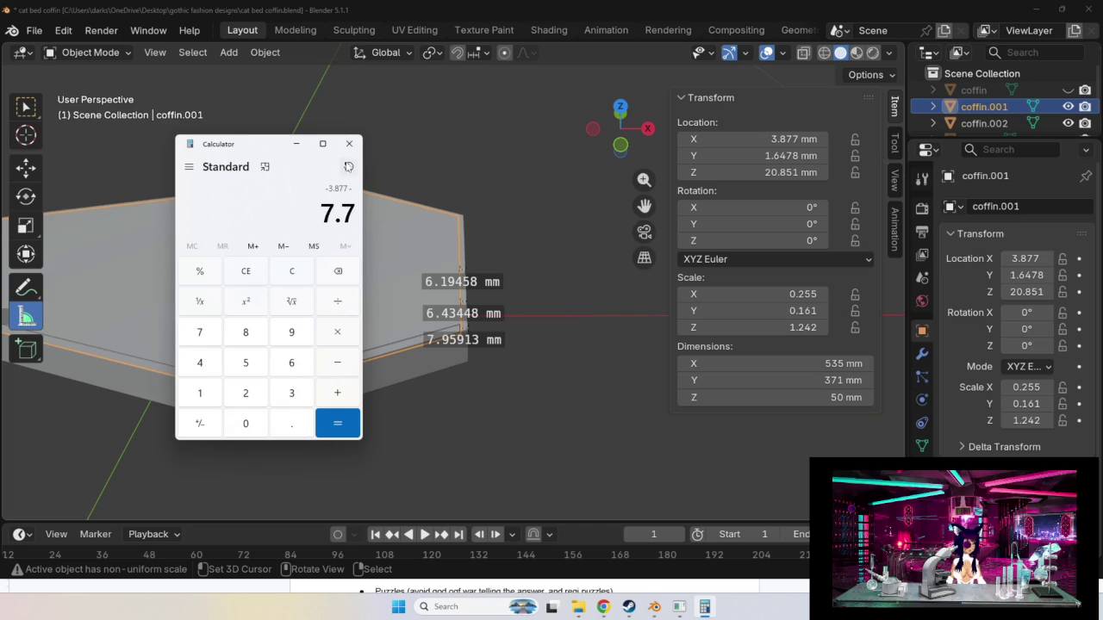
left_click(348, 166)
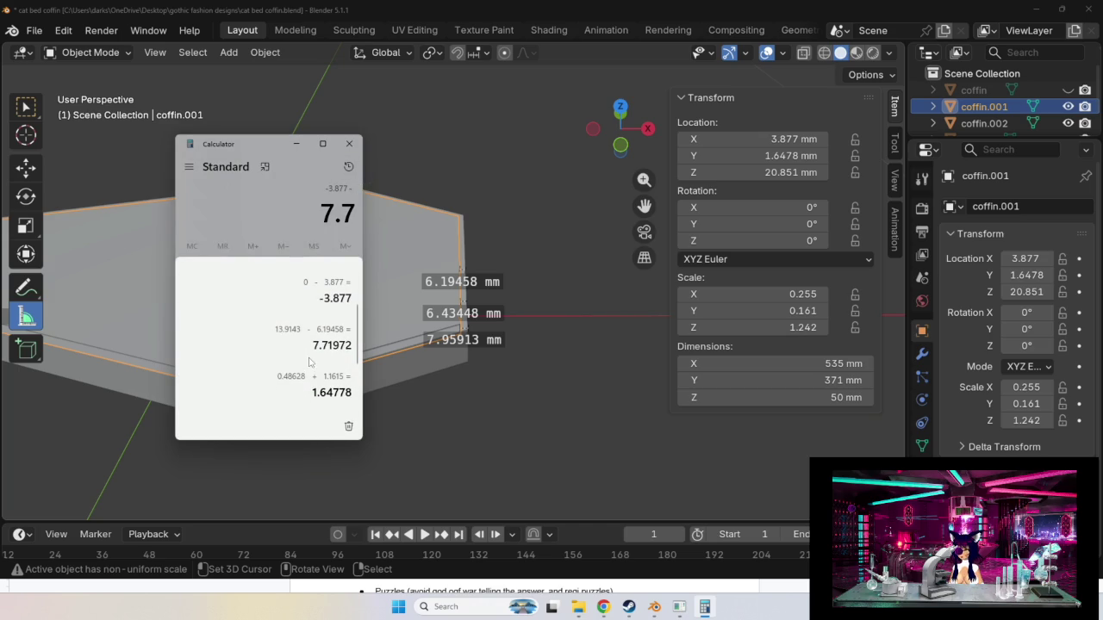
left_click(269, 181)
Finish entering 7.71972 to get -11.59672, then return to the coffin model in Blender.
left_click(210, 394)
left_click(288, 335)
left_click(197, 338)
left_click(242, 390)
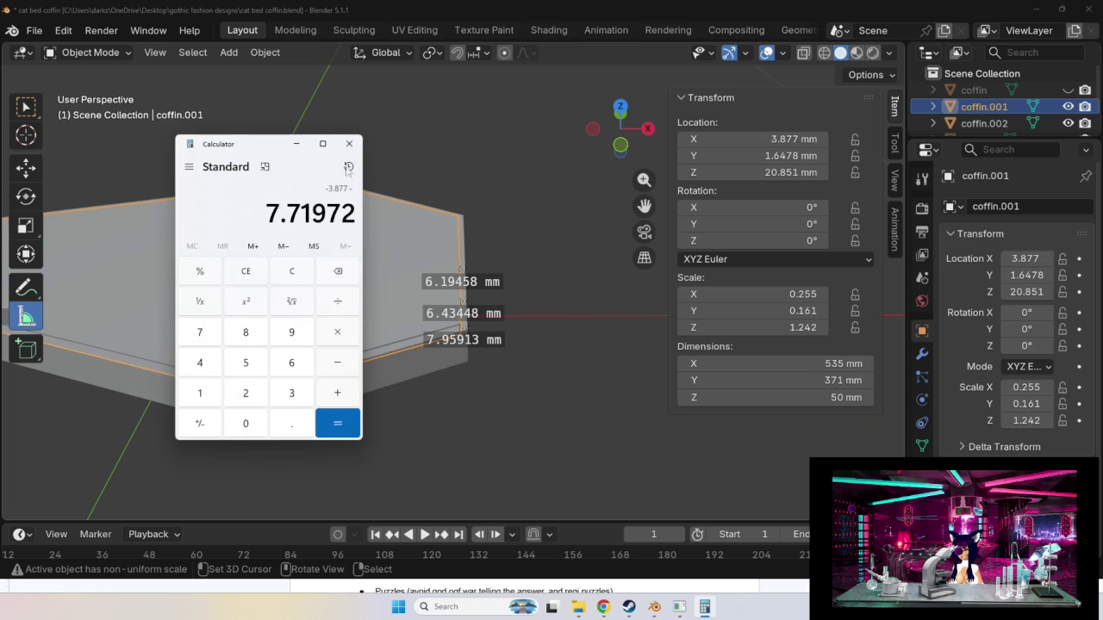
left_click(349, 166)
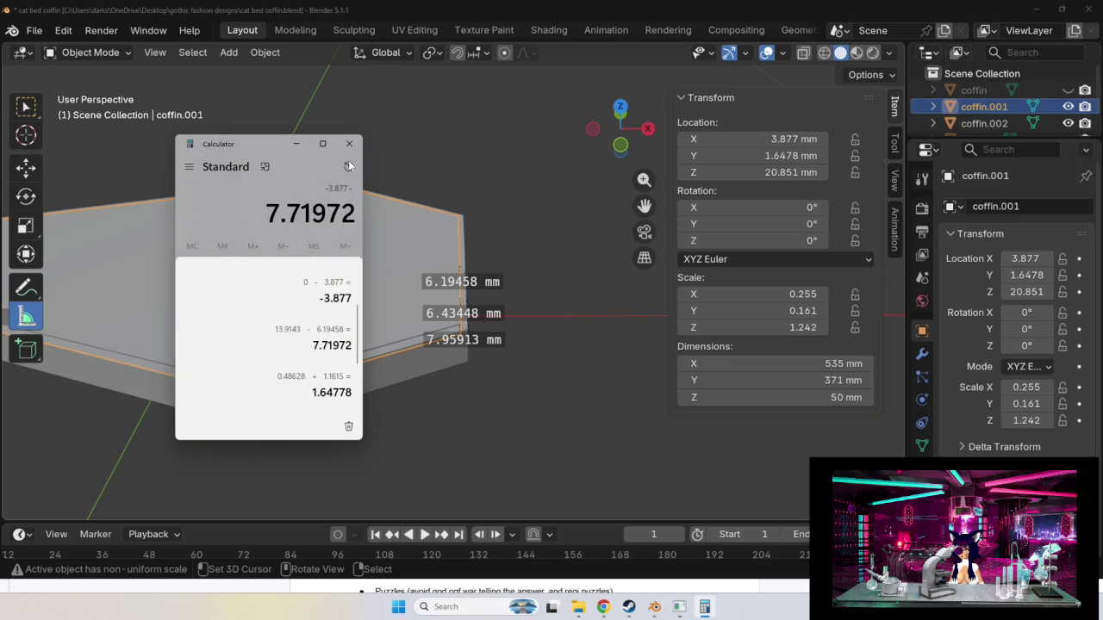
left_click(348, 166)
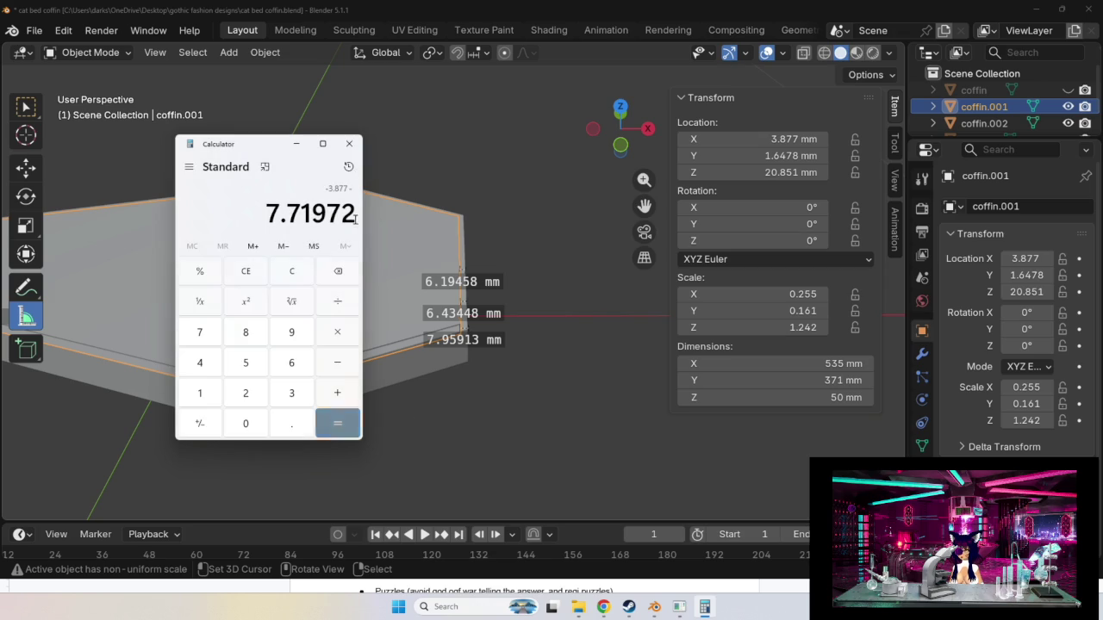
left_click(336, 423)
left_click(423, 440)
middle_click_drag(449, 420, 519, 422, "shift")
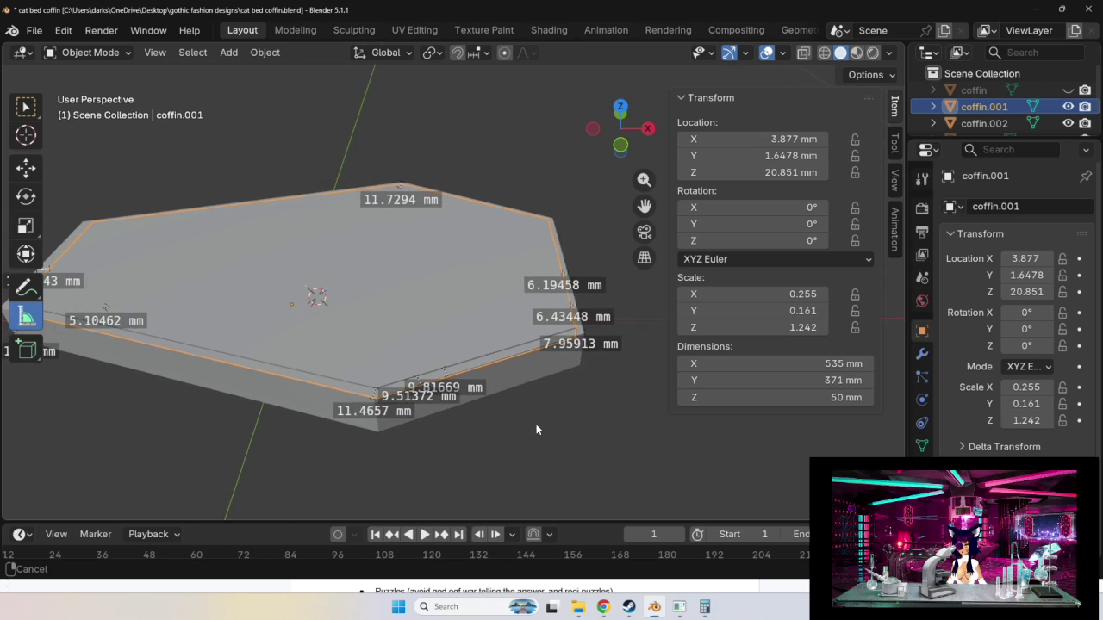
Bring Calculator back, browse History for -3.877, and clear the display to zero.
left_click(704, 606)
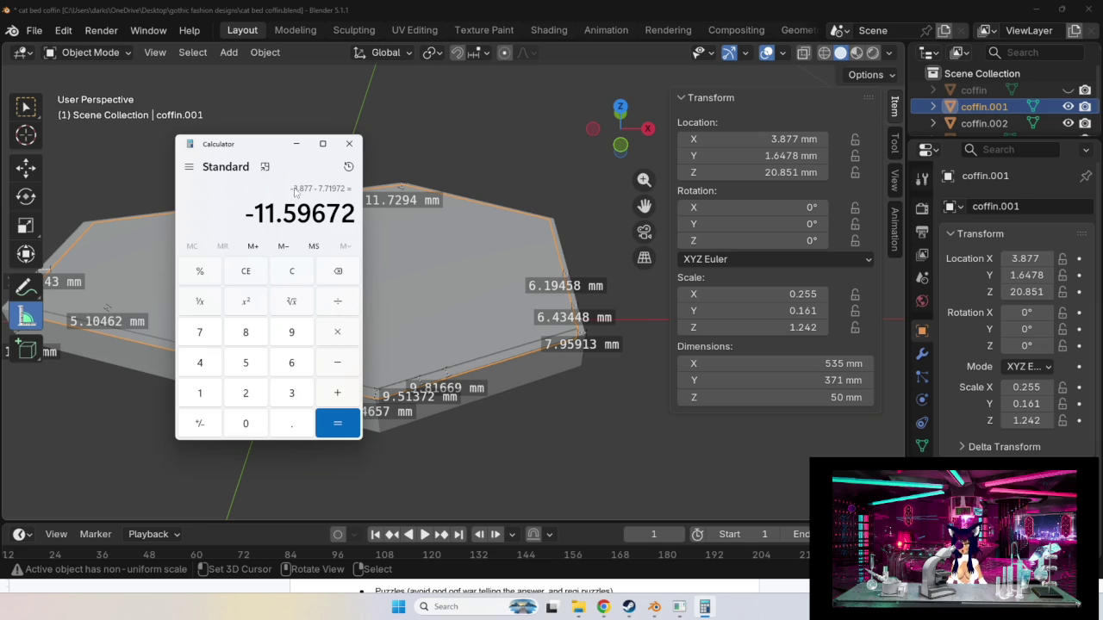
left_click(348, 166)
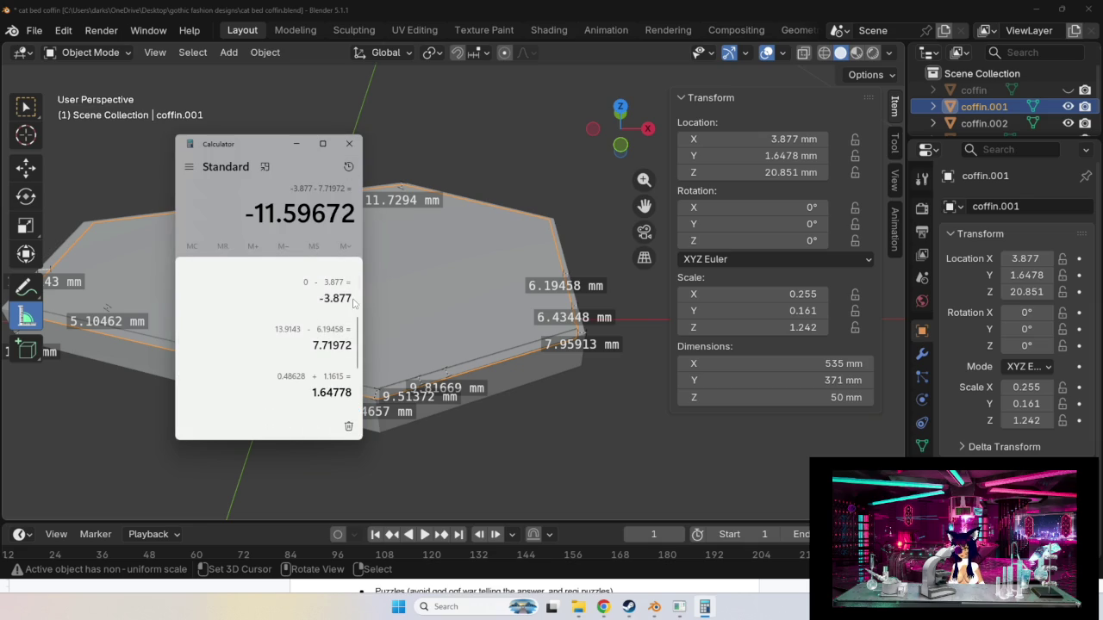
scroll(322, 298, "up", 3)
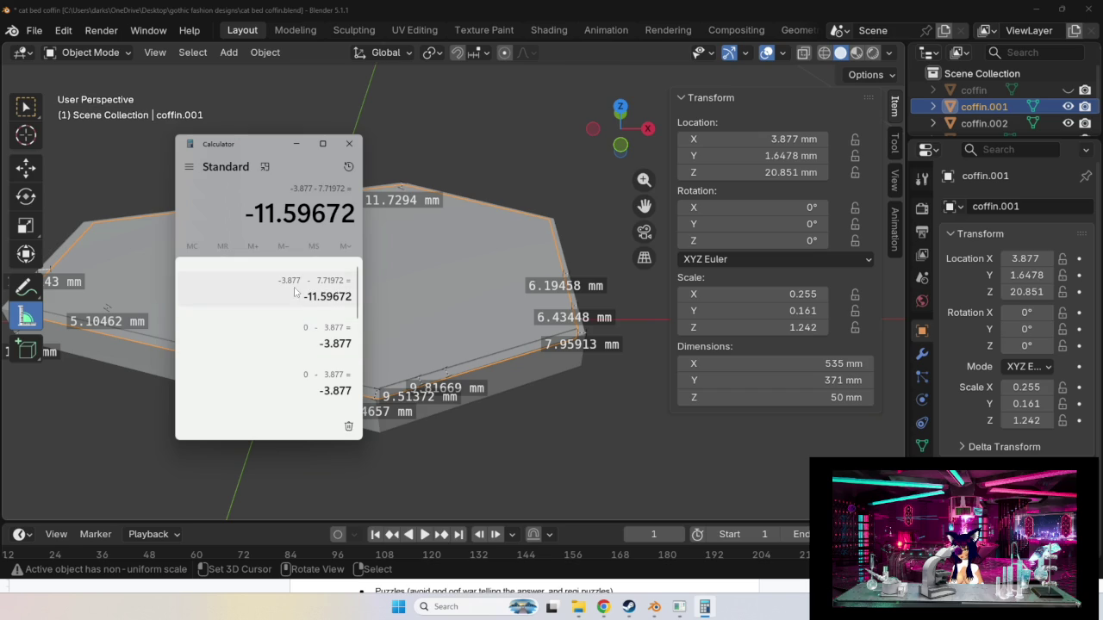
double_click(335, 343)
left_click(298, 347)
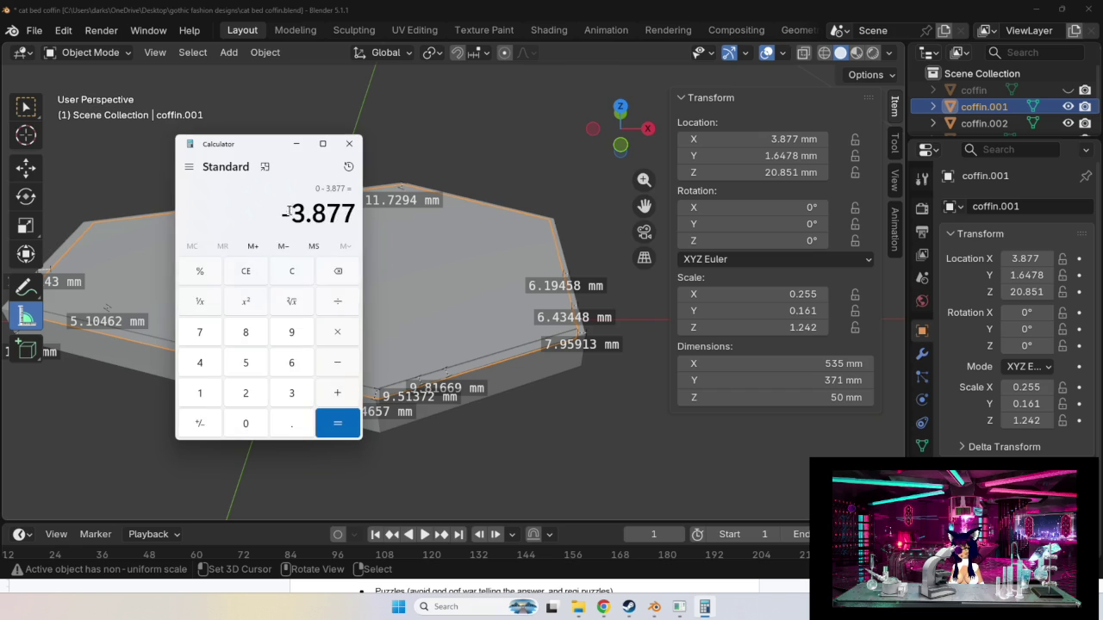
left_click_drag(287, 213, 312, 213)
left_click(332, 195)
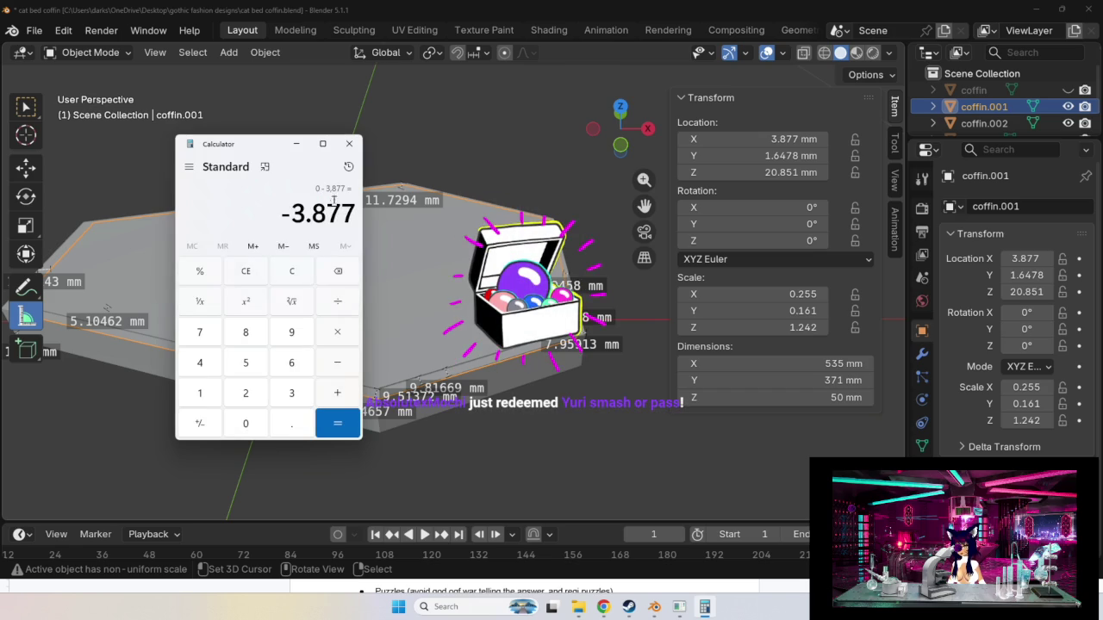
left_click(300, 274)
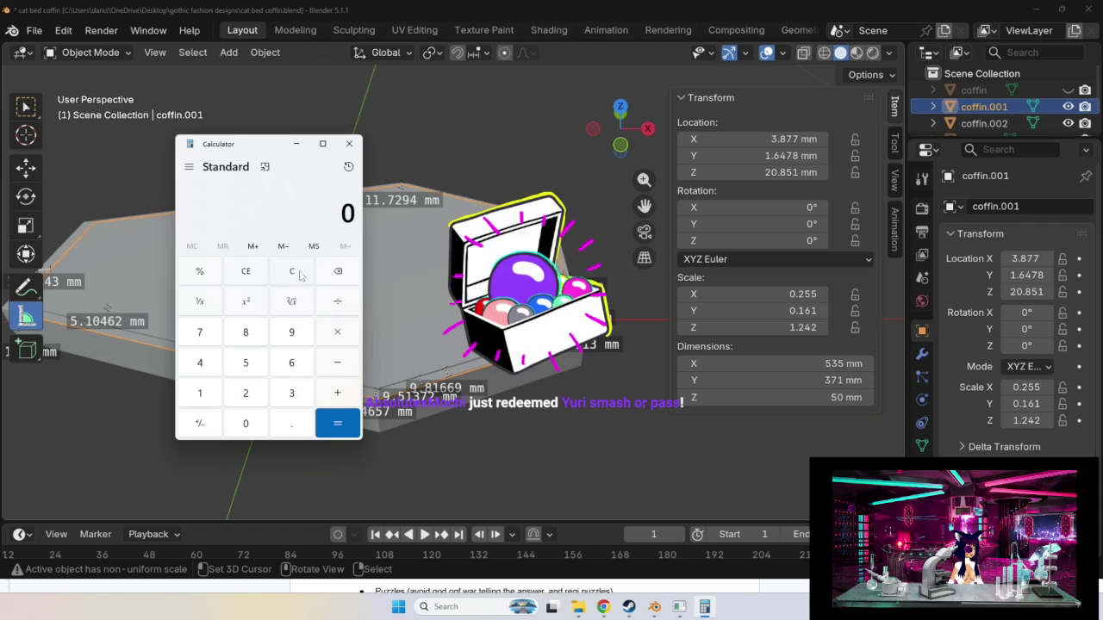
Enter 3.877 and start subtracting from it.
left_click(303, 403)
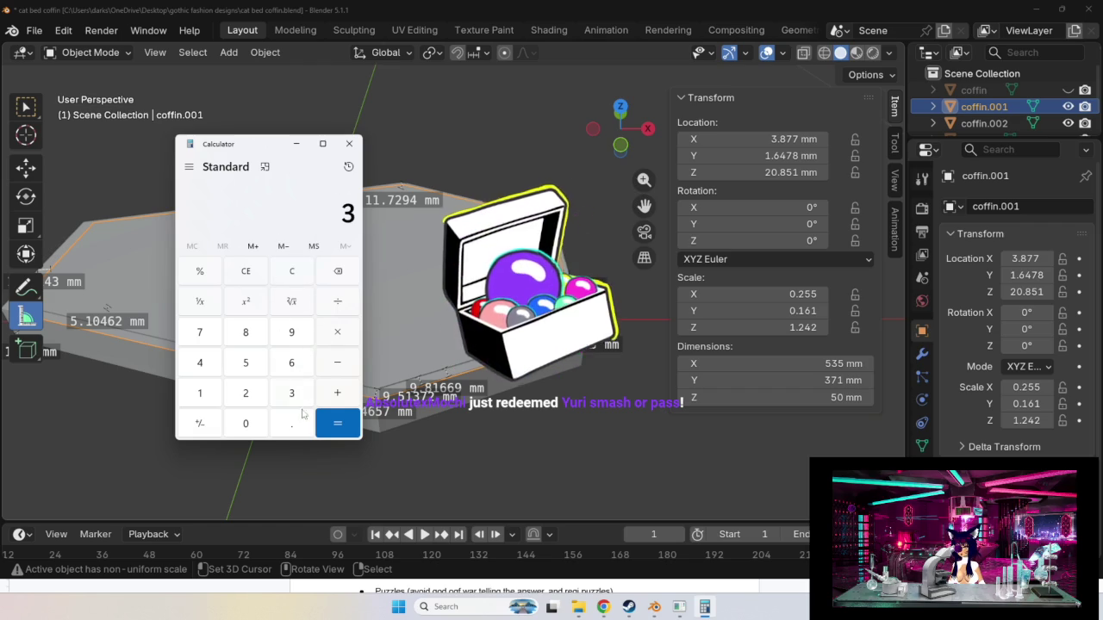
left_click(300, 416)
left_click(346, 168)
left_click(345, 169)
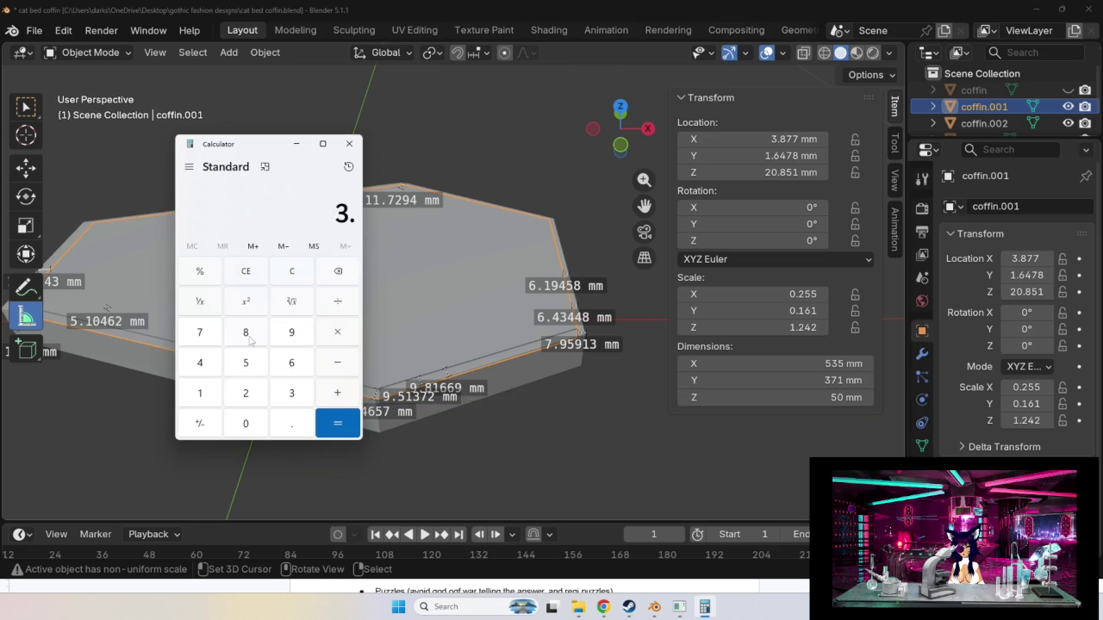
left_click(249, 340)
left_click(201, 336)
left_click(200, 336)
left_click(341, 366)
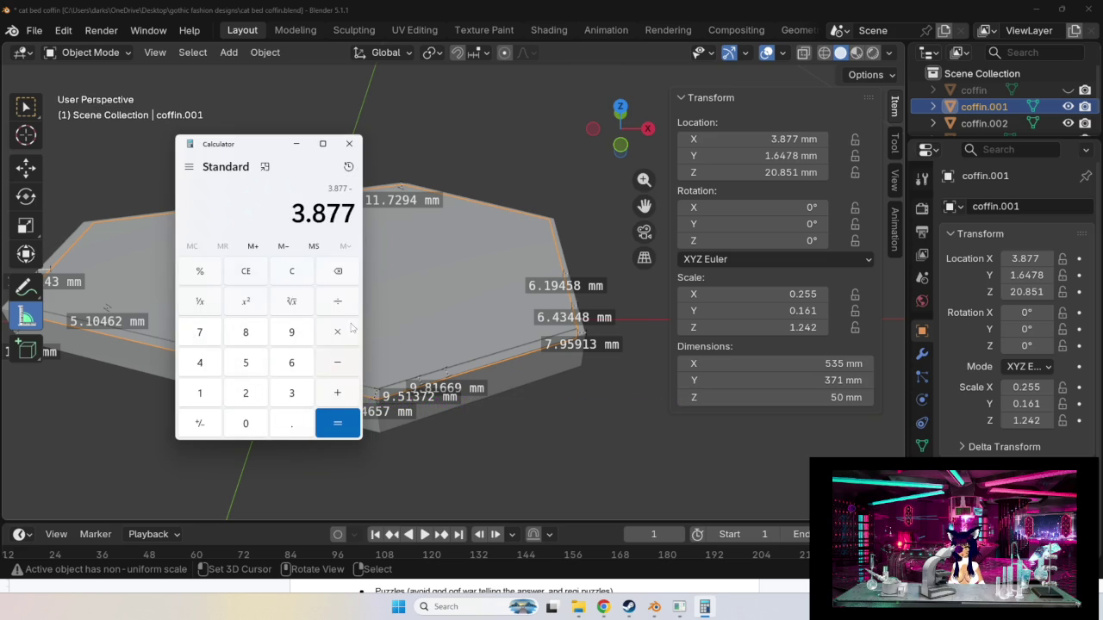
Begin entering 7.7 as the subtrahend, checking the 7.71972 value in History.
left_click(349, 169)
scroll(289, 349, "down", 2)
scroll(289, 349, "down", 2)
left_click(260, 194)
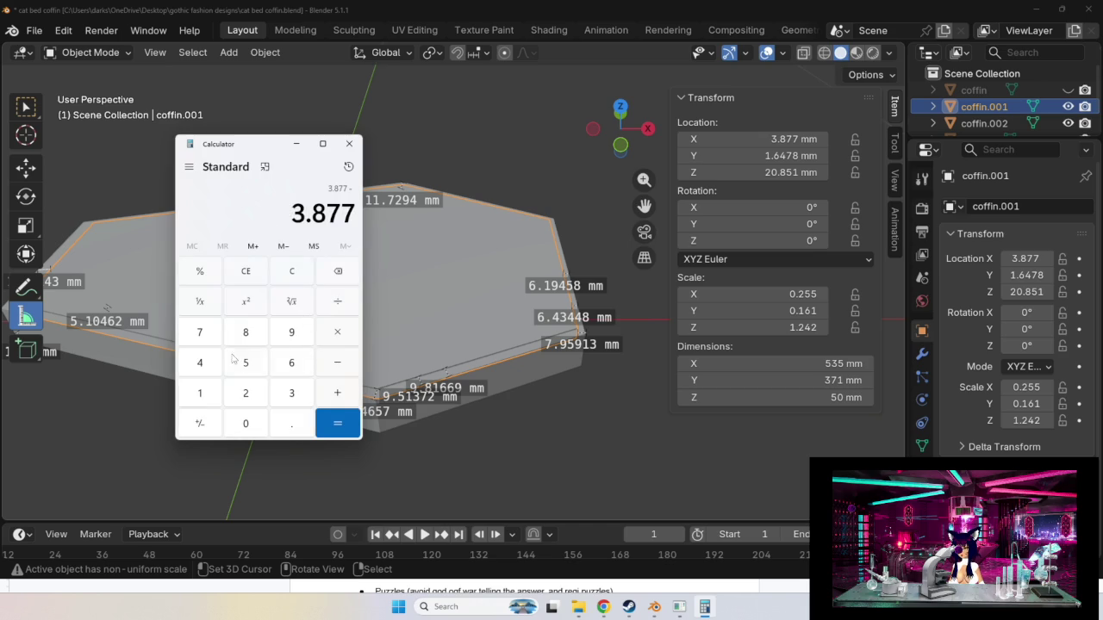
left_click(200, 332)
left_click(290, 422)
left_click(210, 341)
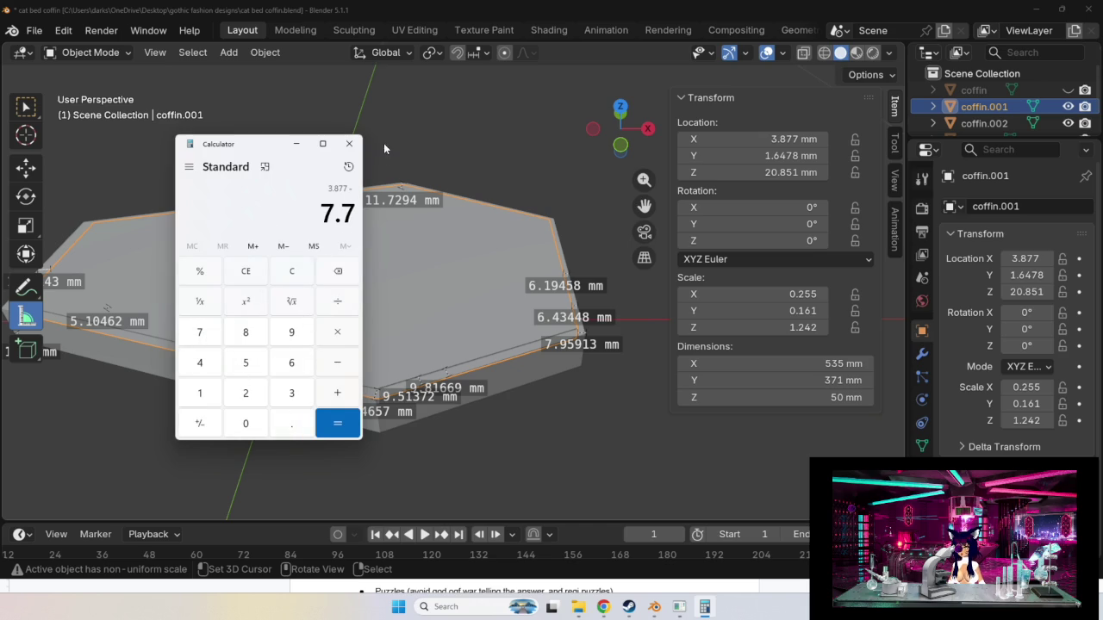
left_click(349, 166)
left_click(349, 163)
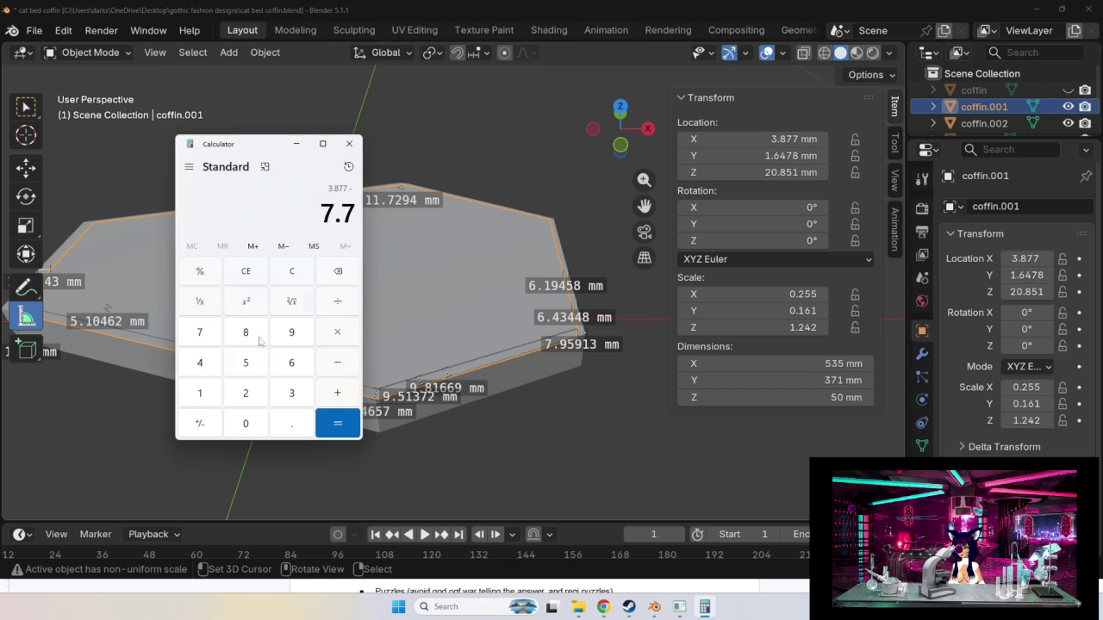
Finish entering 7.71972, compute -3.84272, and select the result for copying.
left_click(207, 396)
left_click(292, 333)
left_click(351, 159)
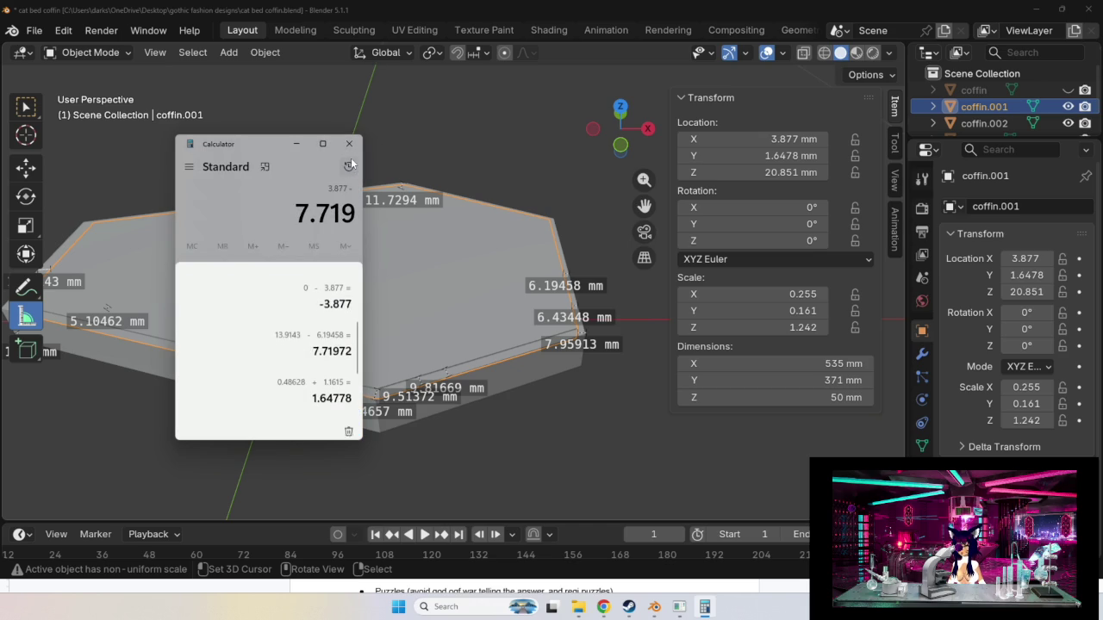
left_click(351, 159)
left_click(205, 341)
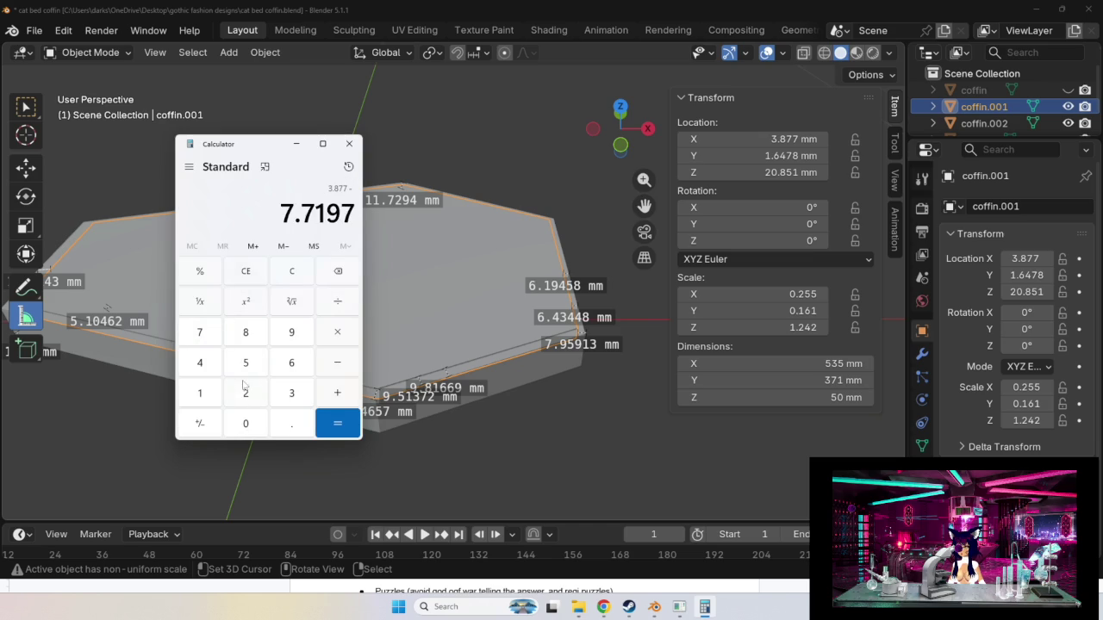
left_click(245, 390)
left_click(325, 431)
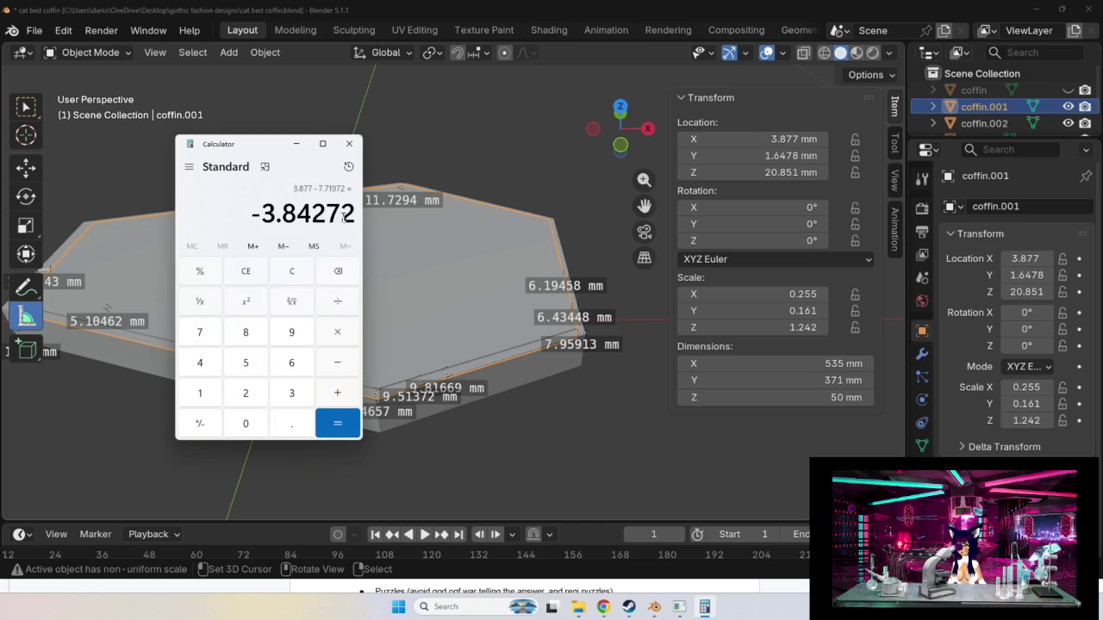
left_click_drag(250, 213, 365, 221)
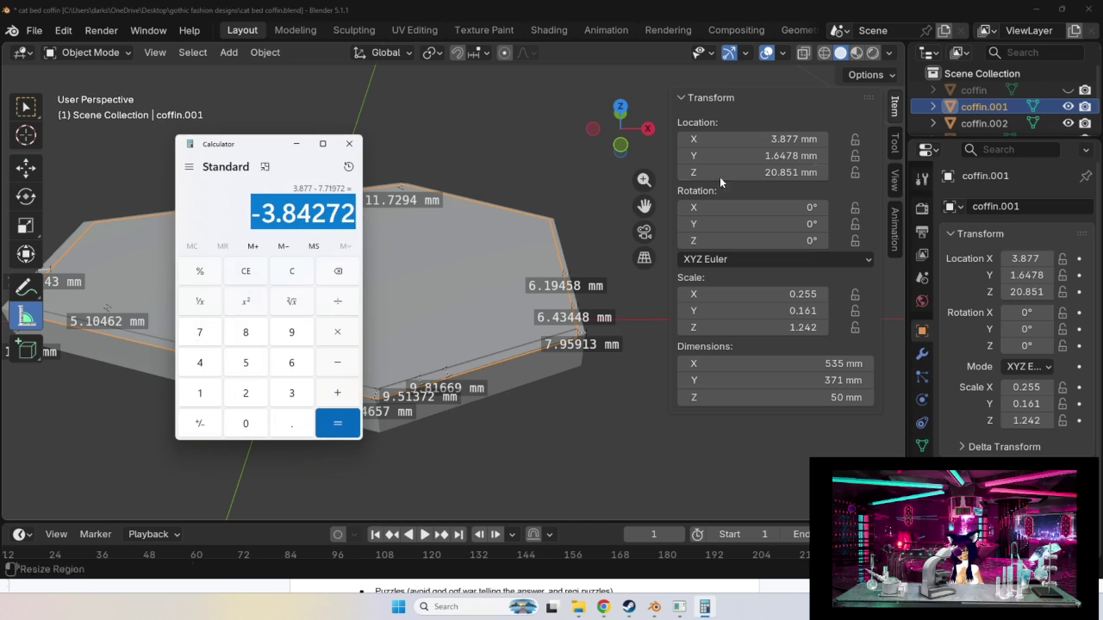
left_click(776, 139)
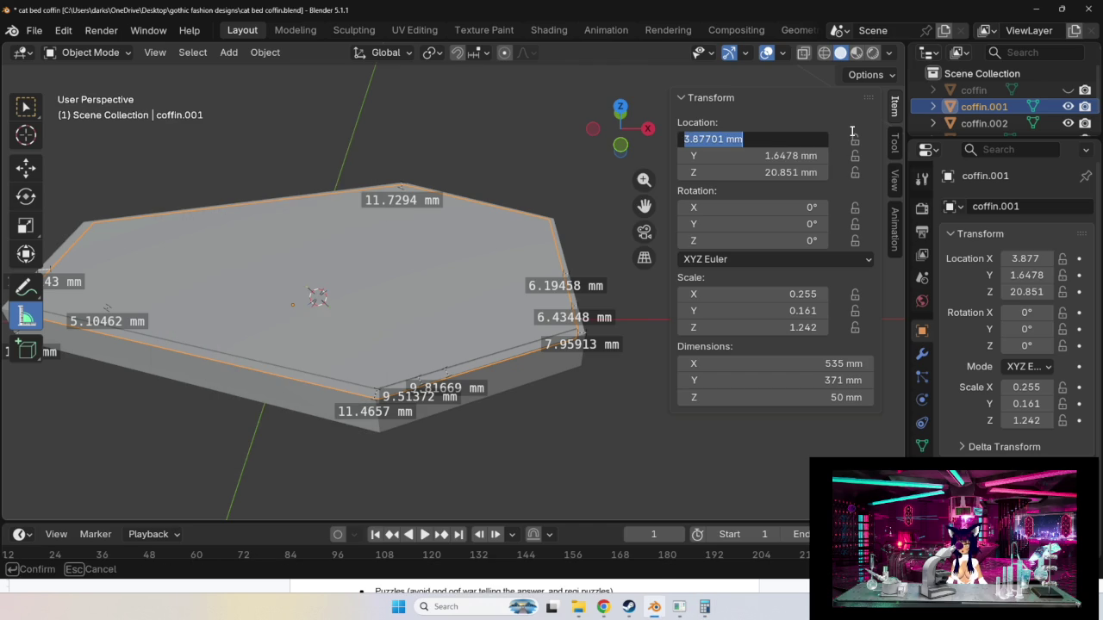
Set coffin.001's X location to -3.8427 mm and orbit in to view the slab.
key("BackSpace")
type("-3.84272")
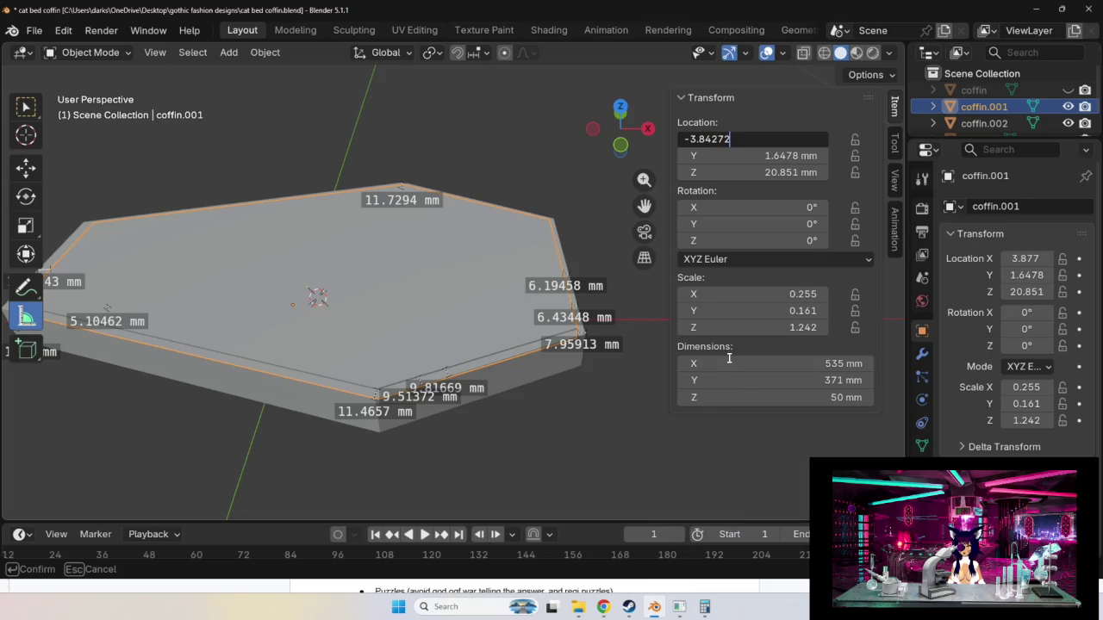
type(" mm")
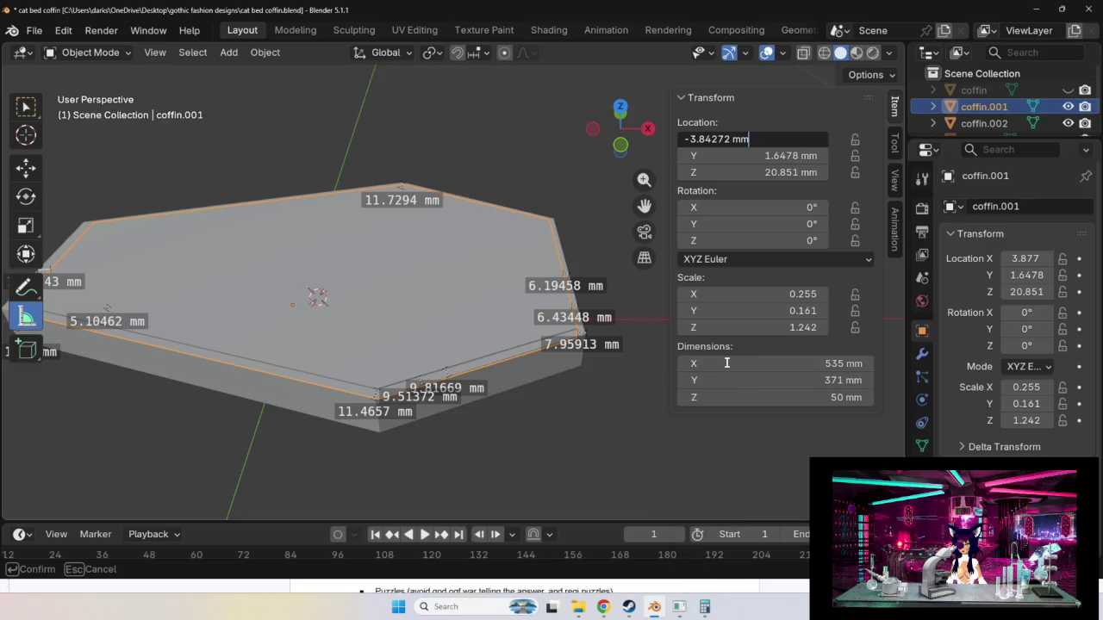
key("Return")
mouse_move(520, 385)
middle_mouse_down()
mouse_move(631, 384)
mouse_move(512, 413)
mouse_move(520, 401)
mouse_move(660, 463)
mouse_move(710, 506)
mouse_move(632, 464)
mouse_move(749, 503)
mouse_move(632, 484)
middle_mouse_up()
scroll(512, 415, "down", 4)
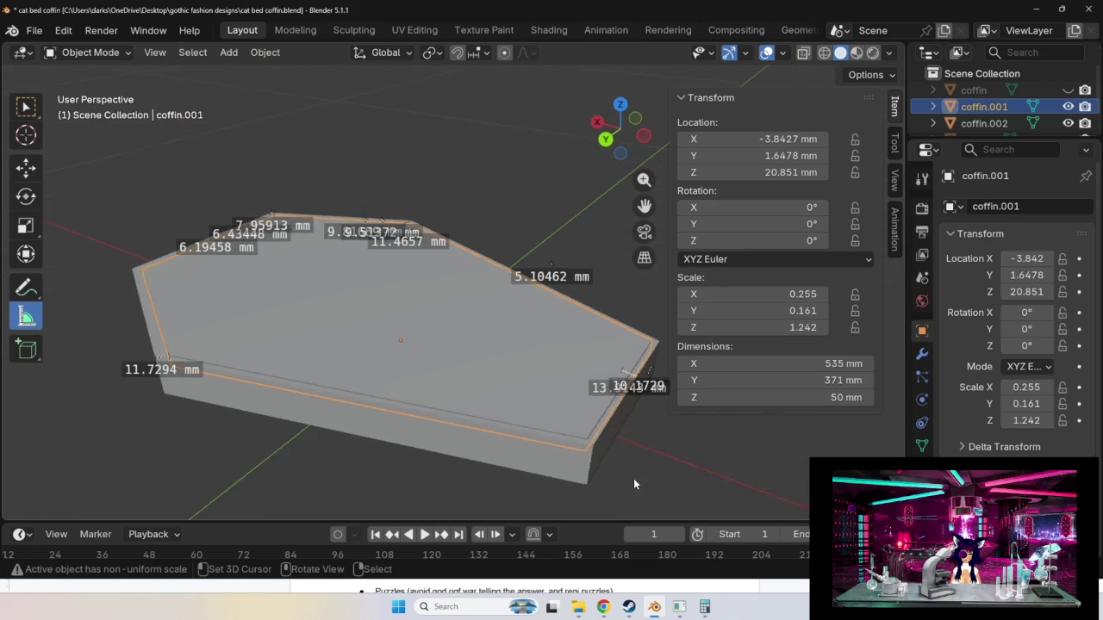
scroll(717, 497, "up", 2)
mouse_move(717, 497)
middle_mouse_down("ctrl")
mouse_move(647, 479)
mouse_move(708, 494)
mouse_move(582, 401)
mouse_move(553, 436)
middle_mouse_up("ctrl")
Measure the slab edge margins, delete the 13.872 mm ruler, and undo back to X 3.877.
left_click_drag(474, 416, 430, 402)
mouse_move(504, 415)
middle_mouse_down()
mouse_move(564, 420)
mouse_move(450, 403)
mouse_move(655, 449)
middle_mouse_up()
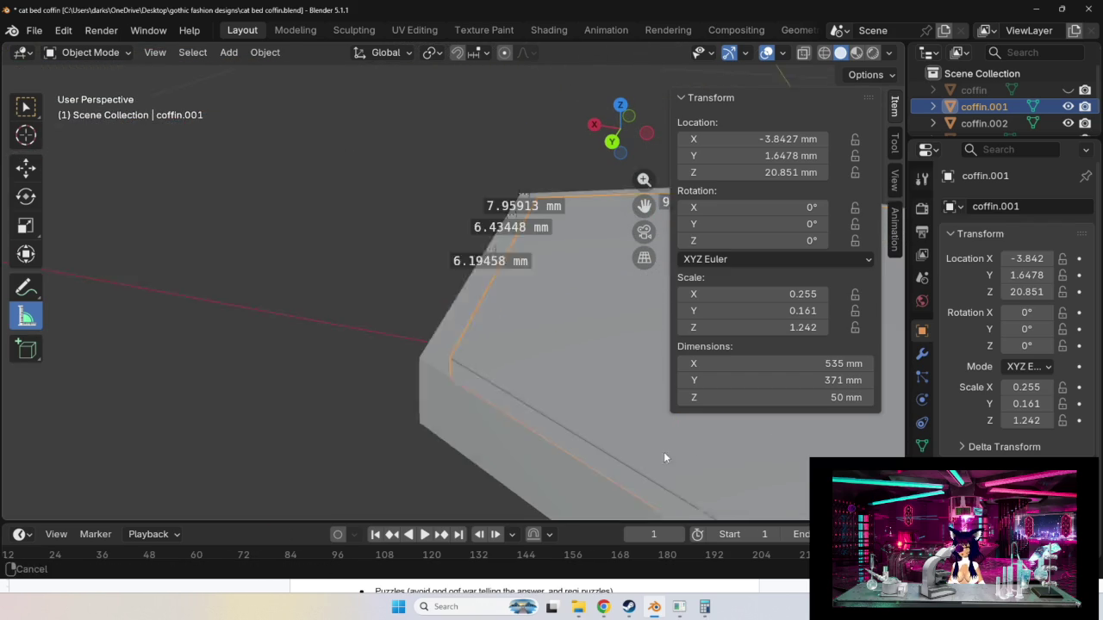
left_click_drag(550, 335, 536, 331)
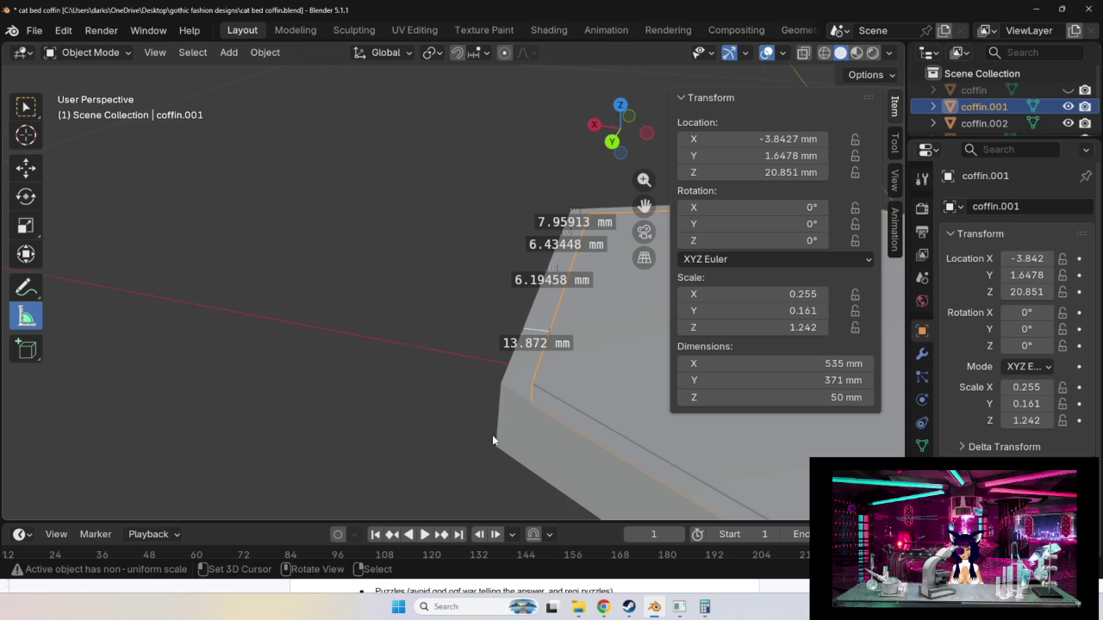
scroll(492, 434, "down", 2)
middle_click_drag(496, 437, 299, 413, "shift")
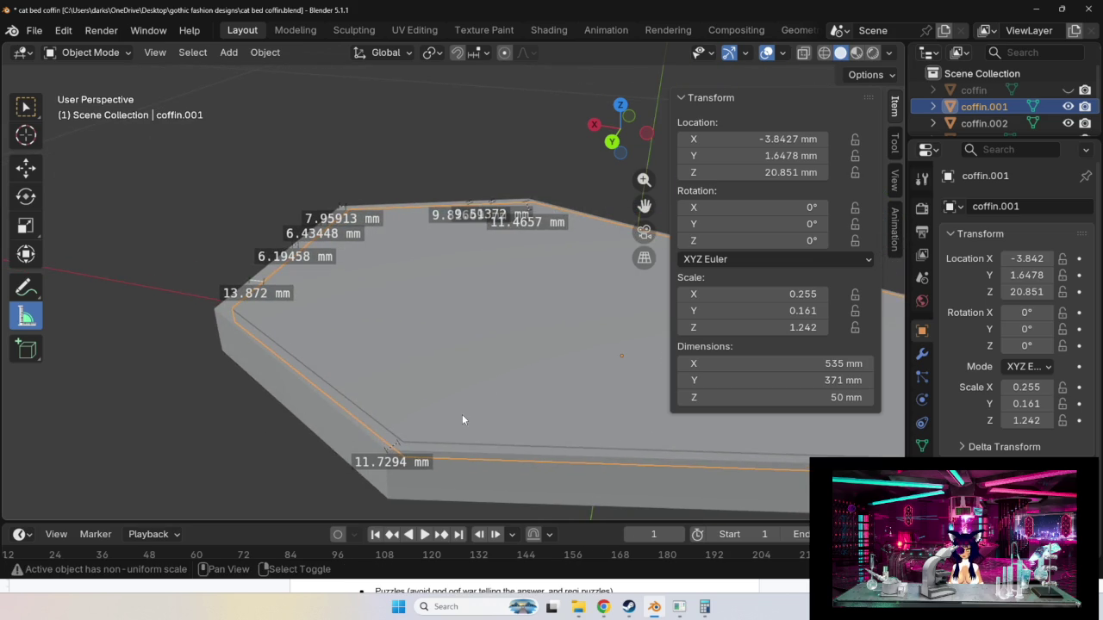
middle_click_drag(462, 419, 425, 473)
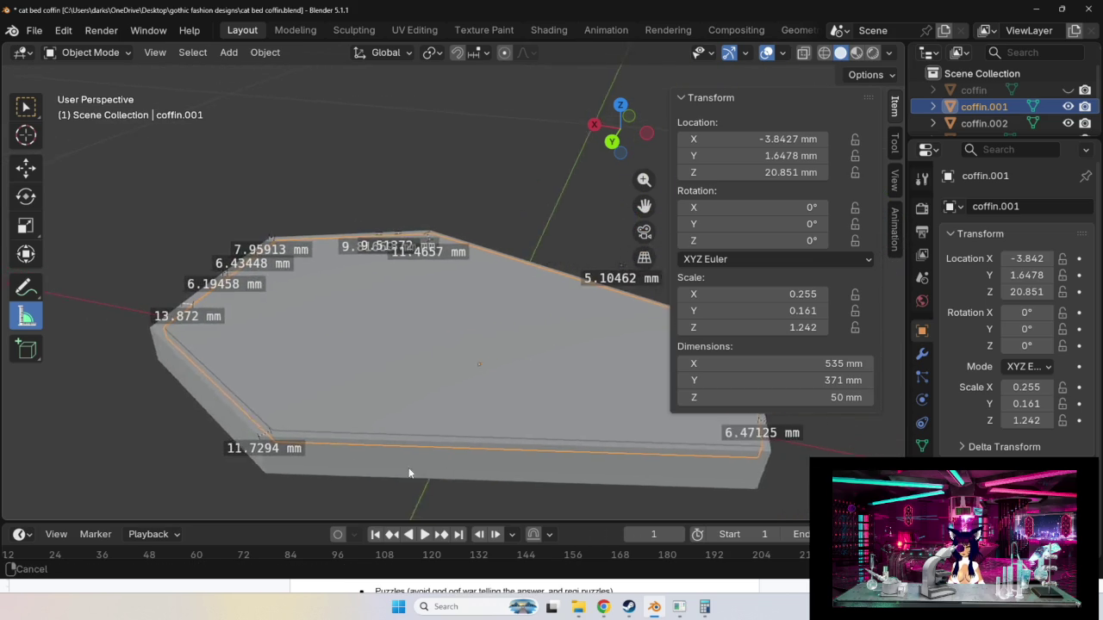
middle_click_drag(424, 473, 440, 494)
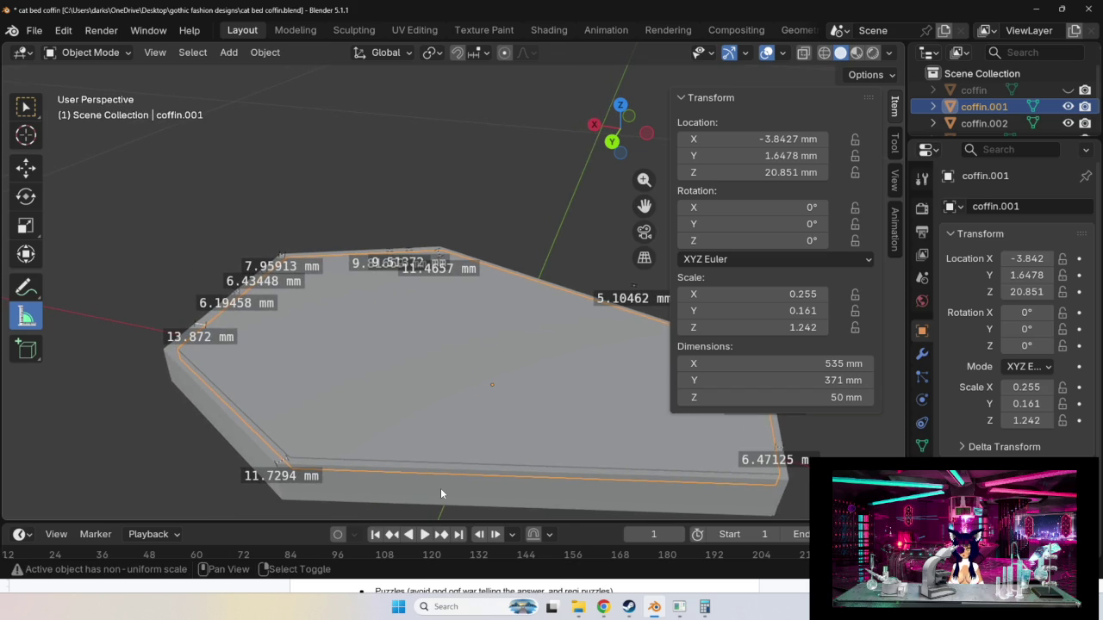
scroll(389, 424, "up", 2)
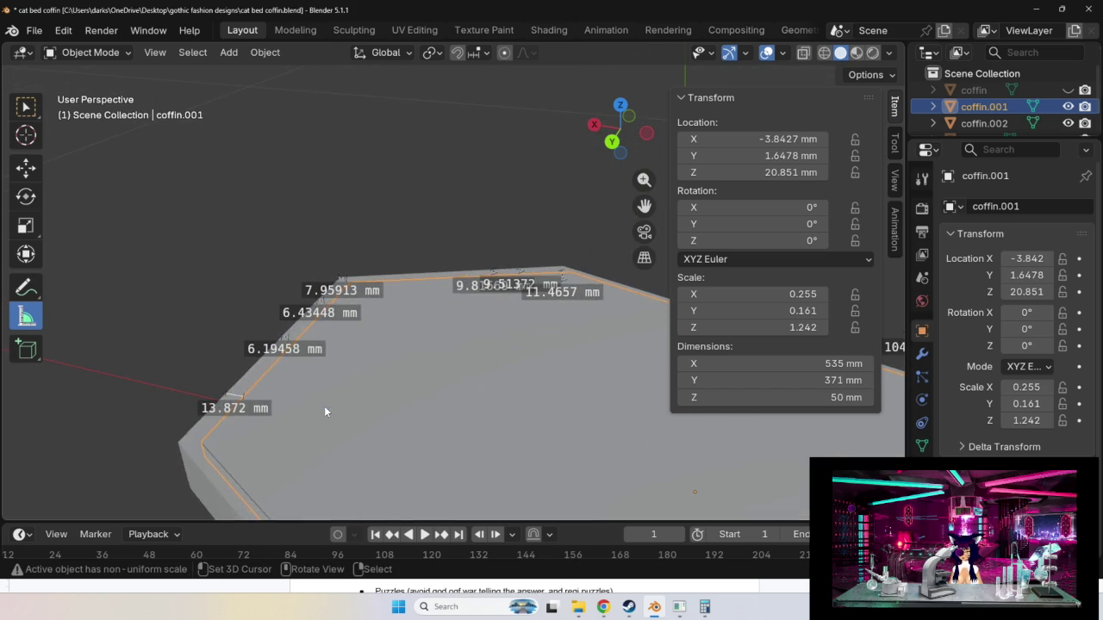
middle_click_drag(318, 408, 412, 381, "shift")
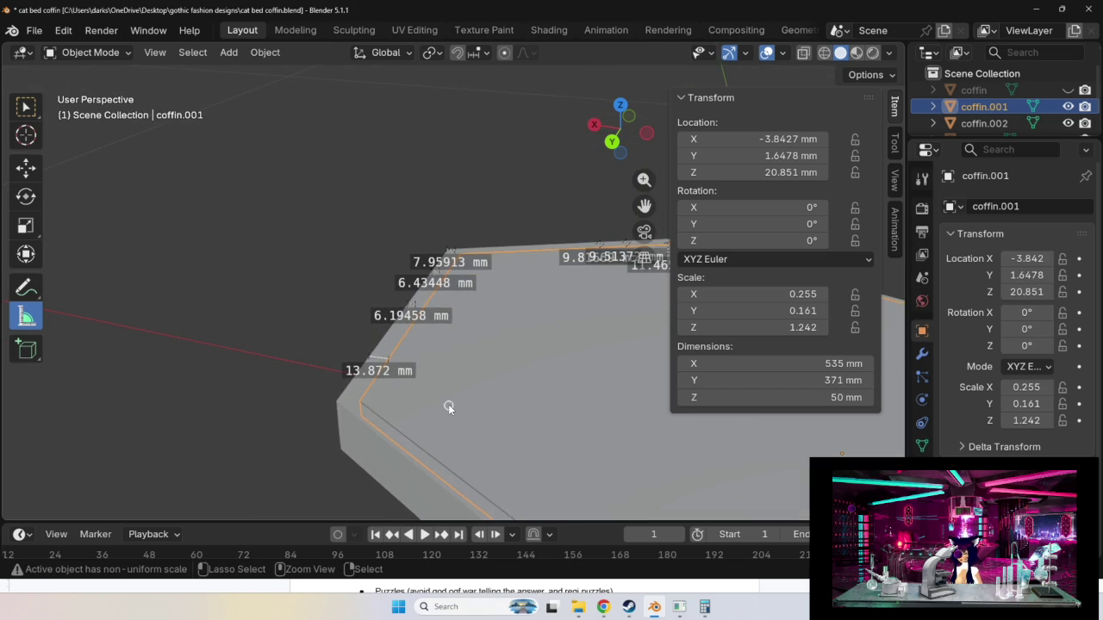
key("Delete")
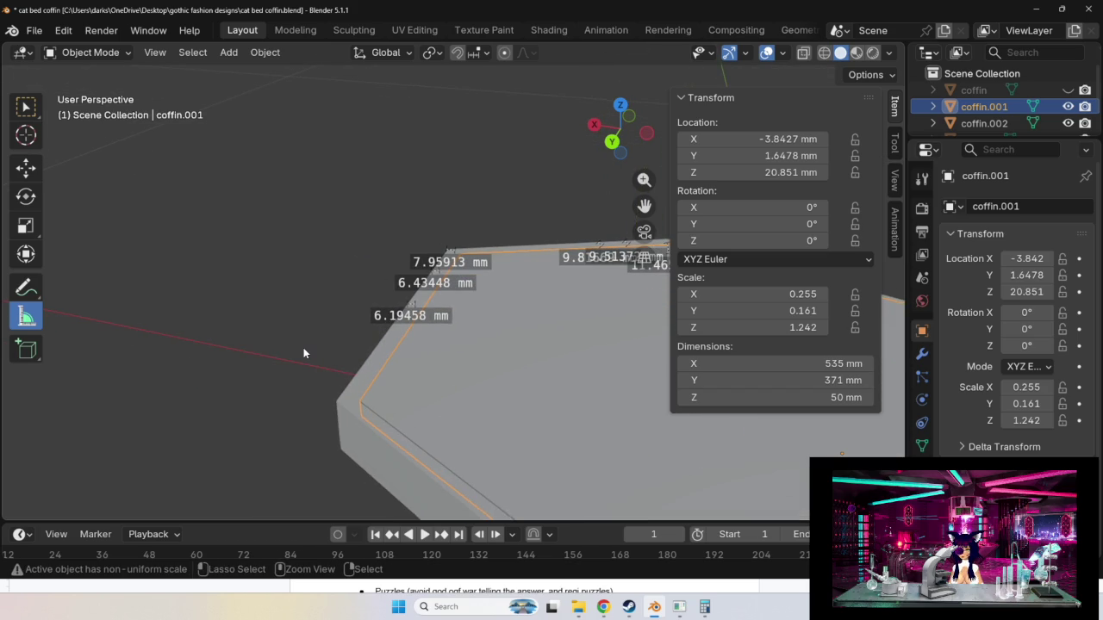
key("ctrl+z")
Divide -3.84272 by 2 in Calculator to get -1.92136.
key("alt+Tab")
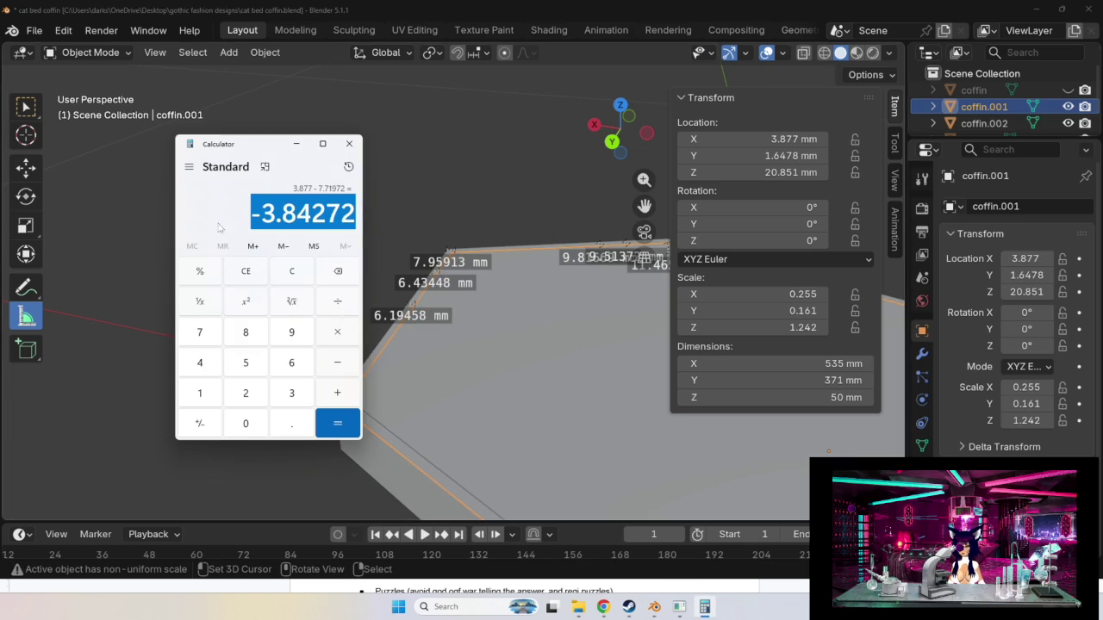
left_click(338, 301)
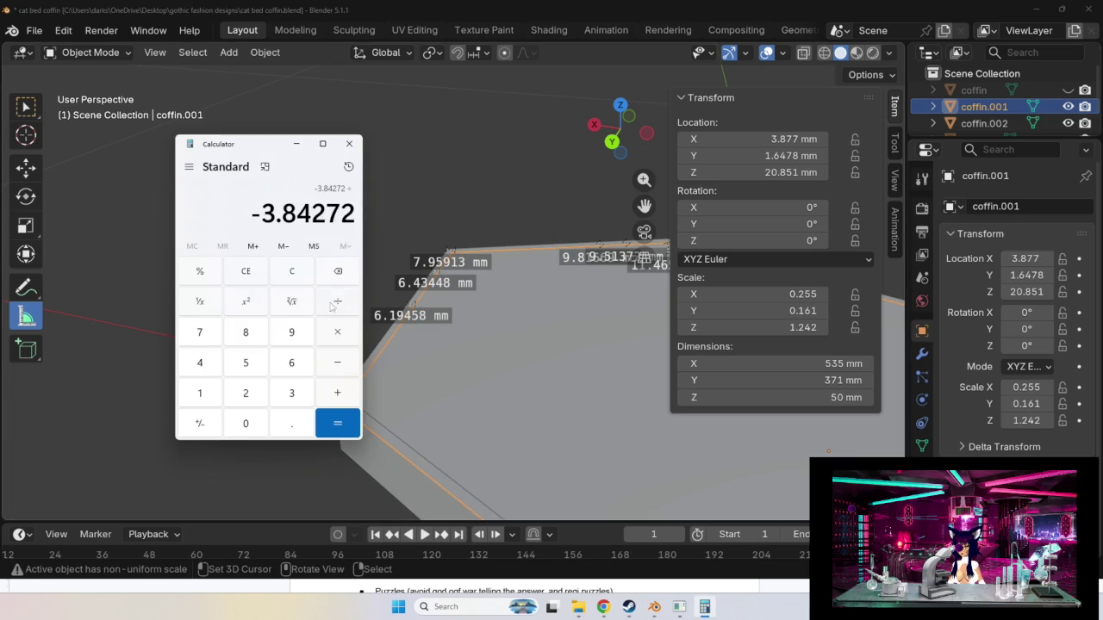
left_click(245, 394)
left_click(337, 423)
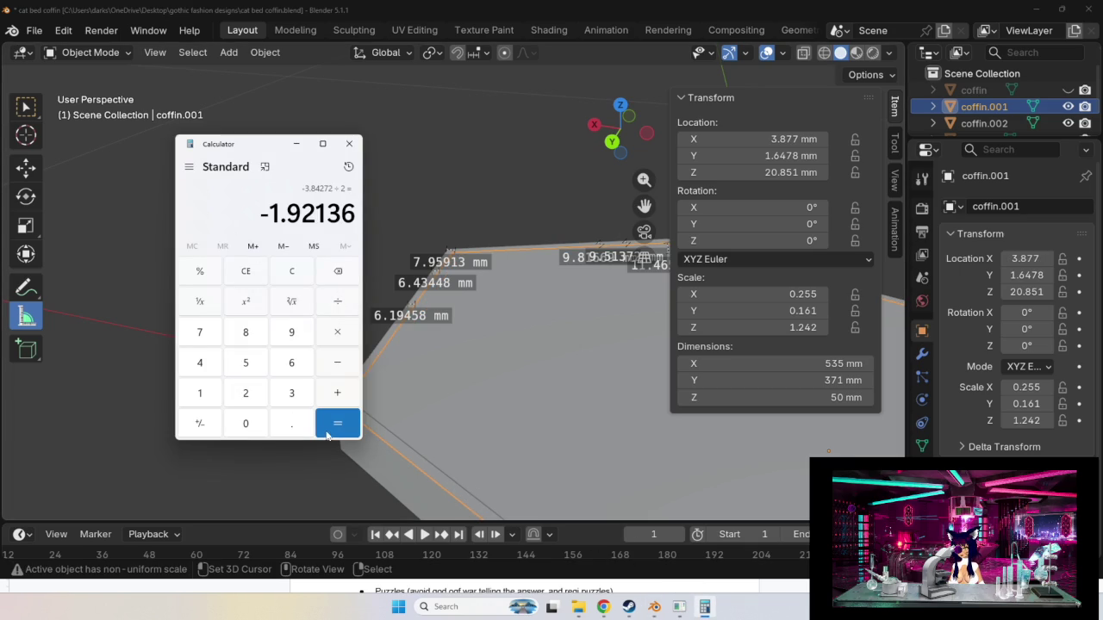
left_click(785, 139)
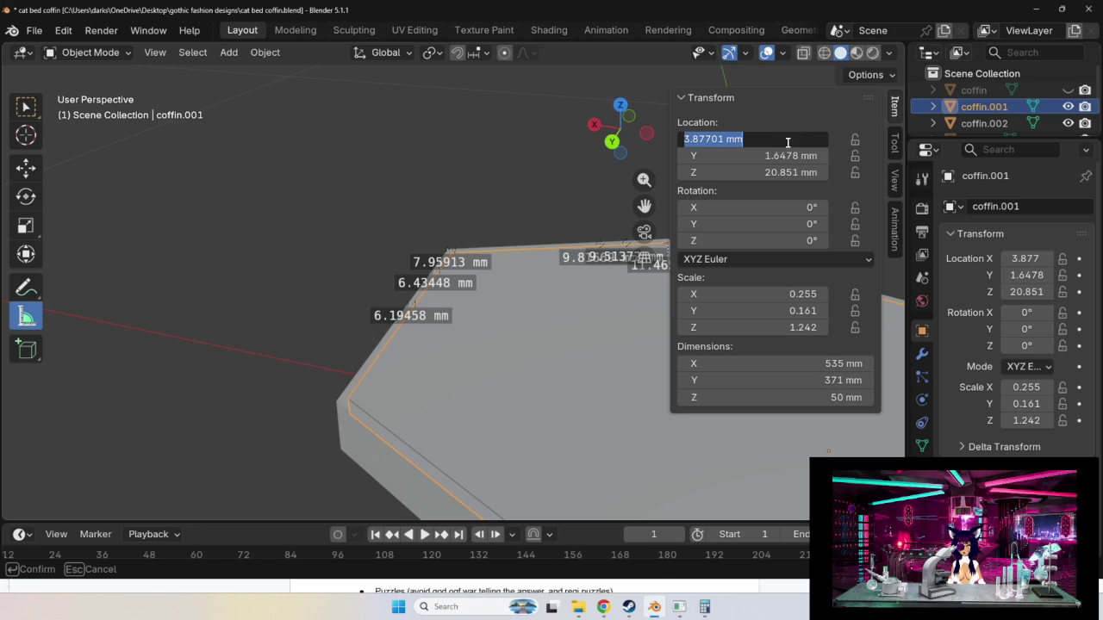
Enter -1.9214 mm as coffin.001's Location X value.
type("-1.9")
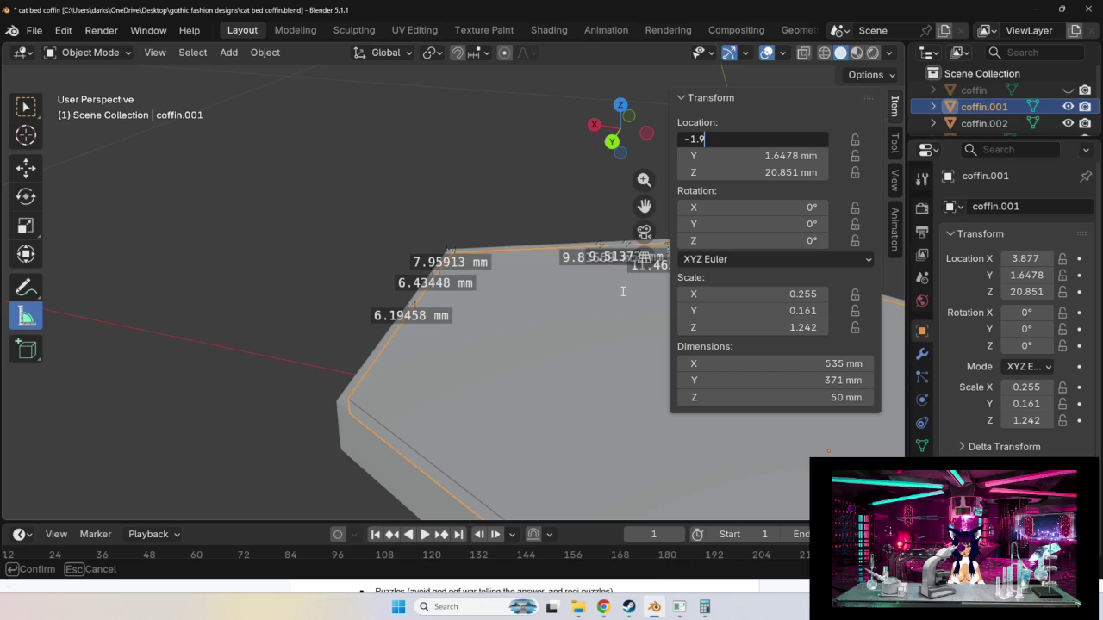
type("2")
mouse_move(704, 607)
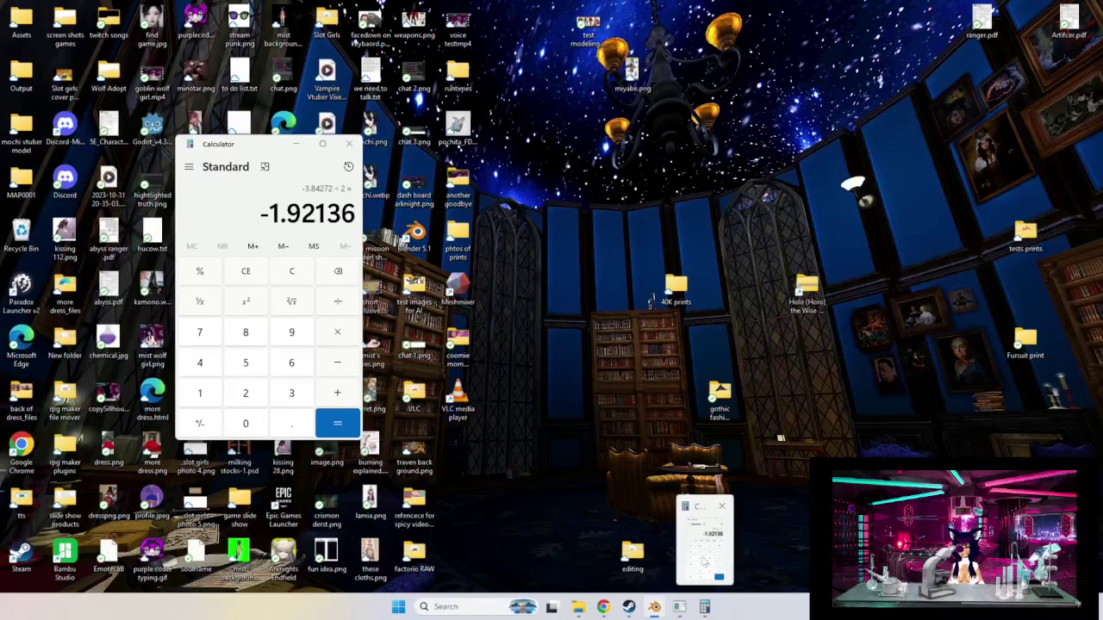
type("4")
type("-1.92136")
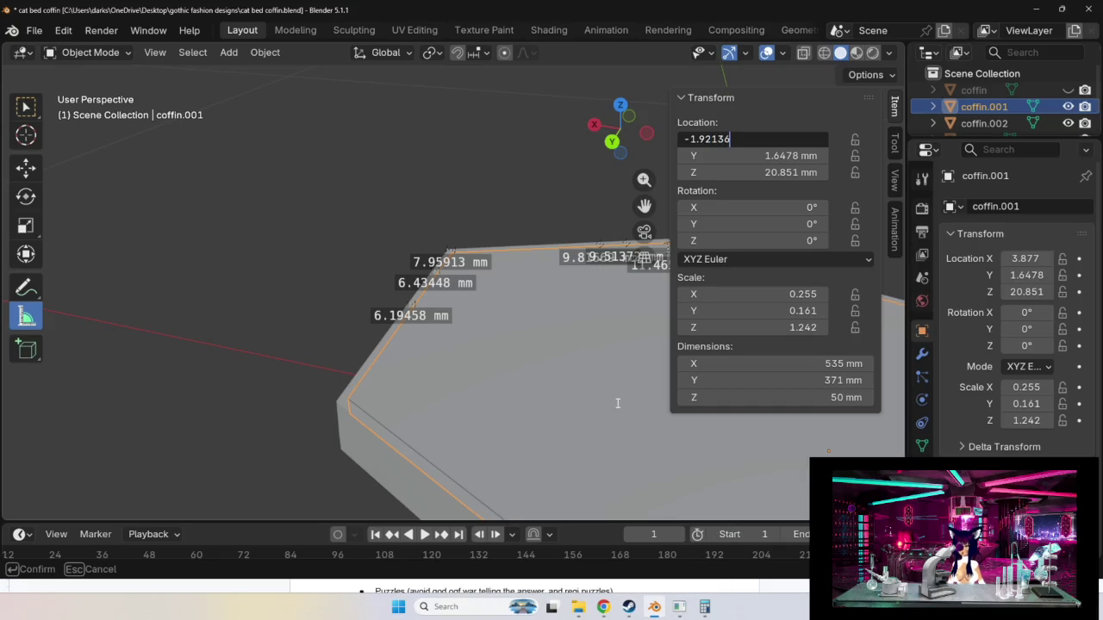
key("Return")
Measure the inset slab's corner margins with rulers: 11.9559 mm and 8.53978 mm.
mouse_move(230, 375)
middle_mouse_down("ctrl")
mouse_move(786, 467)
mouse_move(674, 464)
middle_mouse_up("ctrl")
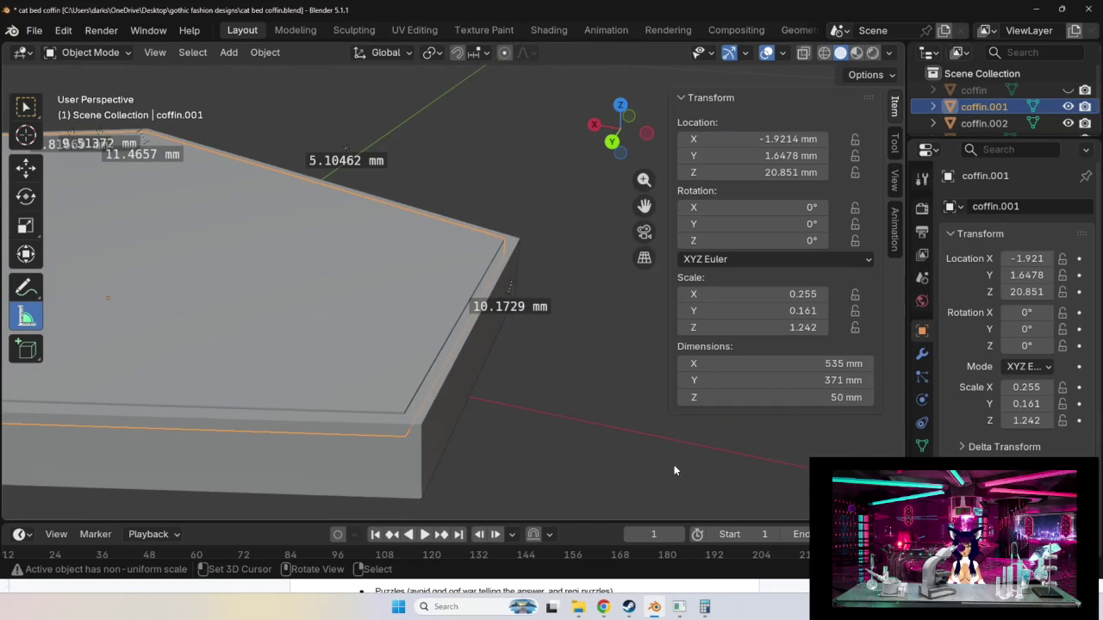
scroll(573, 428, "up", 1)
scroll(472, 391, "up", 1)
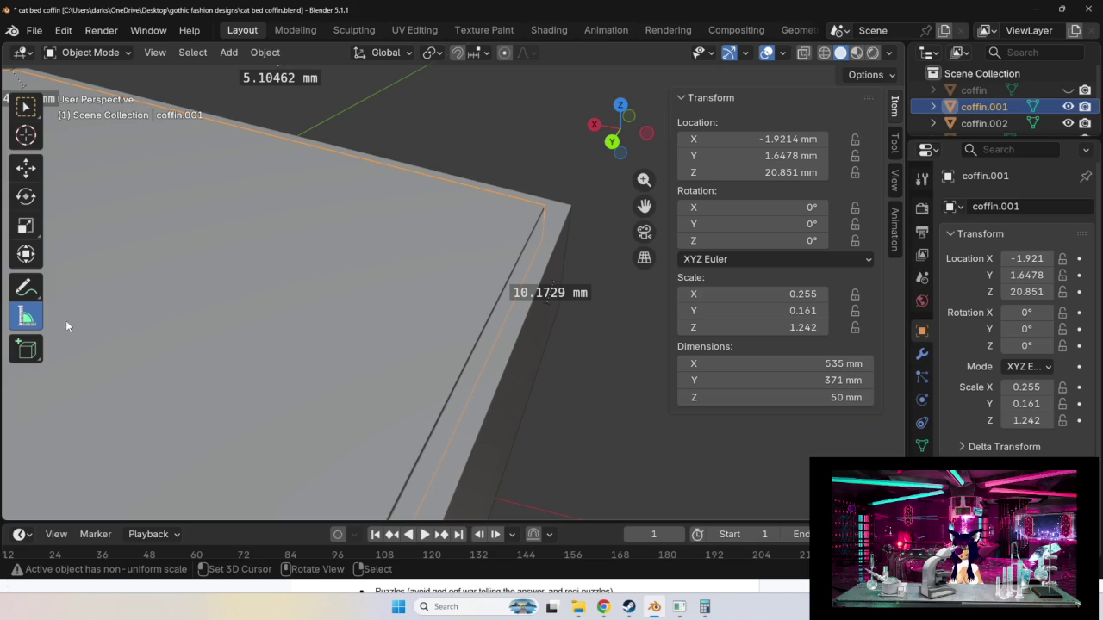
left_click_drag(483, 420, 412, 421)
mouse_move(413, 421)
middle_mouse_down()
mouse_move(323, 375)
mouse_move(585, 422)
mouse_move(380, 350)
mouse_move(262, 362)
mouse_move(427, 377)
mouse_move(377, 369)
mouse_move(577, 370)
middle_mouse_up()
left_click_drag(538, 382, 584, 394)
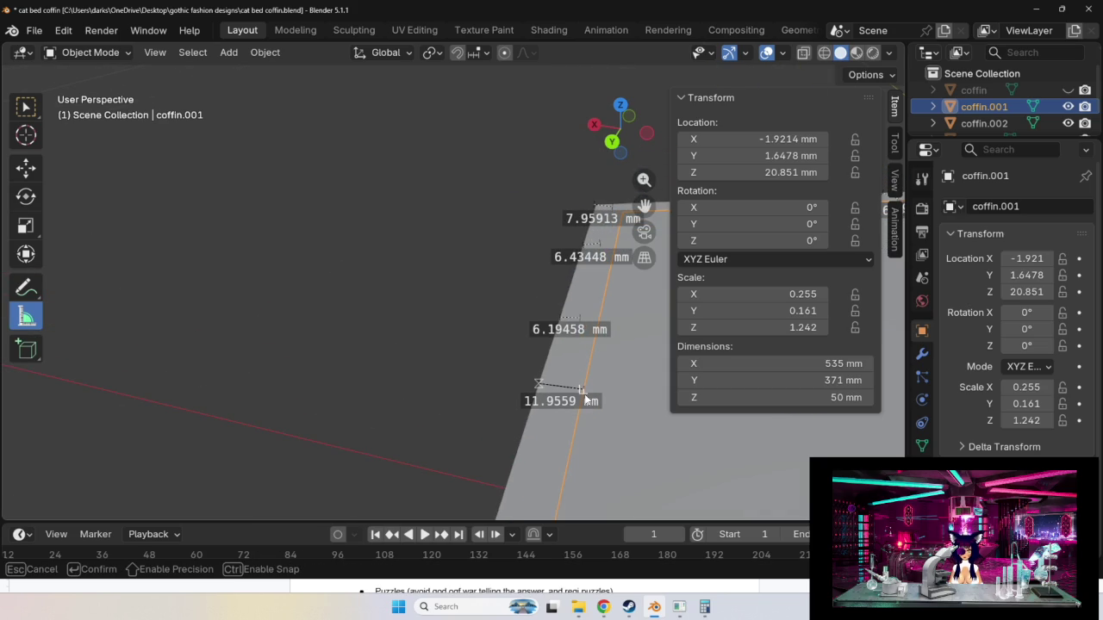
Reframe the view and orbit out to see the whole coffin.
mouse_move(349, 395)
middle_mouse_down("shift")
mouse_move(404, 399)
mouse_move(215, 352)
middle_mouse_up("shift")
scroll(396, 368, "down", 2)
scroll(98, 336, "up", 3)
mouse_move(98, 336)
middle_mouse_down("shift")
mouse_move(357, 407)
mouse_move(657, 400)
mouse_move(447, 374)
middle_mouse_up("shift")
scroll(269, 406, "down", 2)
scroll(607, 396, "up", 2)
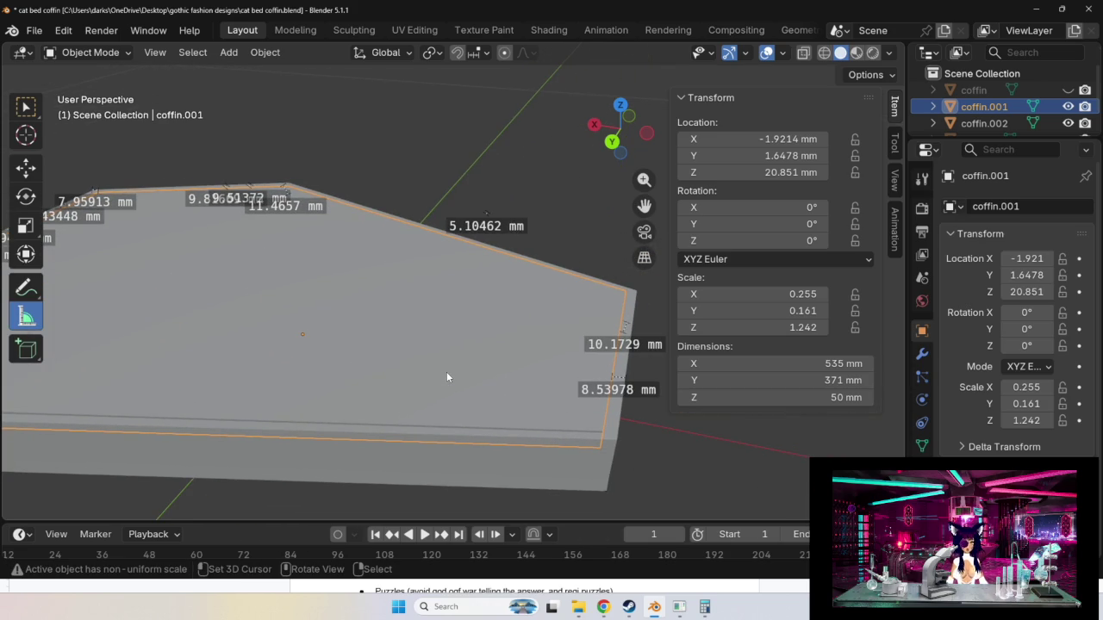
scroll(306, 276, "down", 2)
mouse_move(398, 357)
middle_mouse_down()
mouse_move(425, 379)
mouse_move(467, 365)
middle_mouse_up()
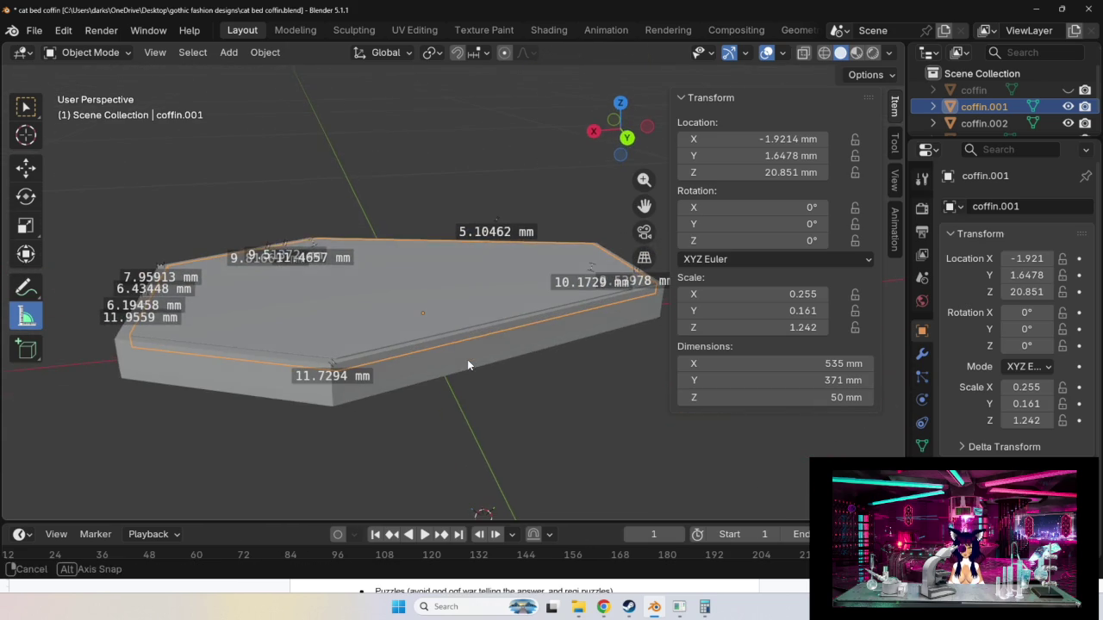
scroll(538, 432, "up", 1)
scroll(538, 433, "down", 1)
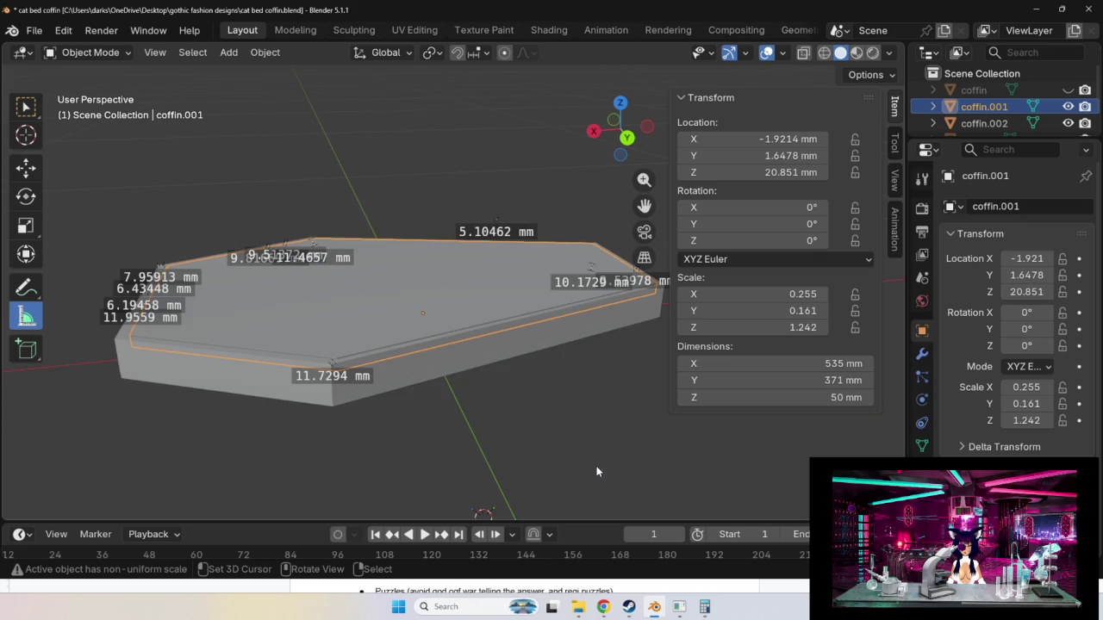
mouse_move(679, 607)
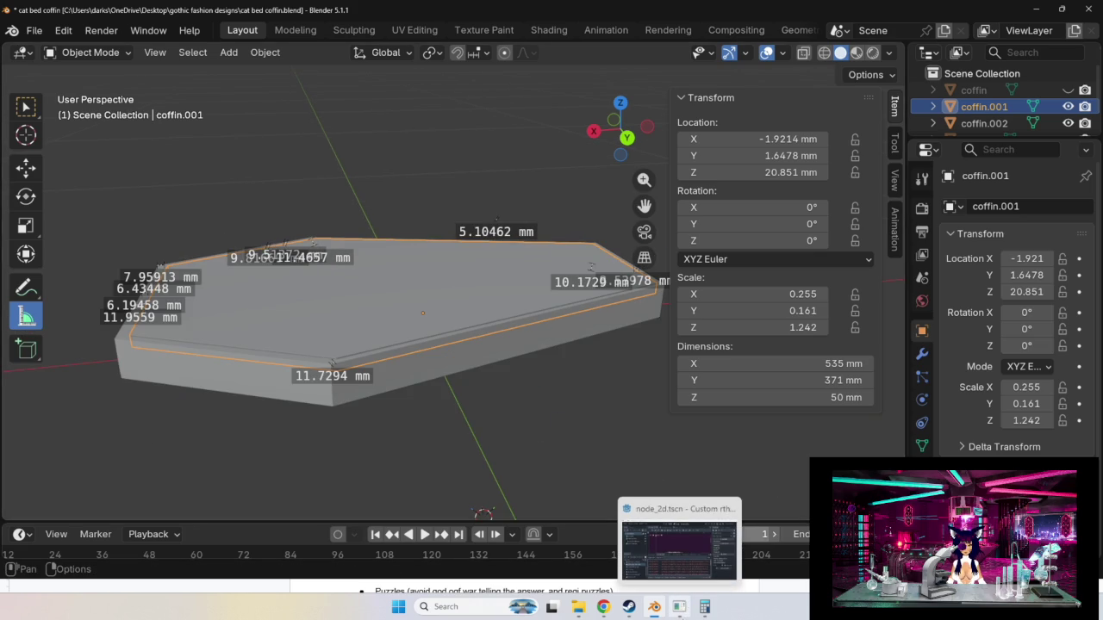
Close the background Godot project, saving gameplay_scene.gd on quit.
left_click(729, 508)
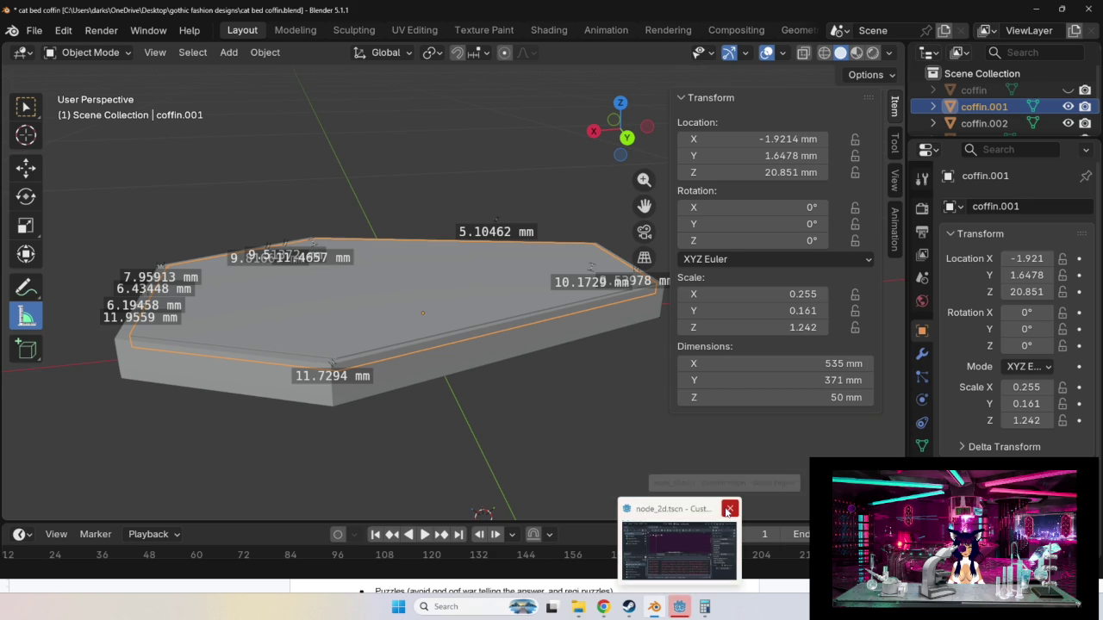
left_click(677, 543)
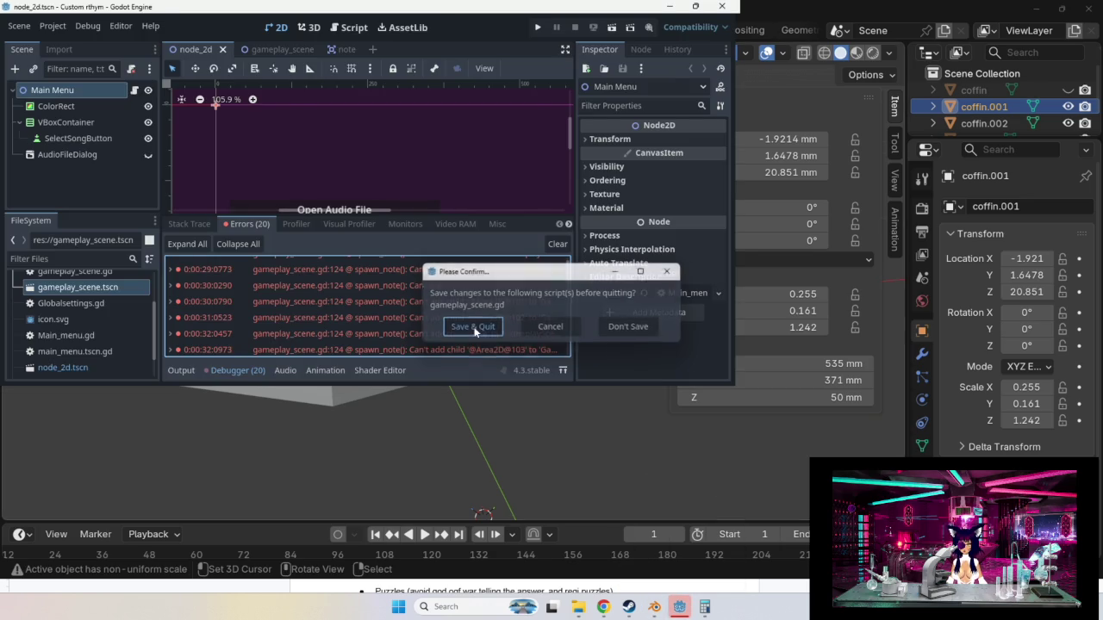
left_click(472, 327)
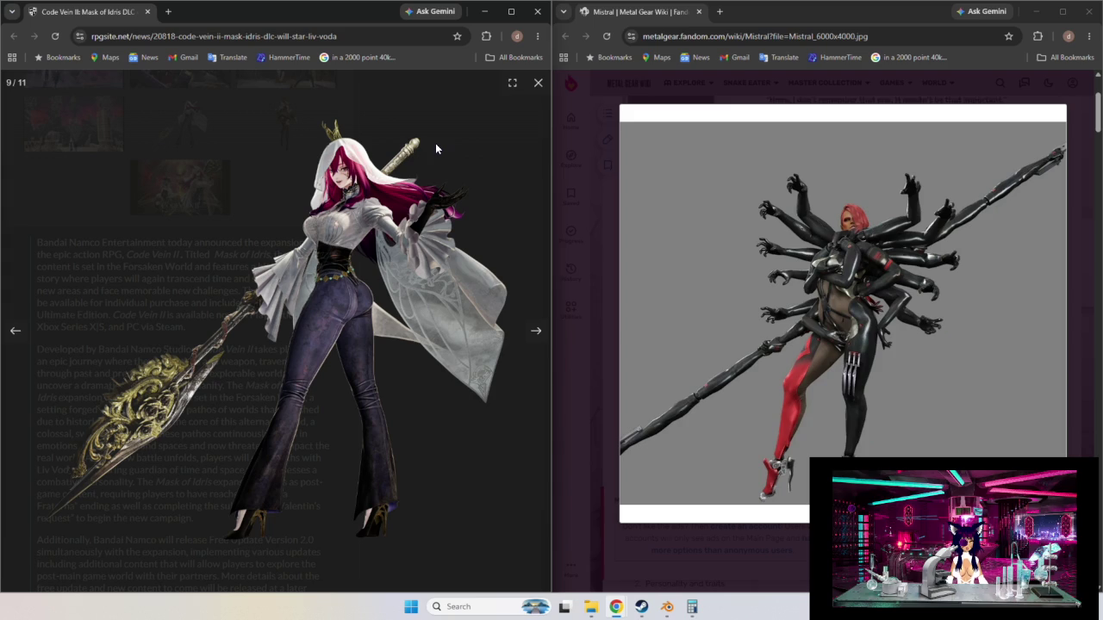
mouse_move(842, 301)
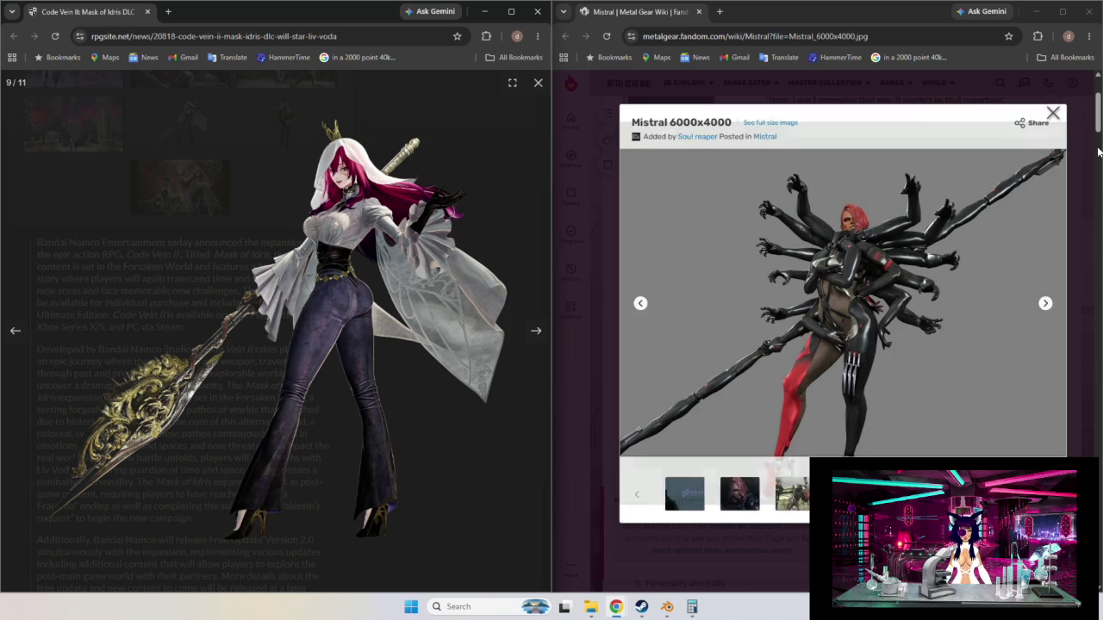
Leave the Mistral image, close both Chrome windows, and switch to Steam's Moonlight Peaks page.
key("alt+Left")
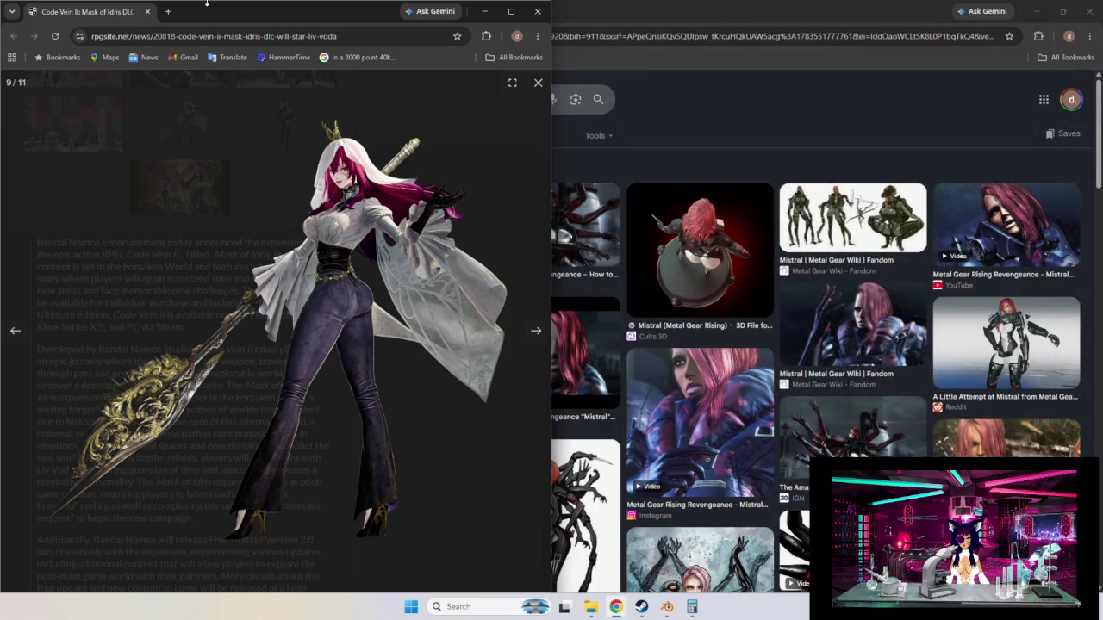
left_click(1087, 11)
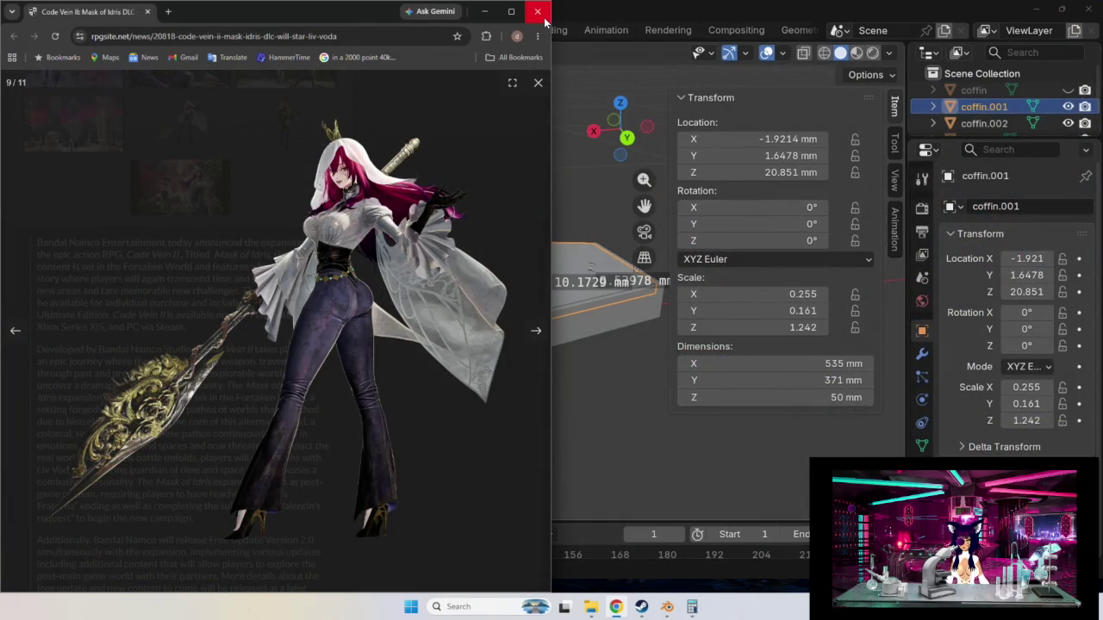
left_click(538, 11)
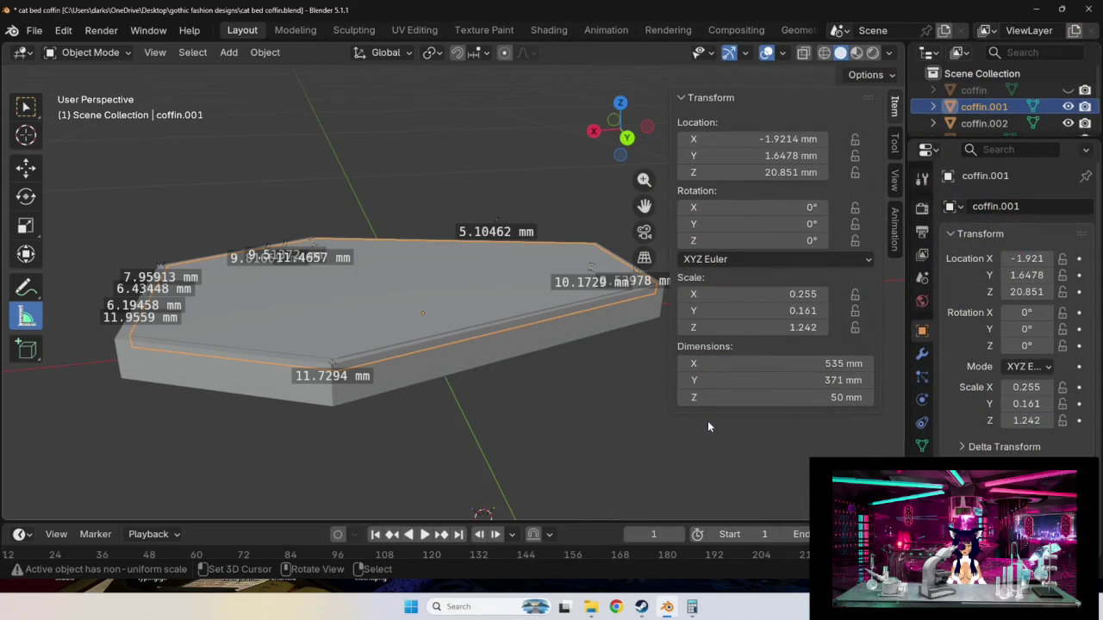
left_click(641, 607)
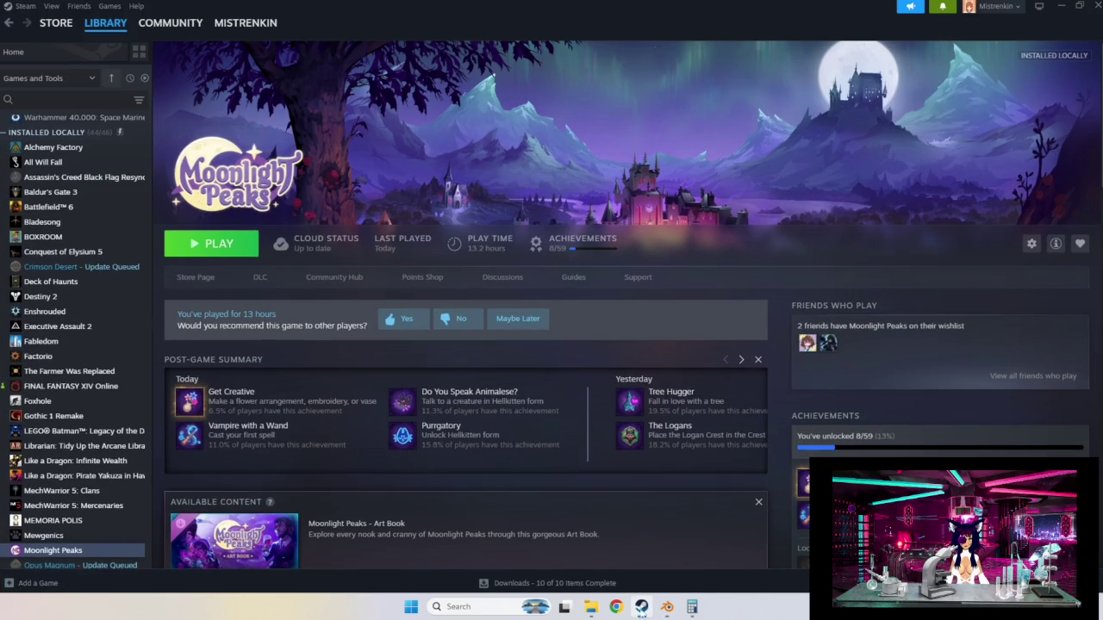
Hit PLAY on the Moonlight Peaks library page to launch the game.
left_click(221, 245)
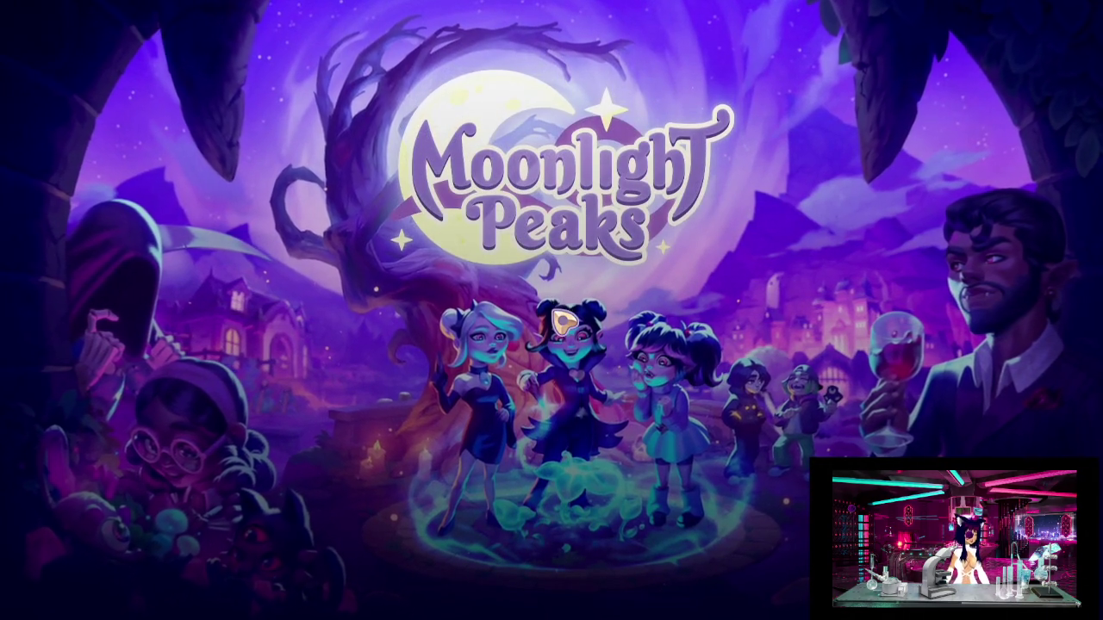
Get past the title screen and load the existing save slot.
left_click(518, 452)
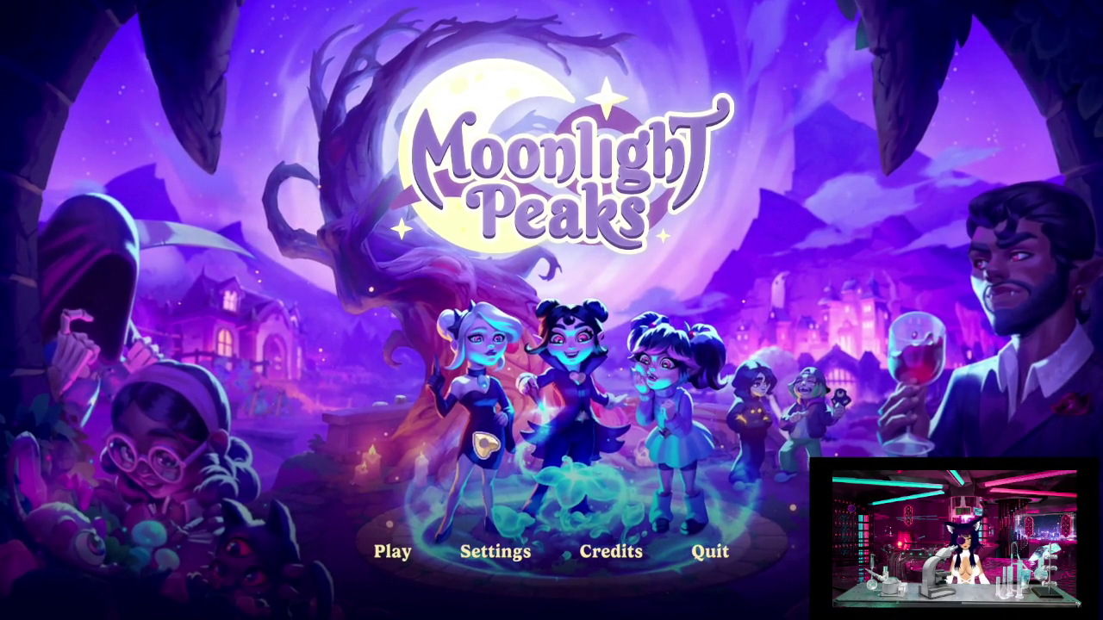
left_click(389, 552)
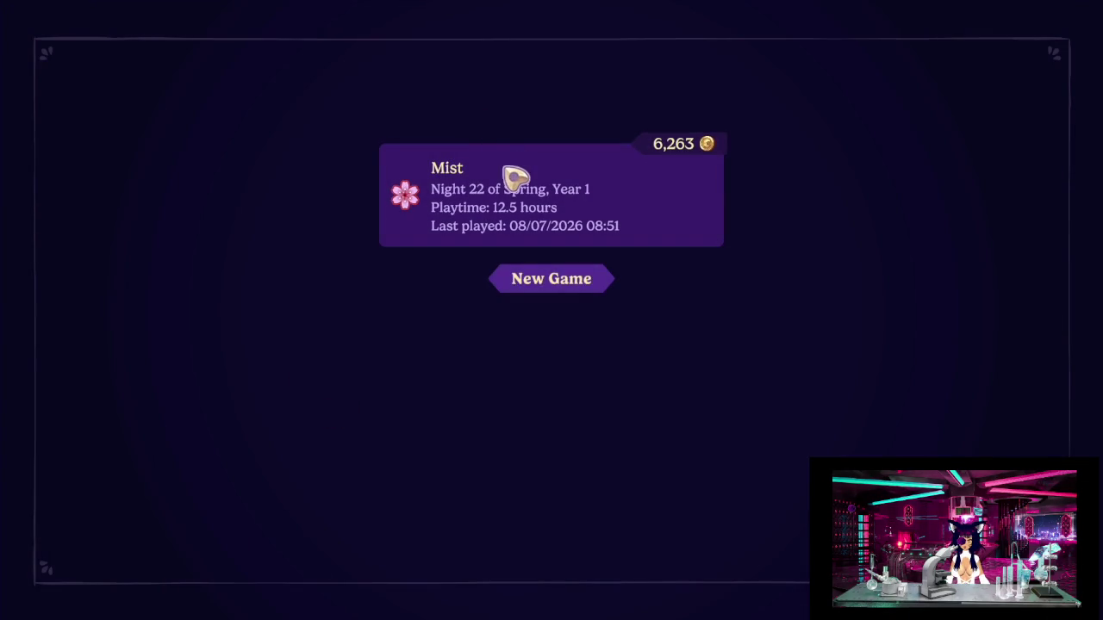
left_click(513, 166)
left_click(527, 297)
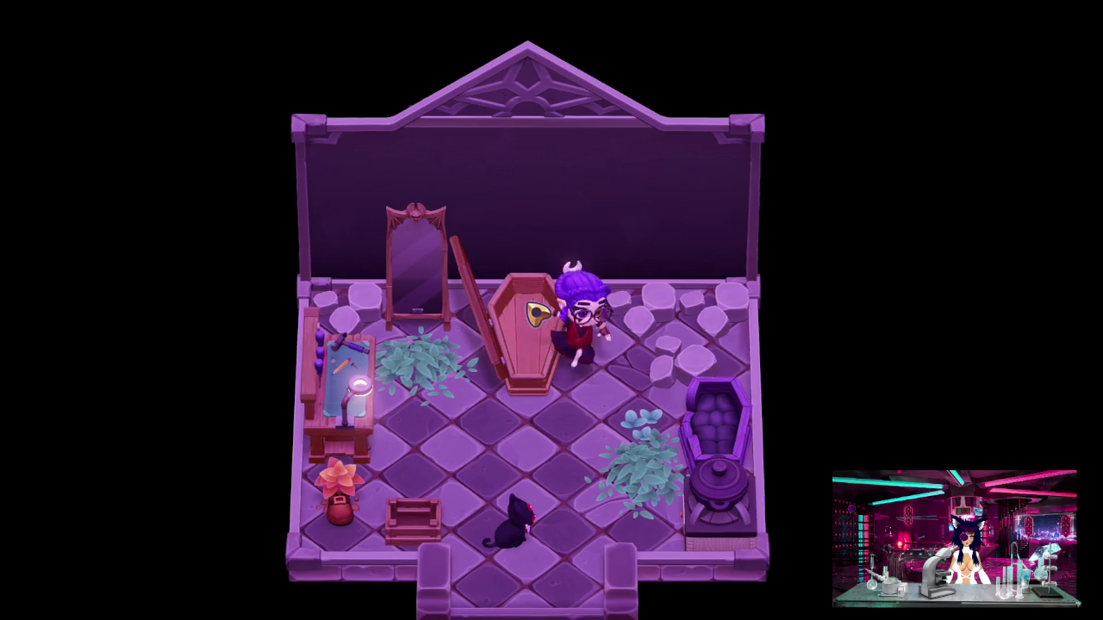
Walk the character out of the house and right along the path toward town.
key("s")
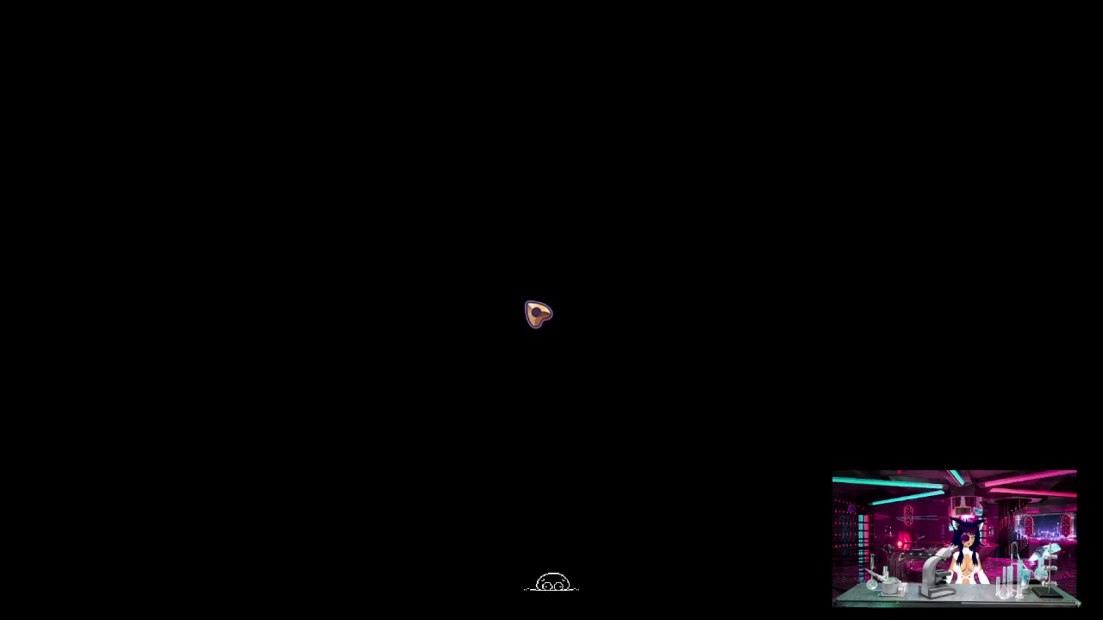
key("s")
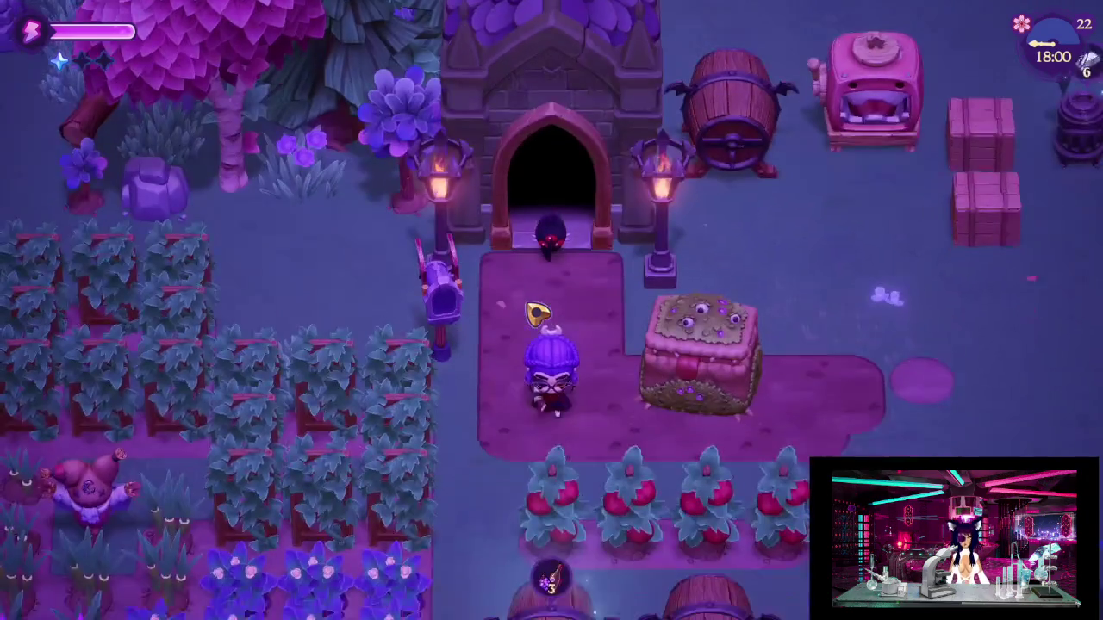
key("d")
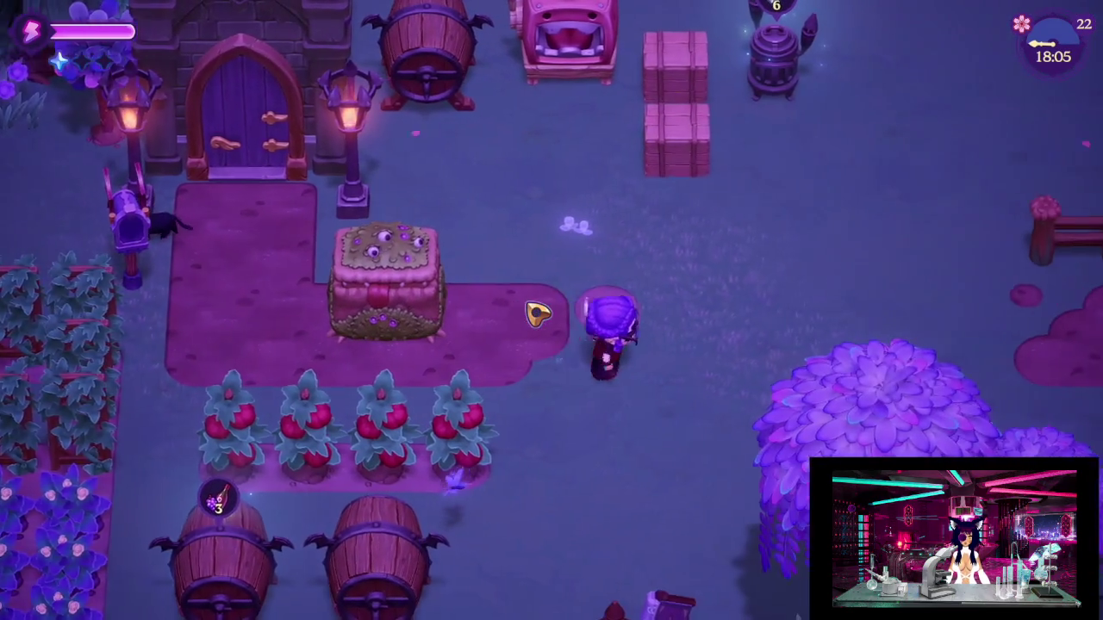
key("d")
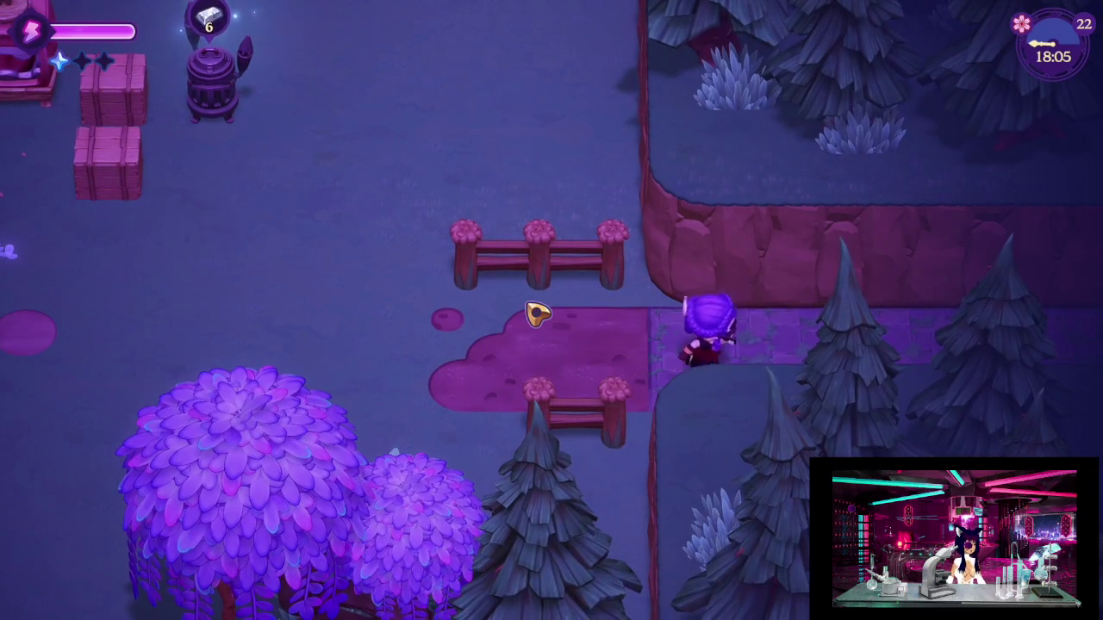
key("d")
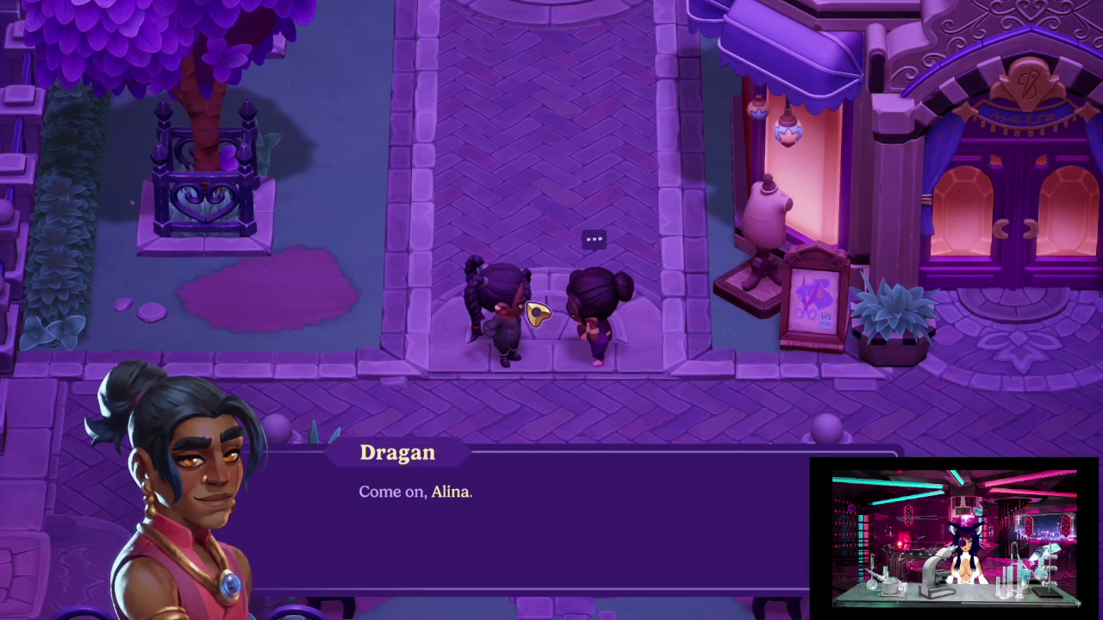
Talk with the villager, replying that you don't know what Nokturna is.
left_click(543, 310)
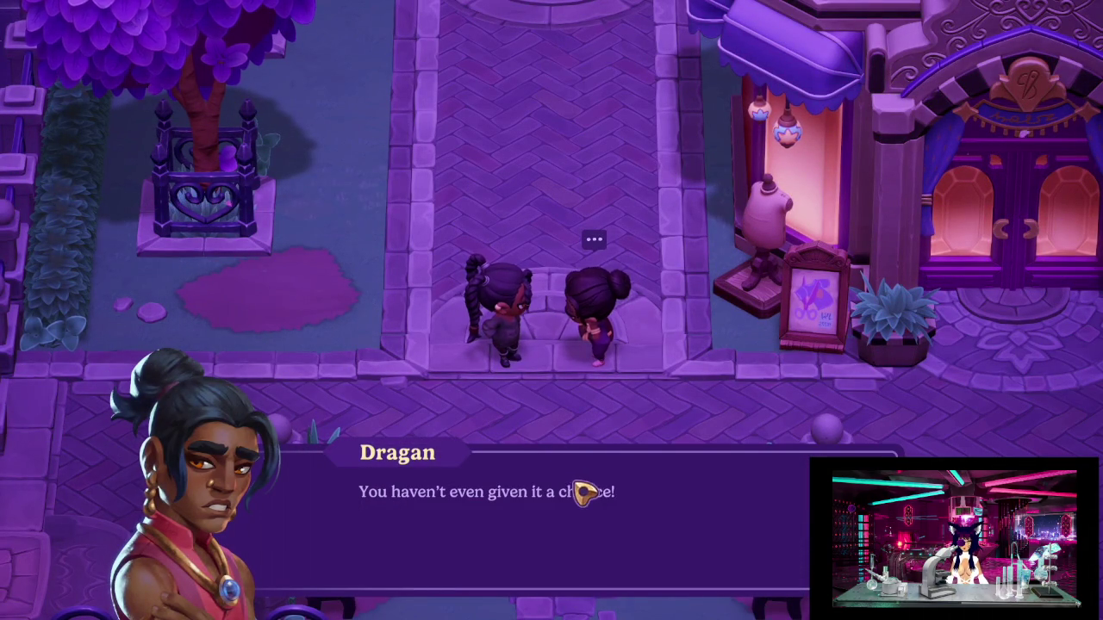
left_click(591, 489)
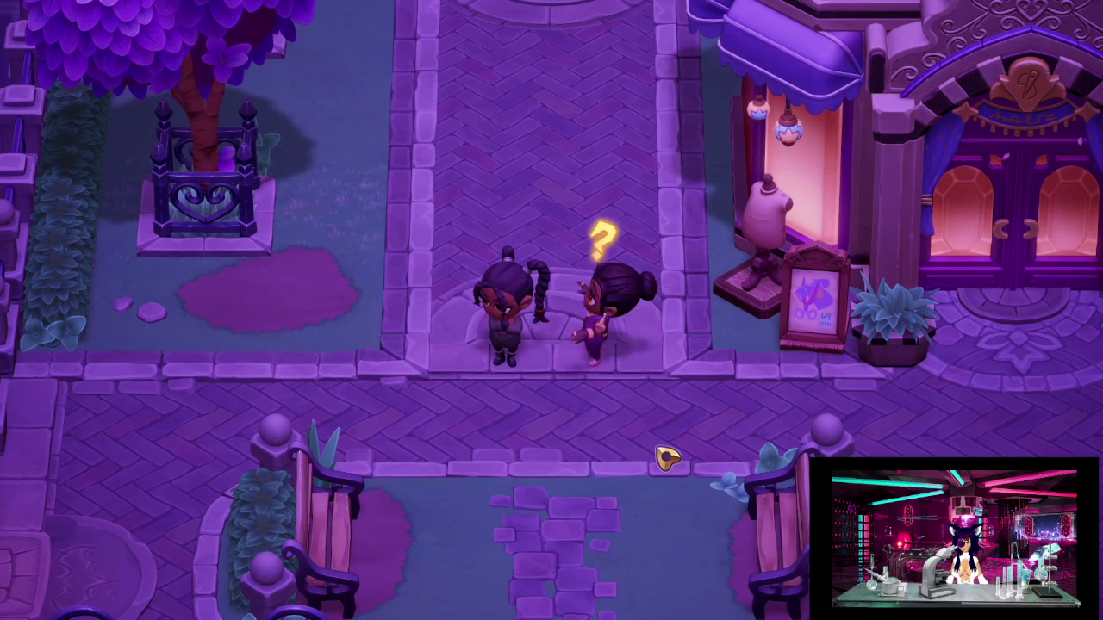
left_click(668, 459)
left_click(668, 459)
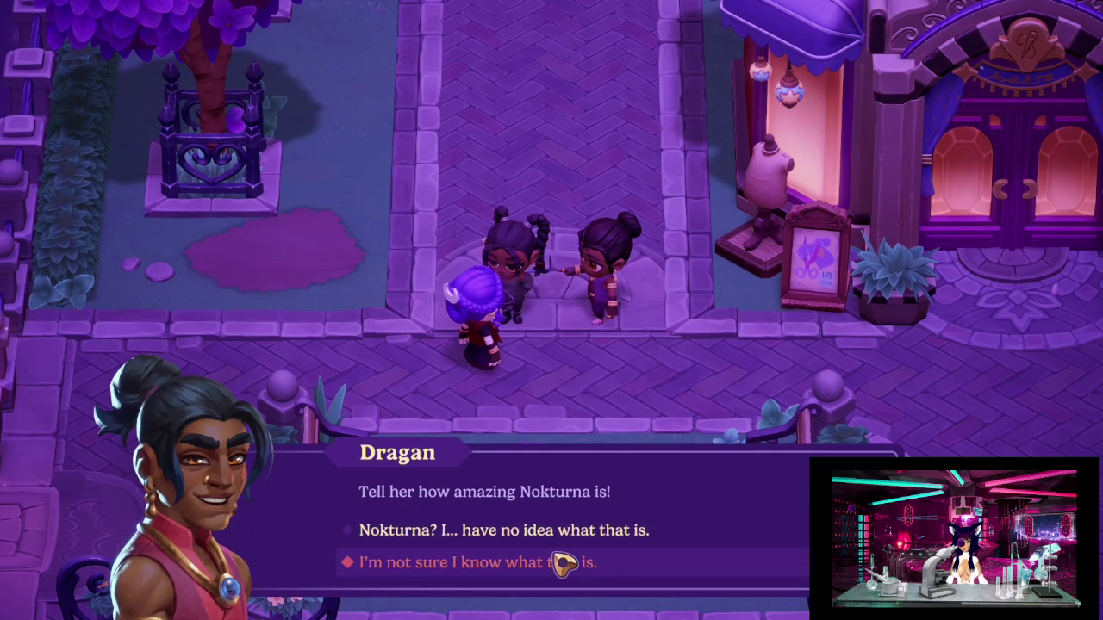
left_click(562, 561)
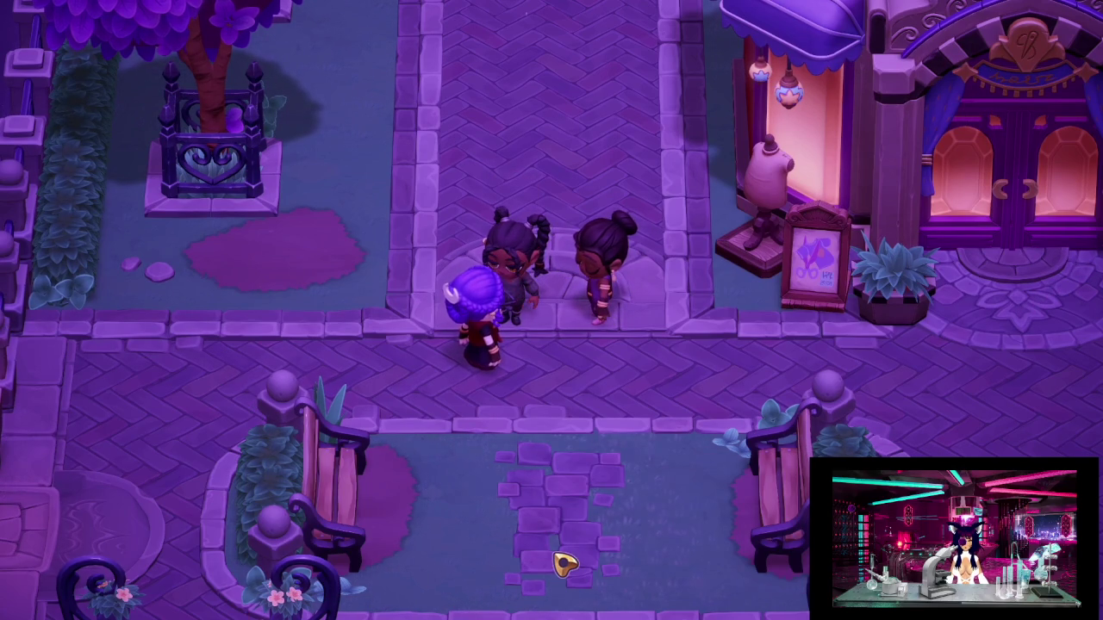
Ask how Nokturna works, hear the explanation, and start the card match against Dragan.
left_click(564, 564)
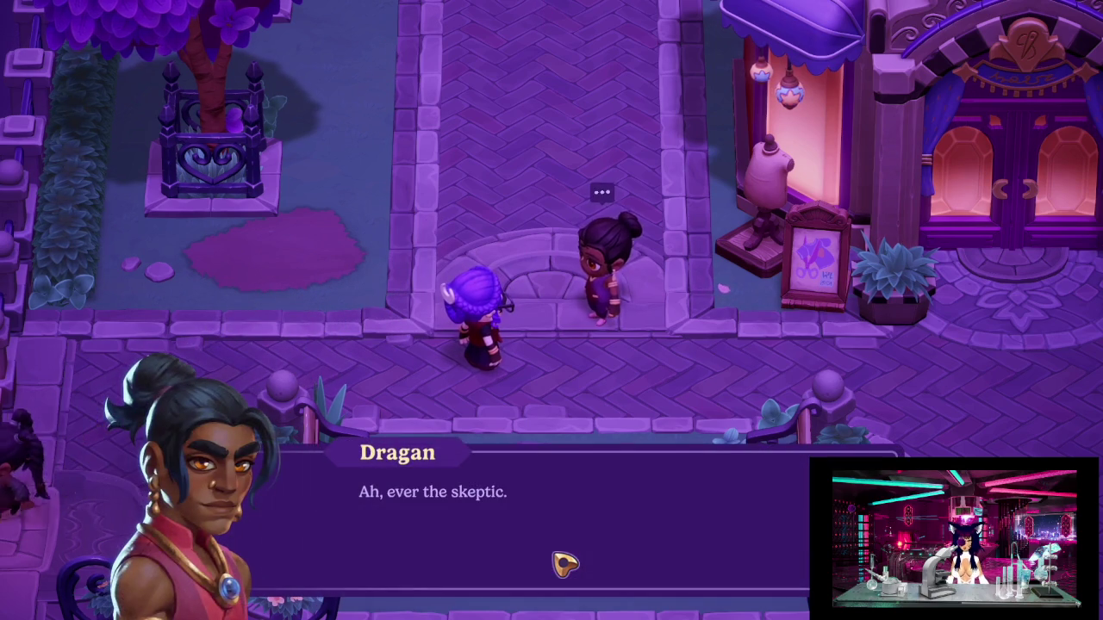
left_click(564, 564)
left_click(564, 564)
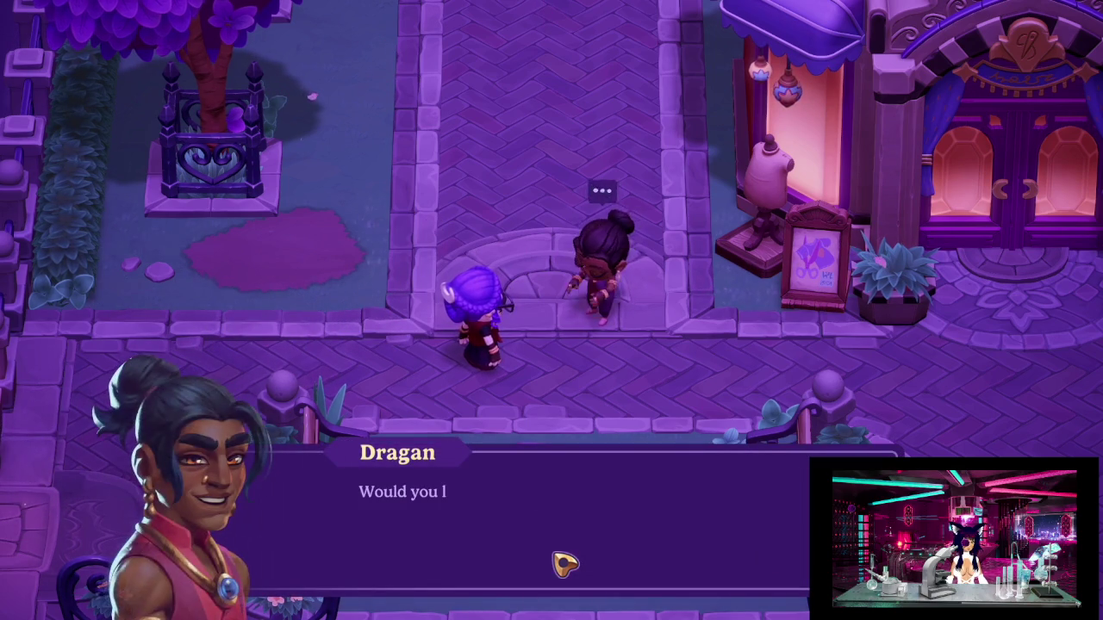
left_click(564, 565)
left_click(564, 565)
left_click(564, 564)
left_click(565, 564)
left_click(564, 564)
left_click(564, 564)
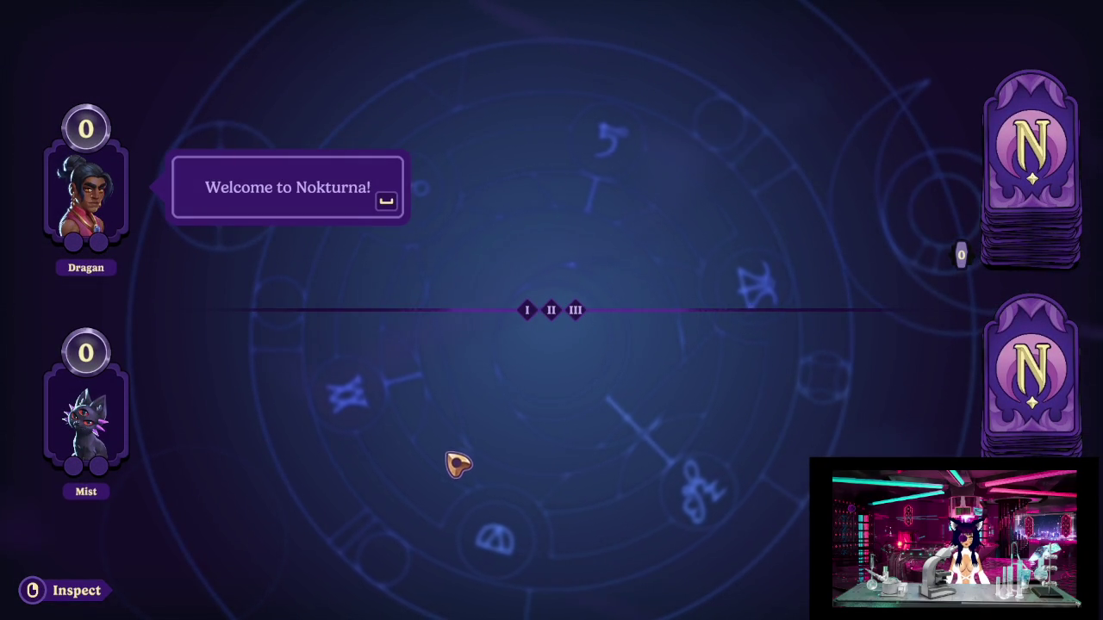
Go through the tutorial intro, inspect the 4-point Scholar card, and play it.
left_click(346, 388)
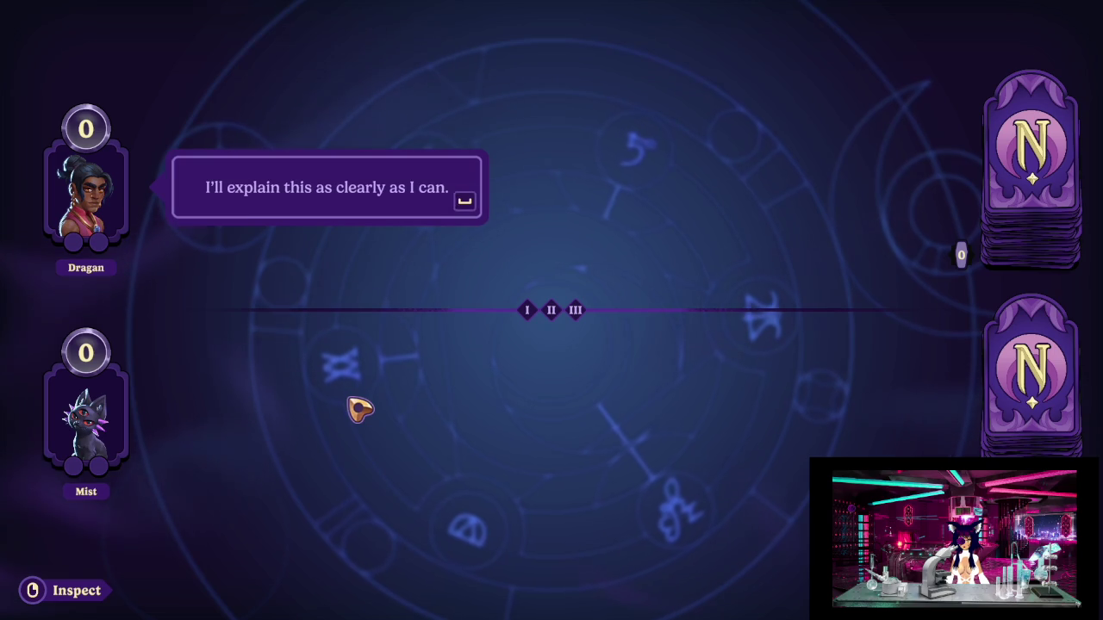
left_click(359, 405)
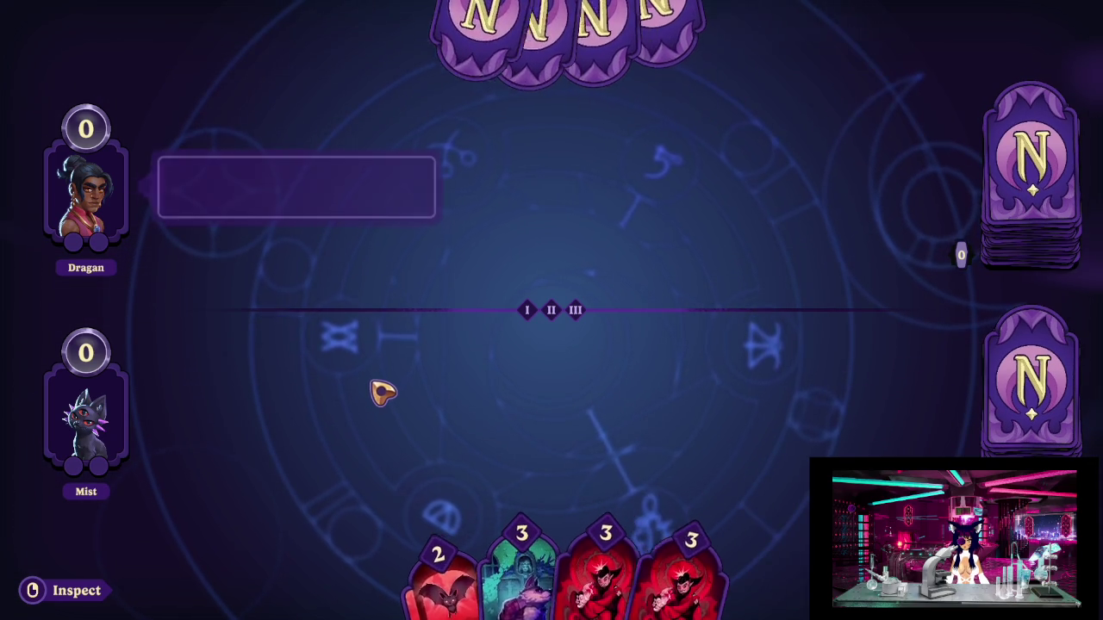
left_click(383, 392)
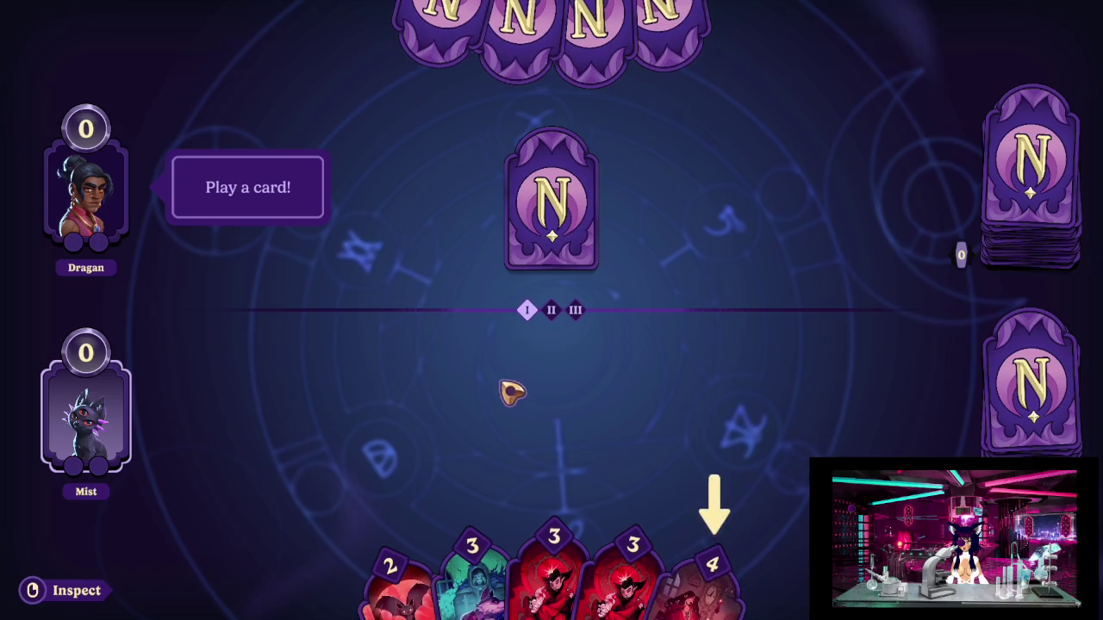
right_click(710, 584)
right_click(689, 535)
right_click(689, 505)
right_click(715, 577)
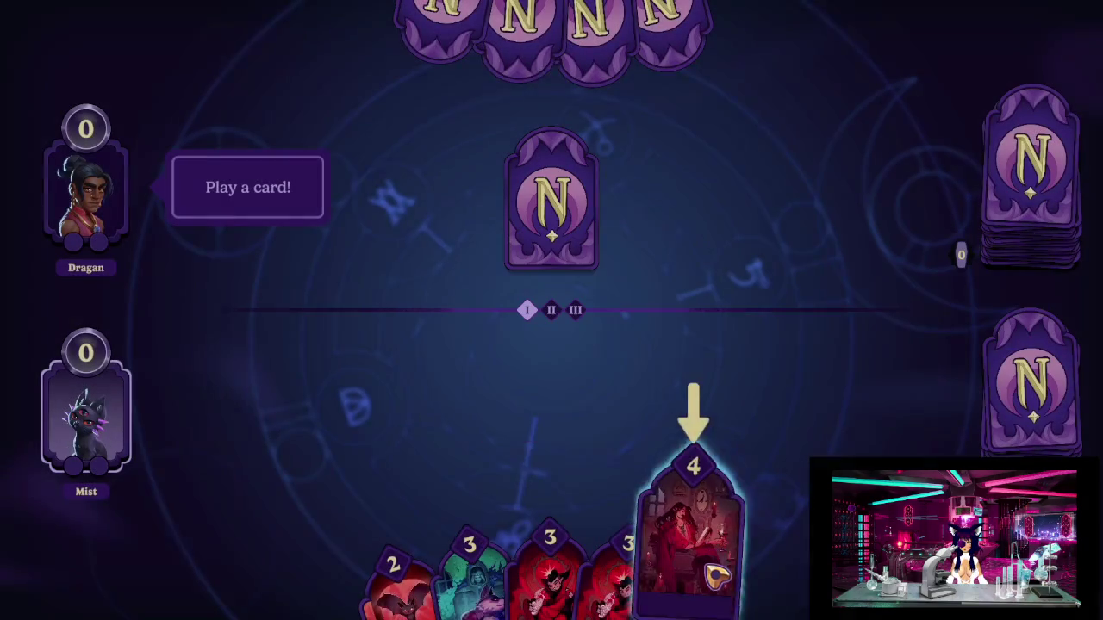
left_click(701, 580)
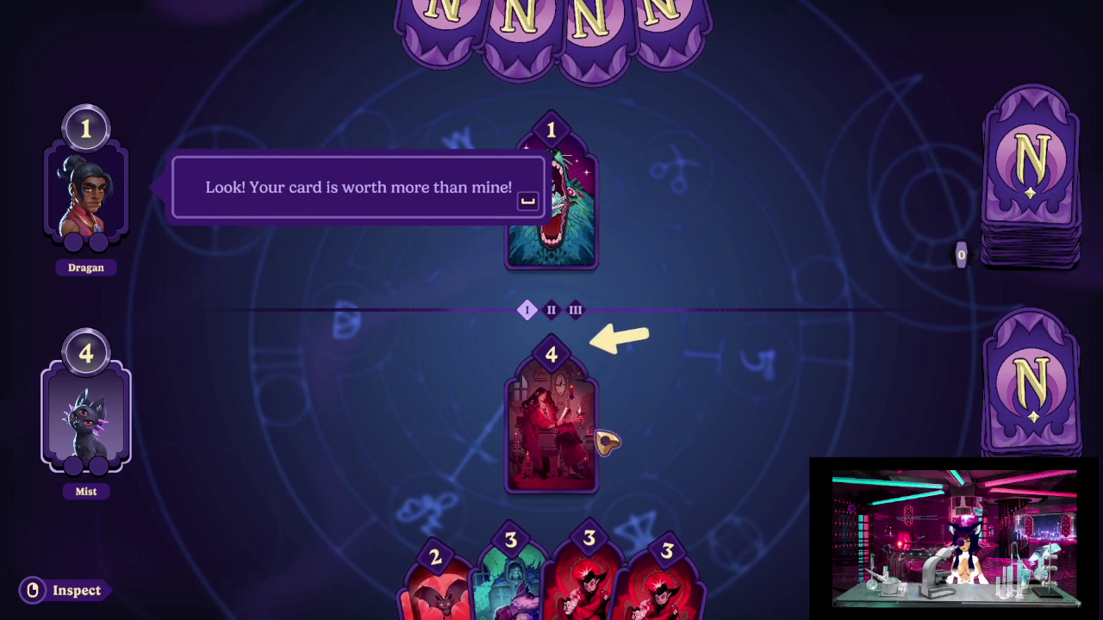
Play Waltzing Vampires beside the Scholar and dismiss the tutorial tips.
key("space")
key("space")
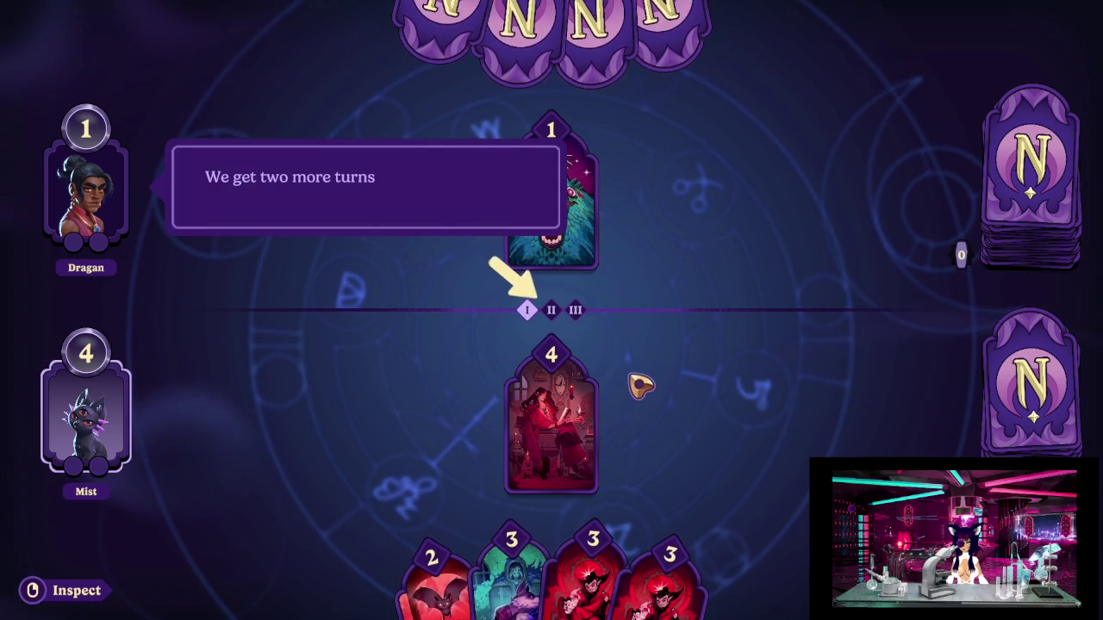
key("space")
key("space")
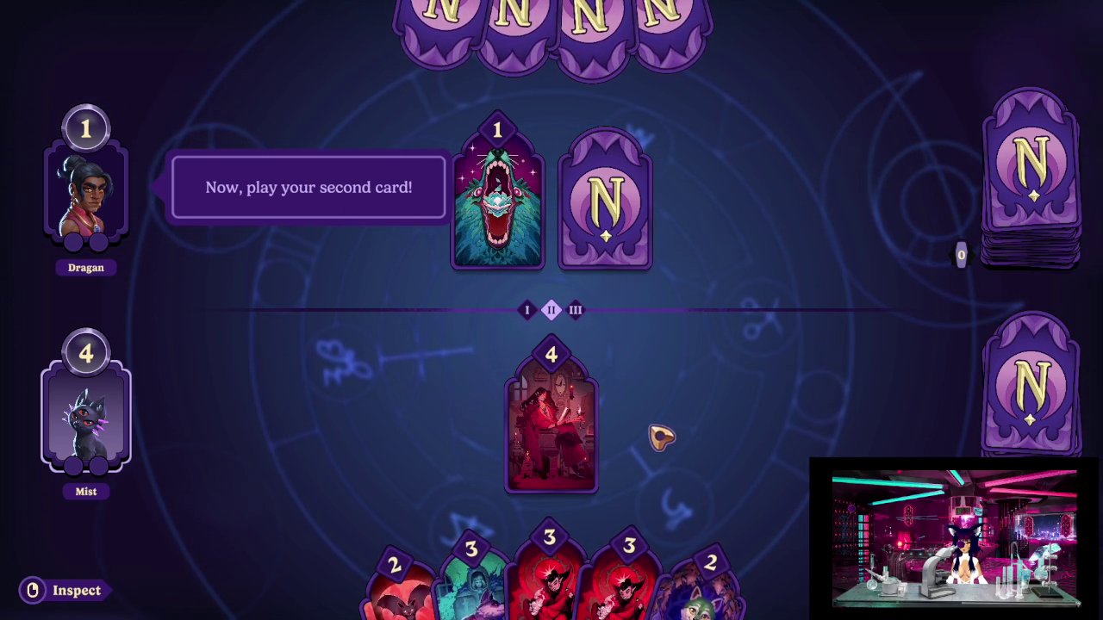
left_click_drag(568, 564, 603, 414)
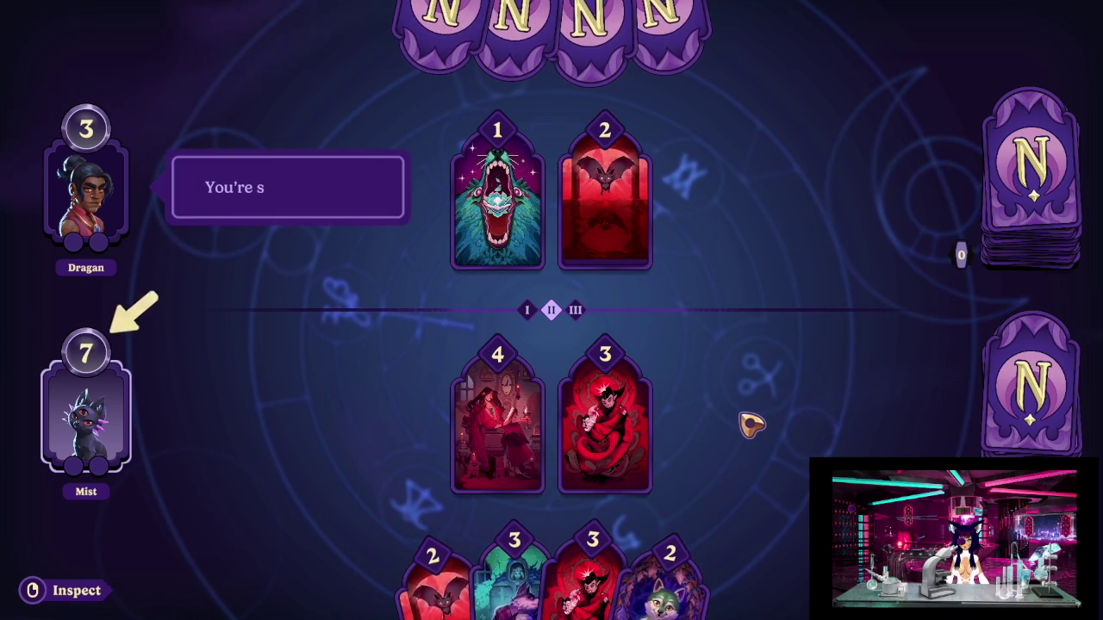
left_click(256, 337)
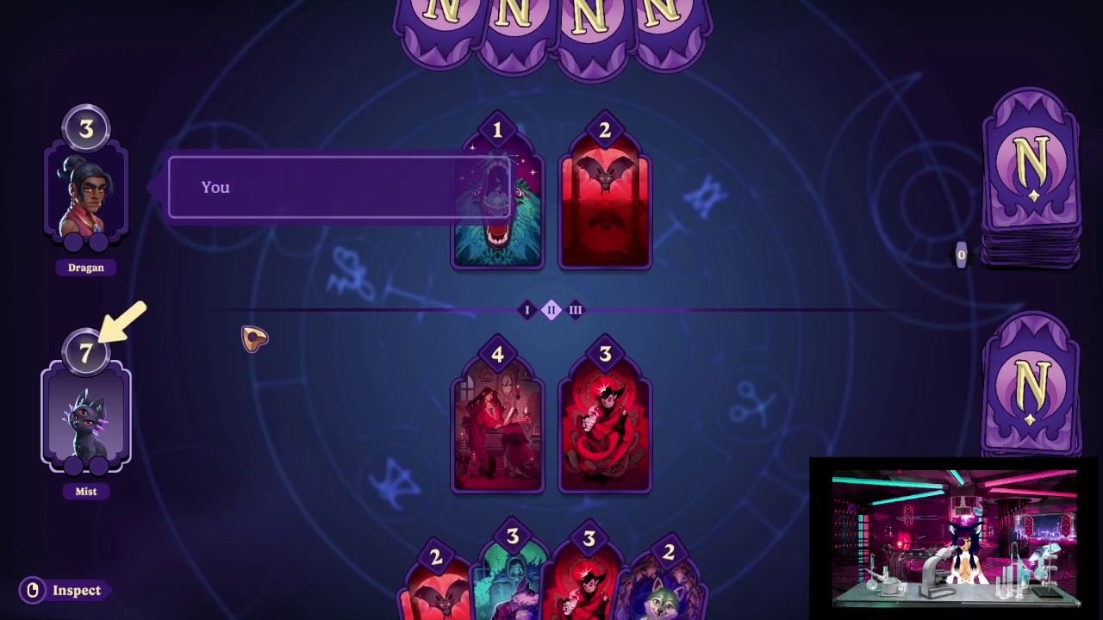
left_click(256, 344)
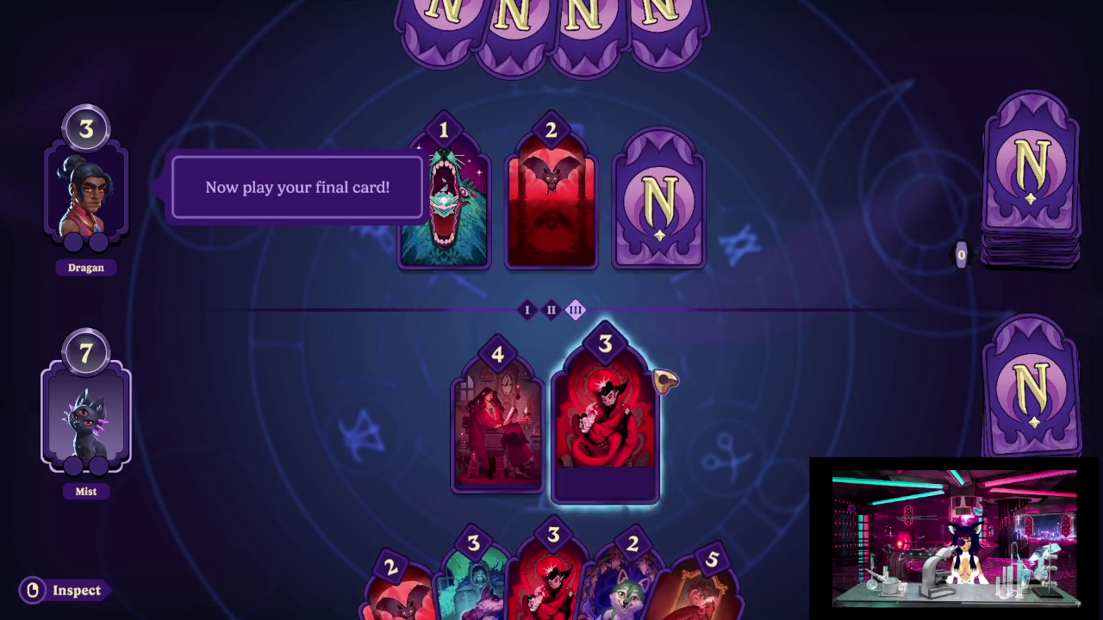
Play Scarlet Count into the third slot, winning 12 to 5, then end the round.
left_click(721, 593)
left_click_drag(720, 592, 701, 485)
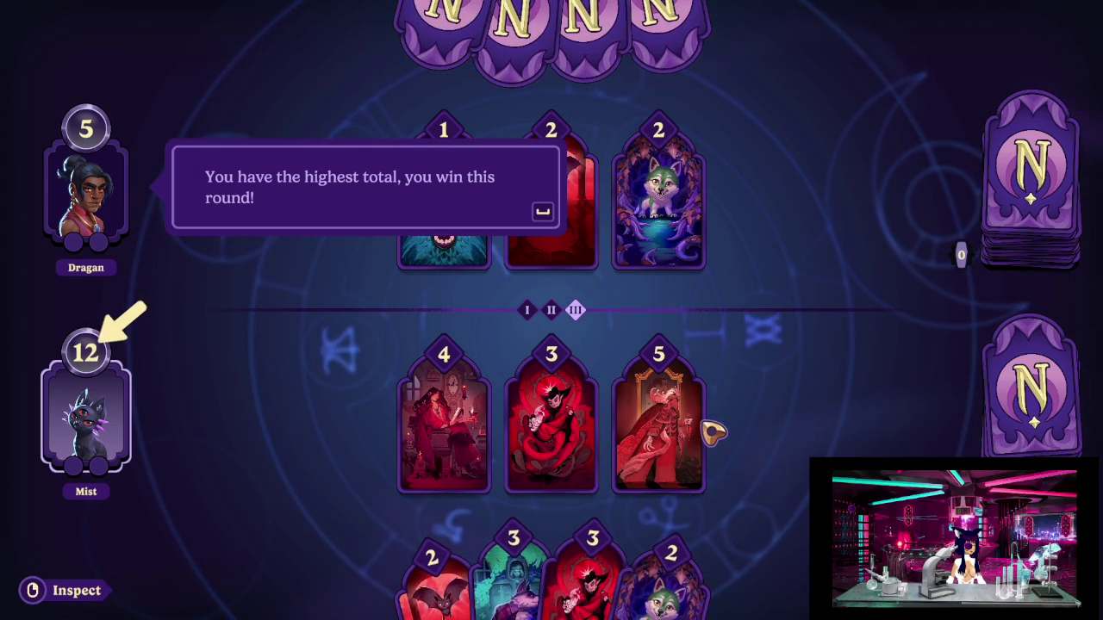
key("space")
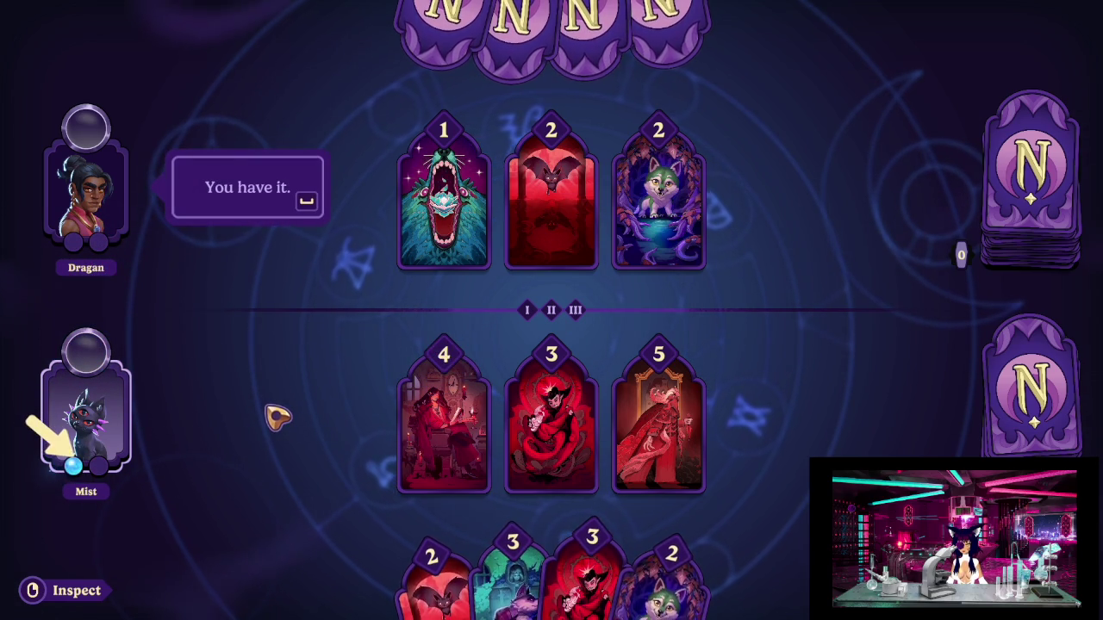
key("space")
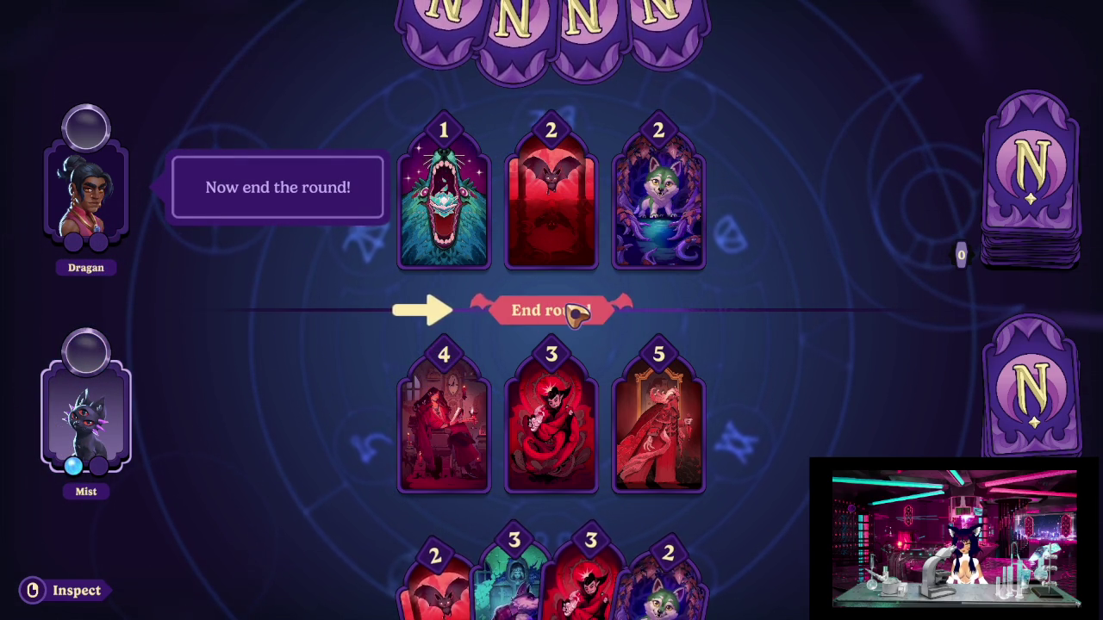
left_click(573, 310)
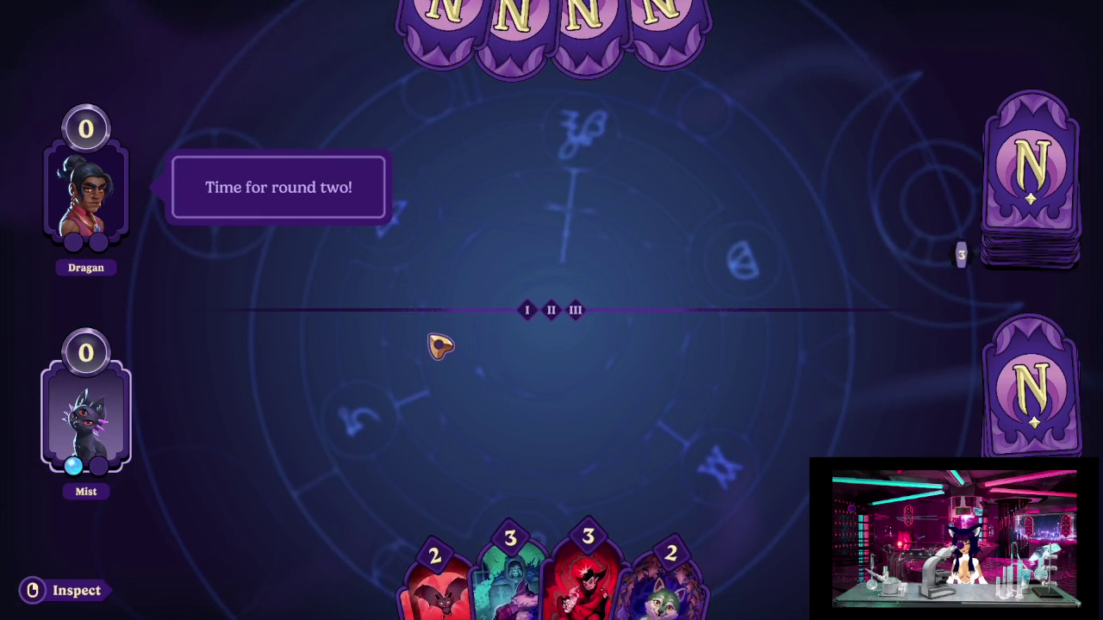
Play the 4-point, 6-point and Scarlet Count cards, lose 15 to 17, then end the round.
key("space")
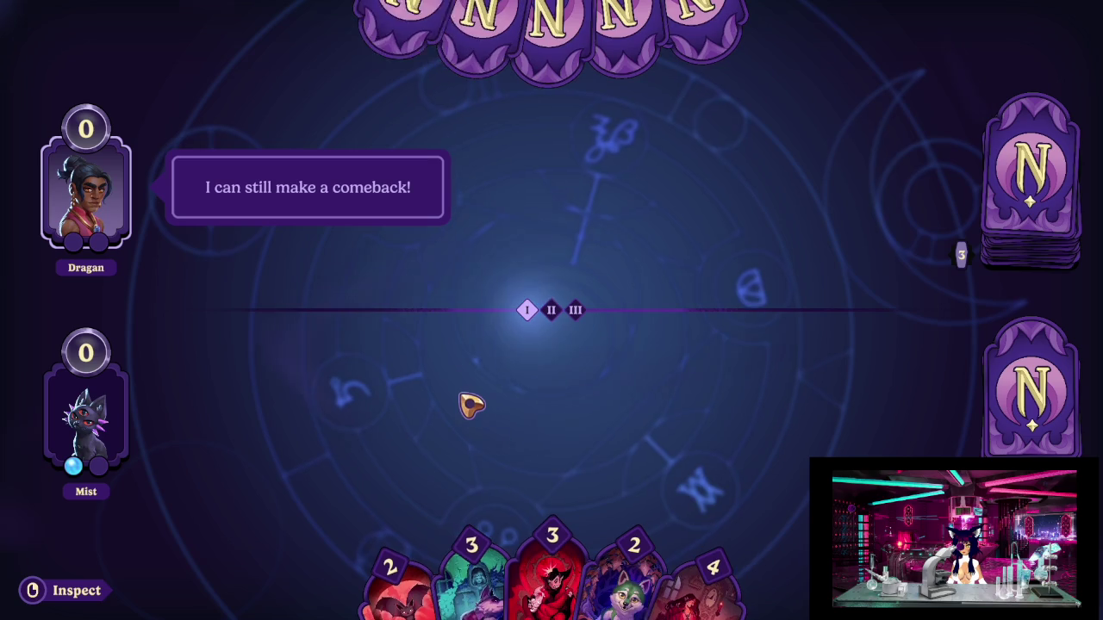
left_click_drag(689, 551, 624, 435)
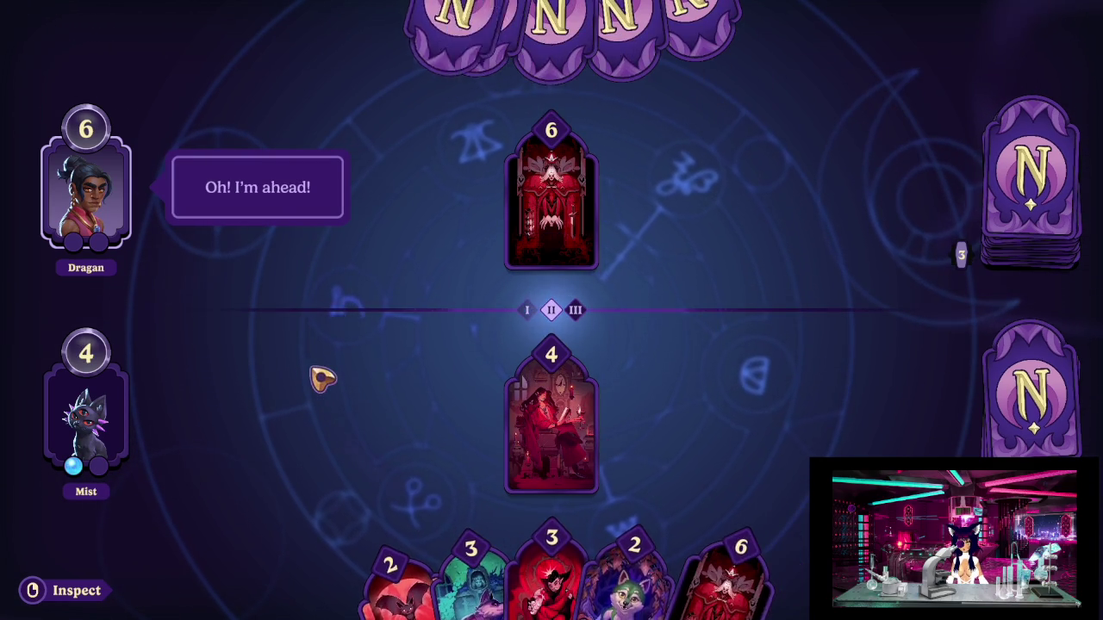
left_click_drag(702, 573, 684, 459)
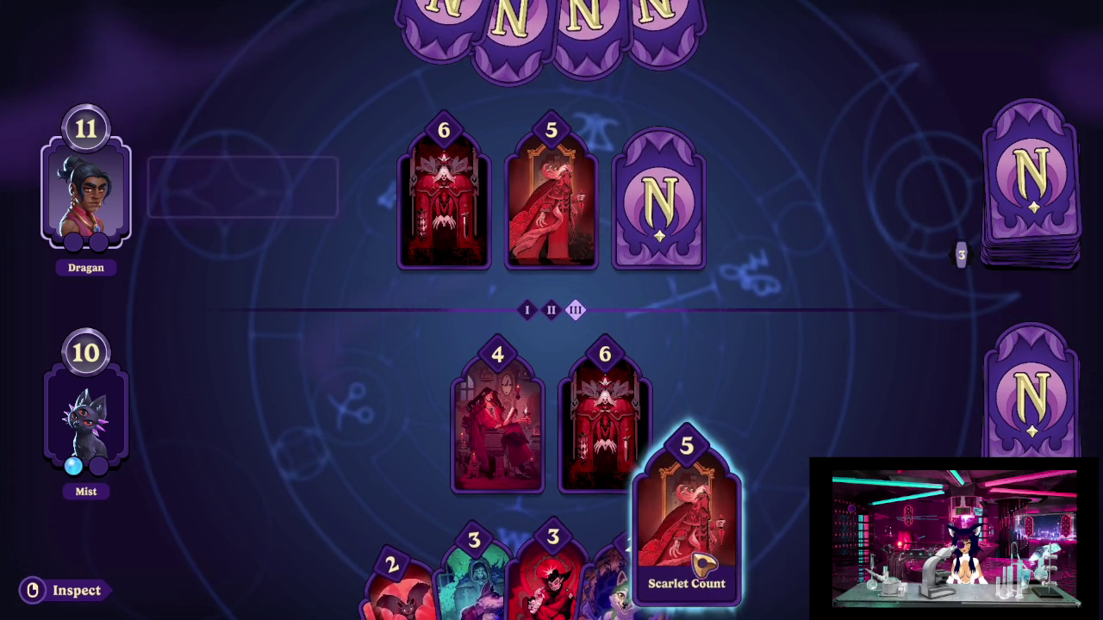
left_click(703, 572)
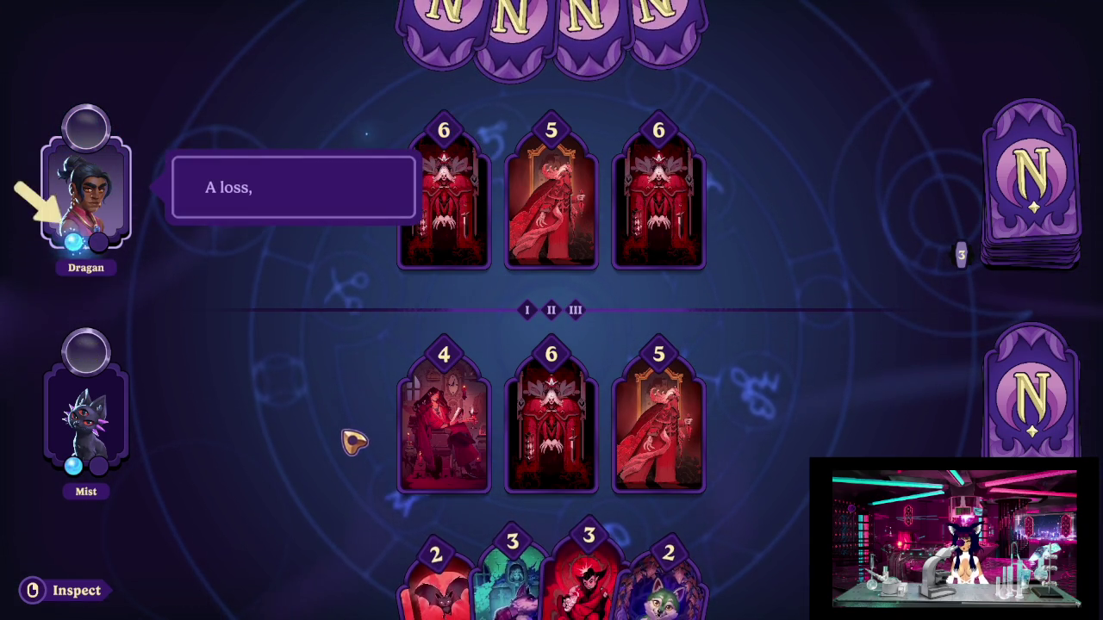
left_click(342, 337)
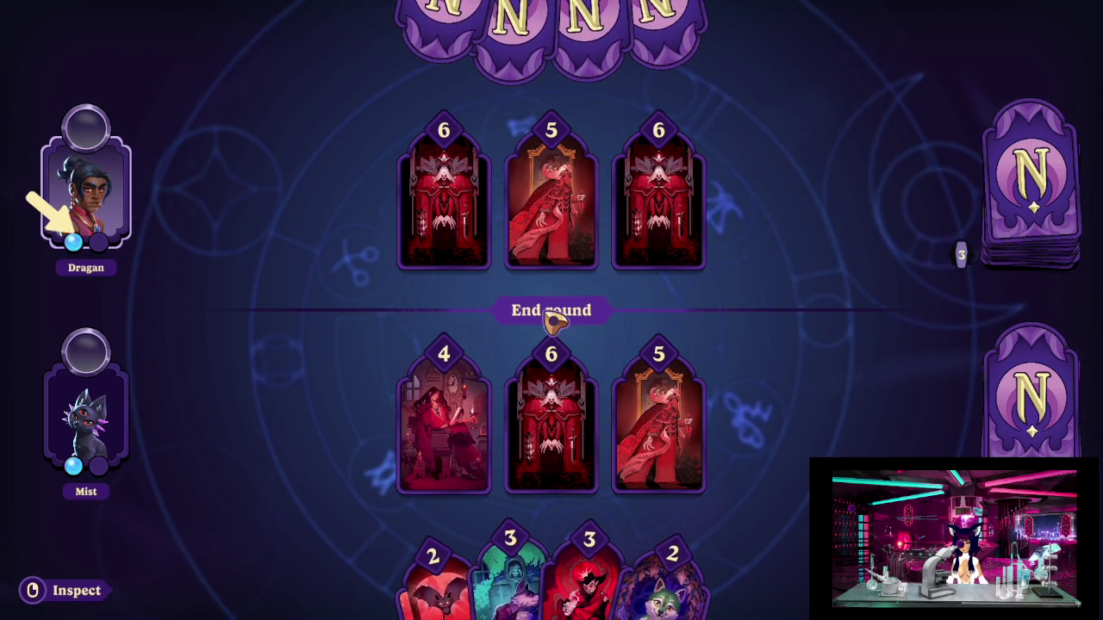
left_click(535, 323)
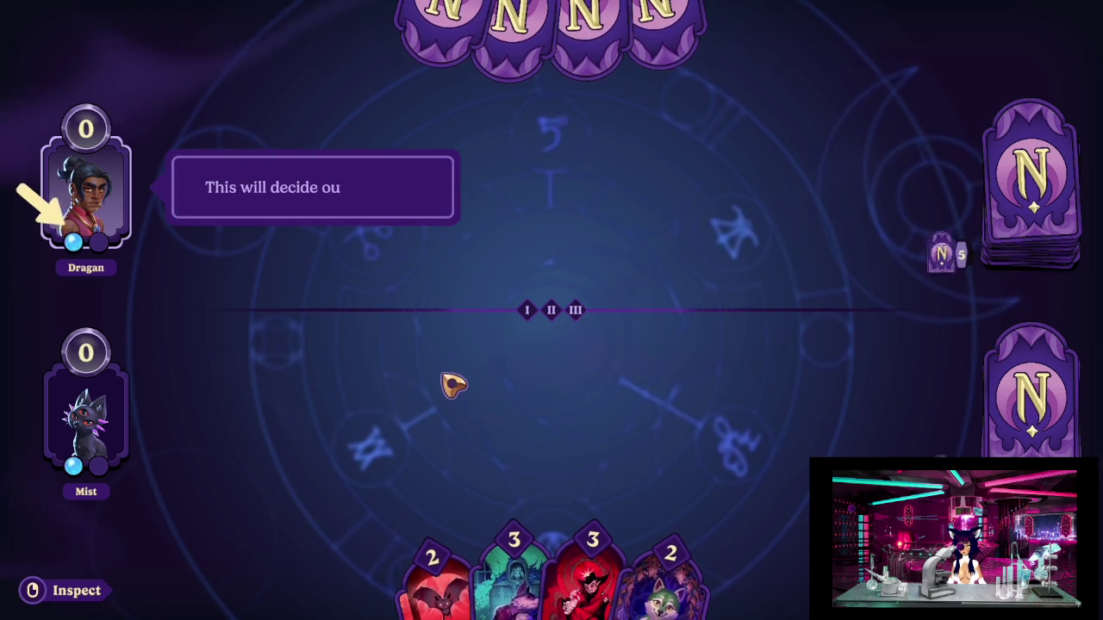
Play Waltzing Vampires and read through the Almanac card tips.
left_click(469, 376)
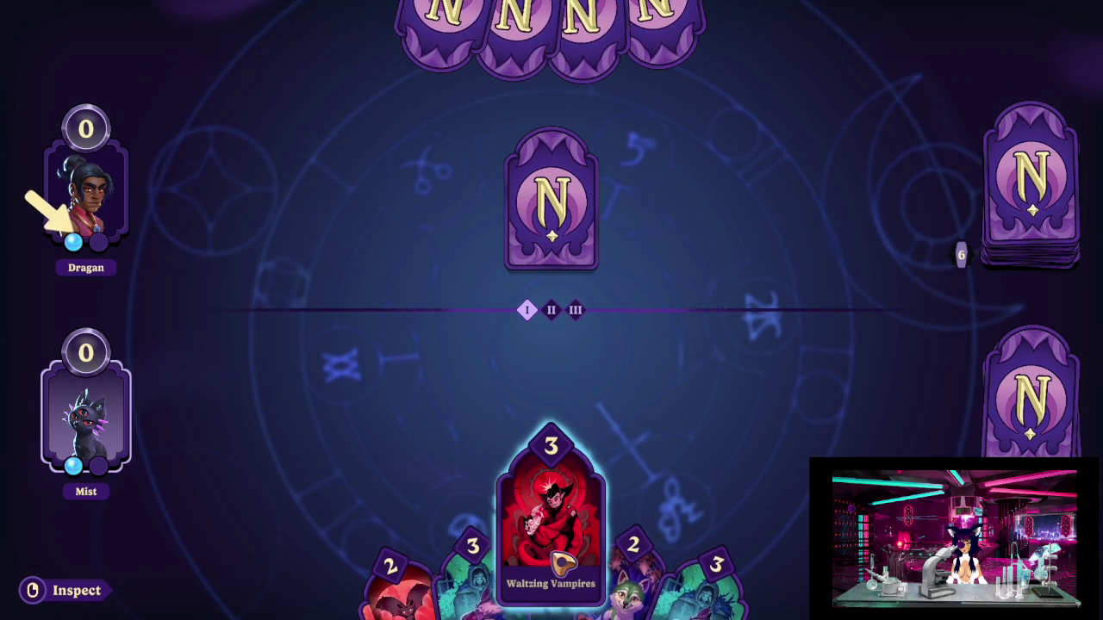
left_click_drag(552, 560, 592, 441)
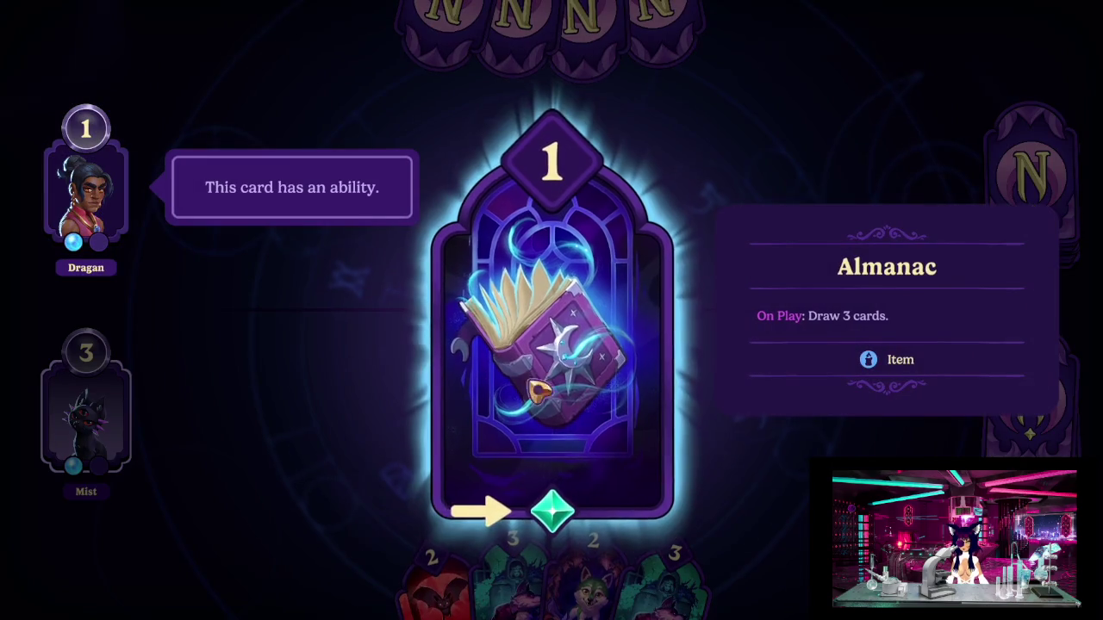
key("space")
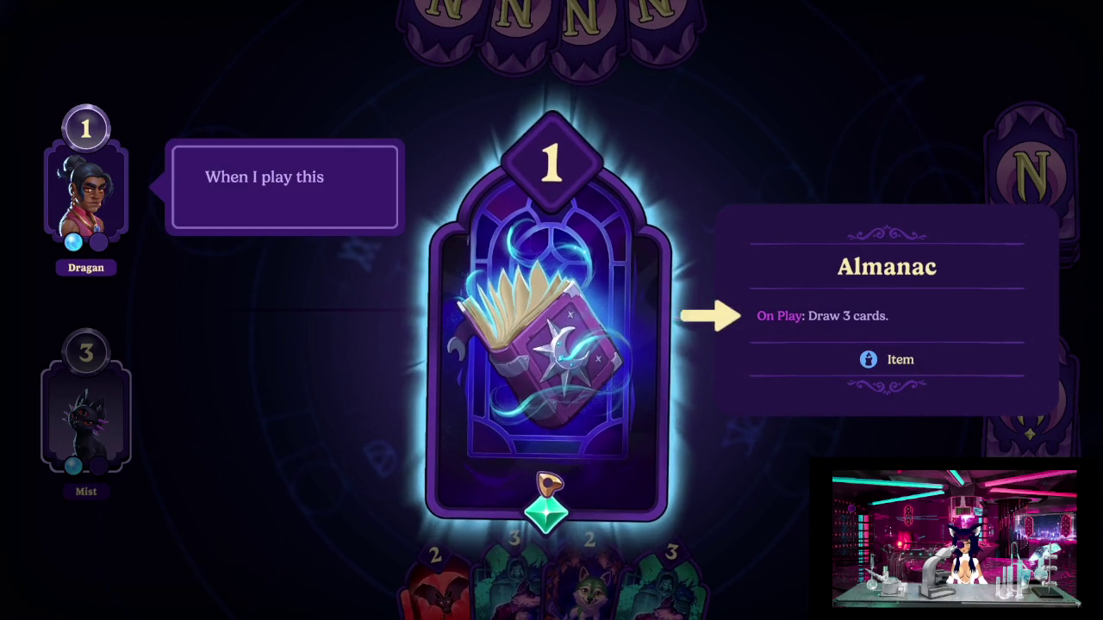
key("space")
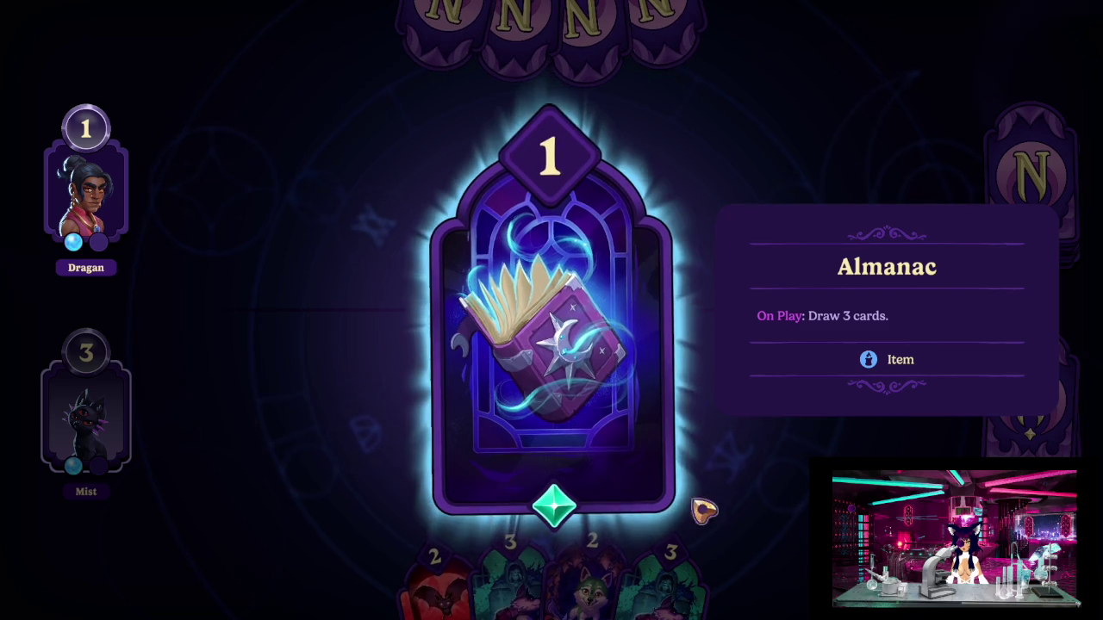
key("space")
key("space")
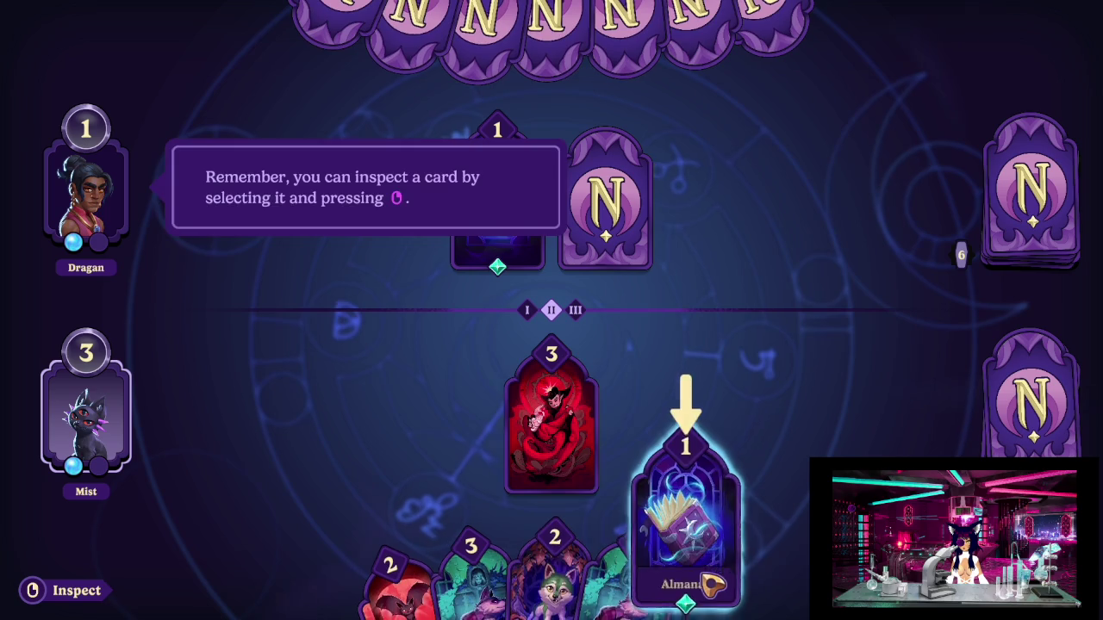
Play the Almanac and red 6 card to win the match 2–1, inspect the board, and quit.
left_click_drag(711, 534, 652, 442)
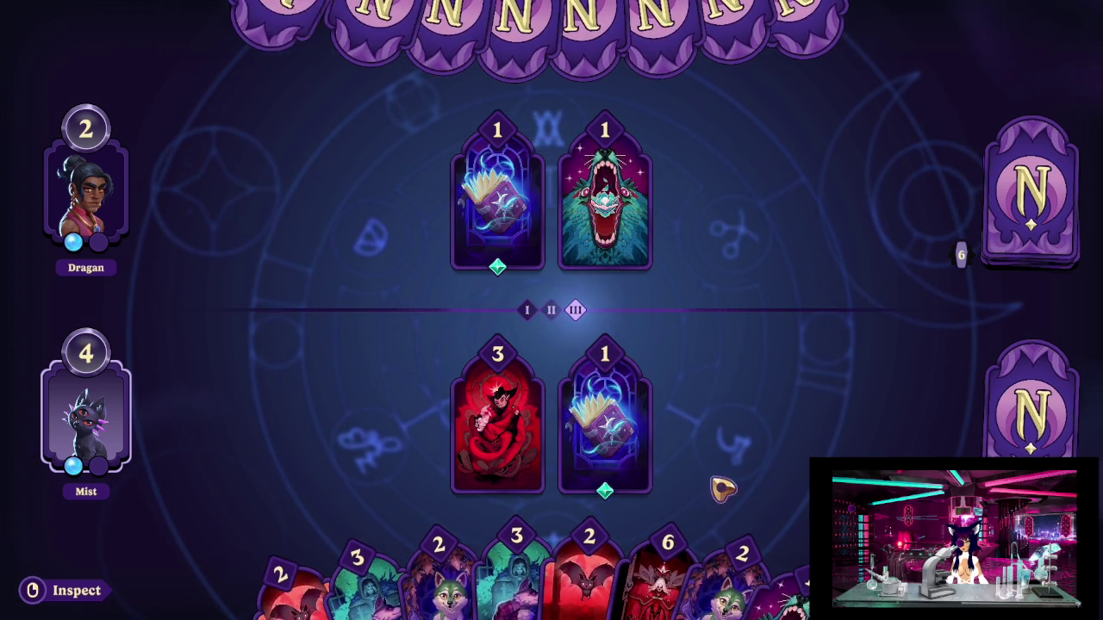
left_click(668, 577)
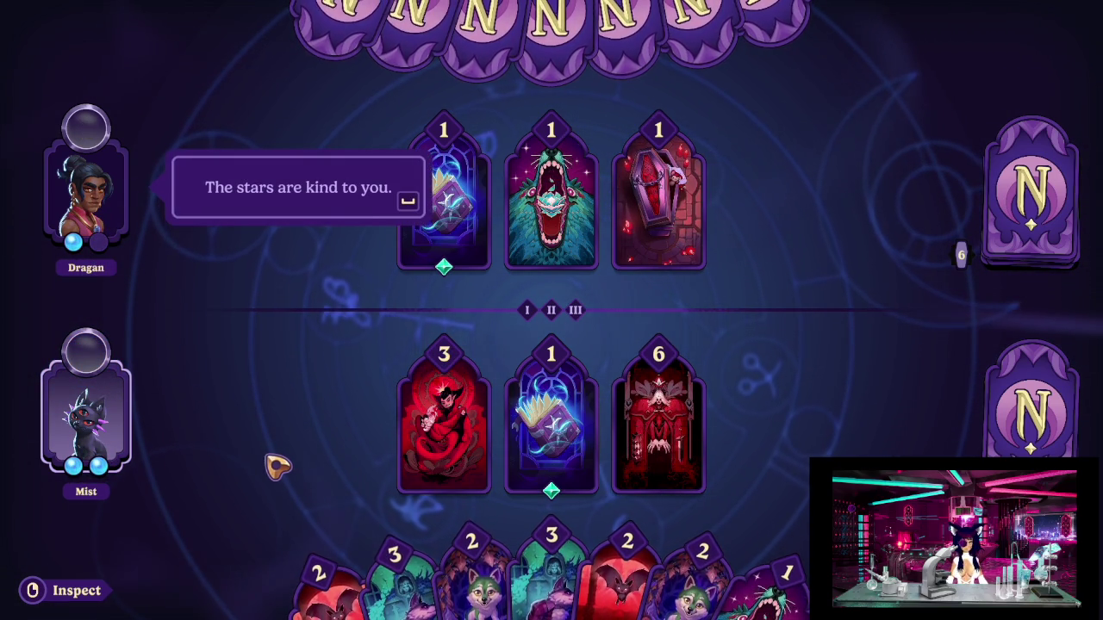
key("space")
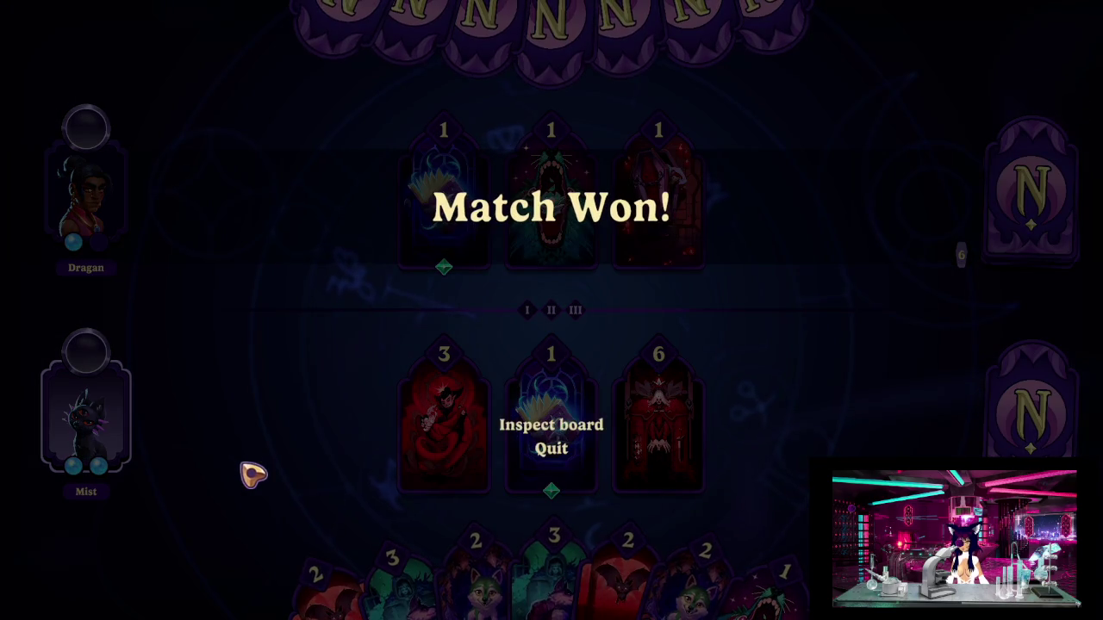
left_click(501, 413)
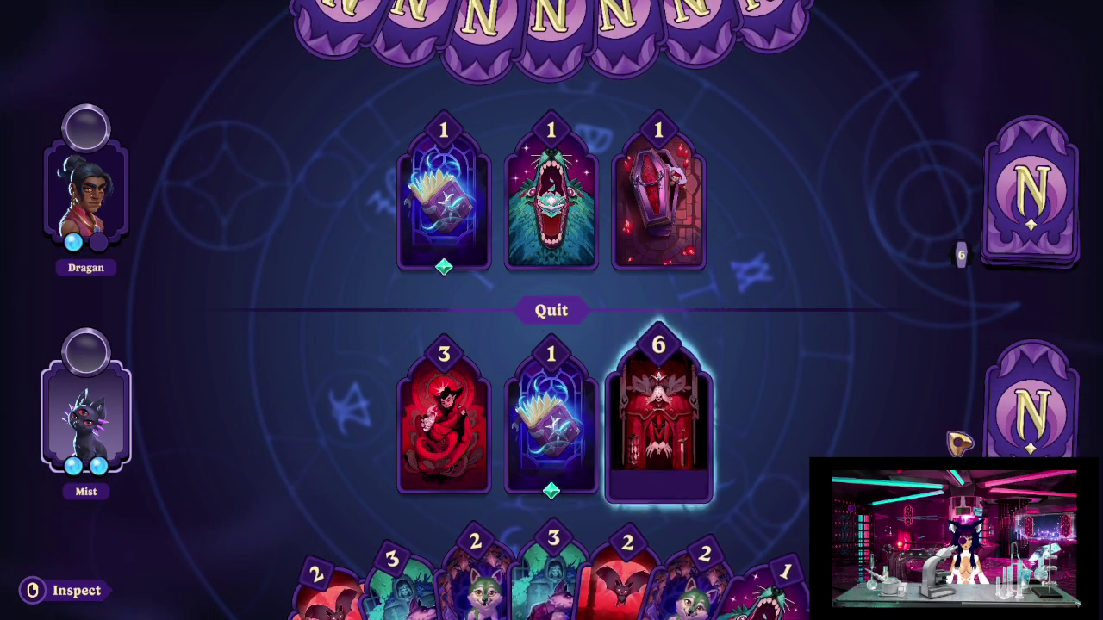
left_click(538, 310)
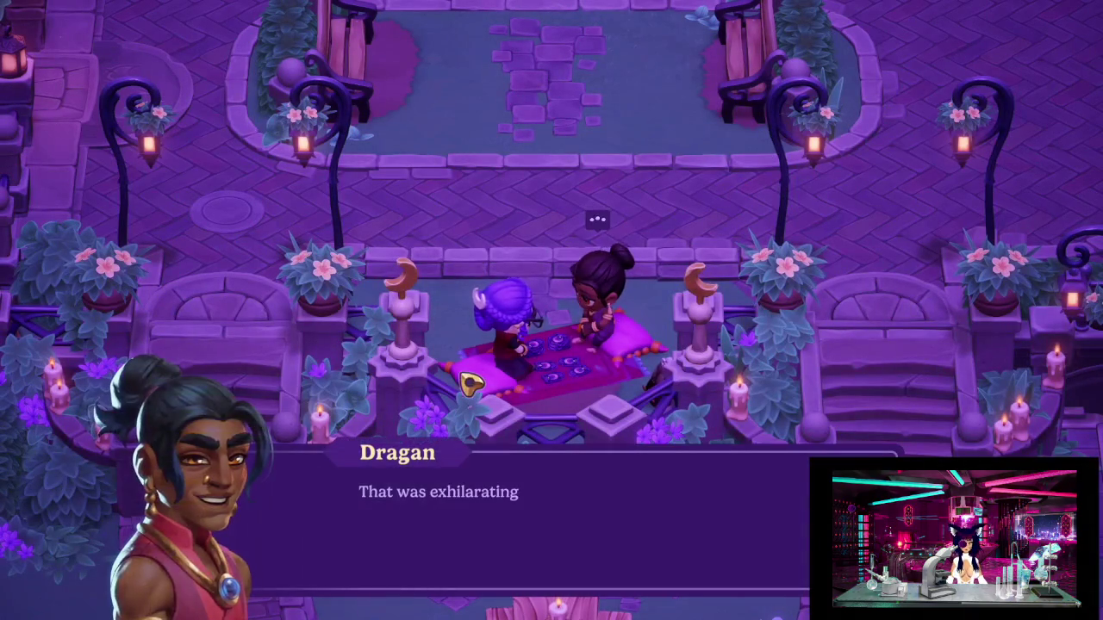
Answer 'Thank you!' and click through Dragan's parting dialogue, then start walking north.
left_click(566, 441)
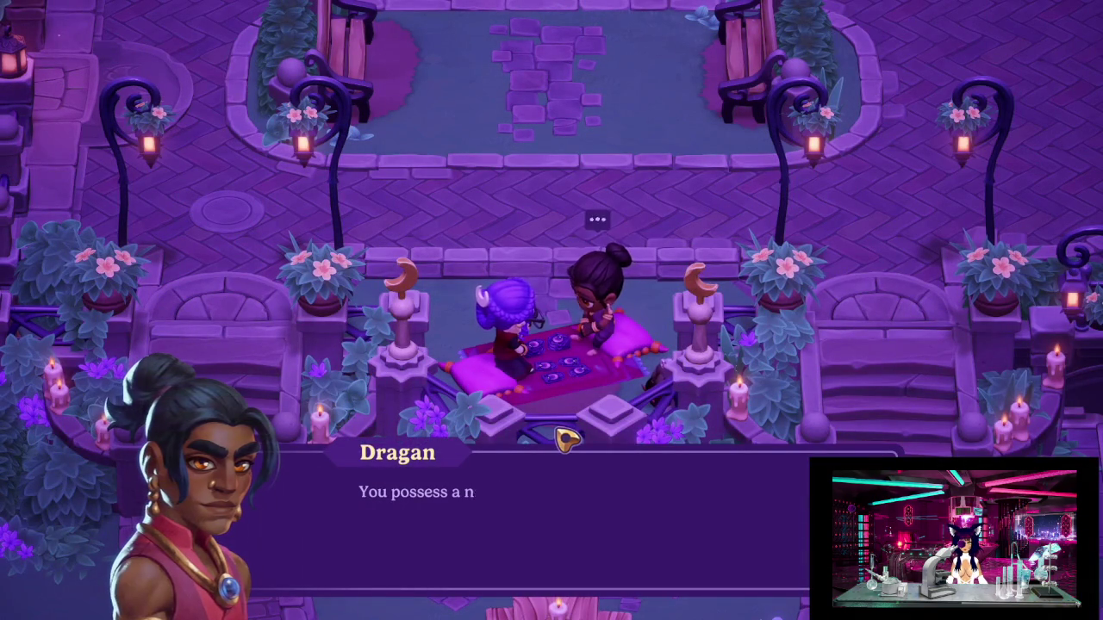
left_click(435, 564)
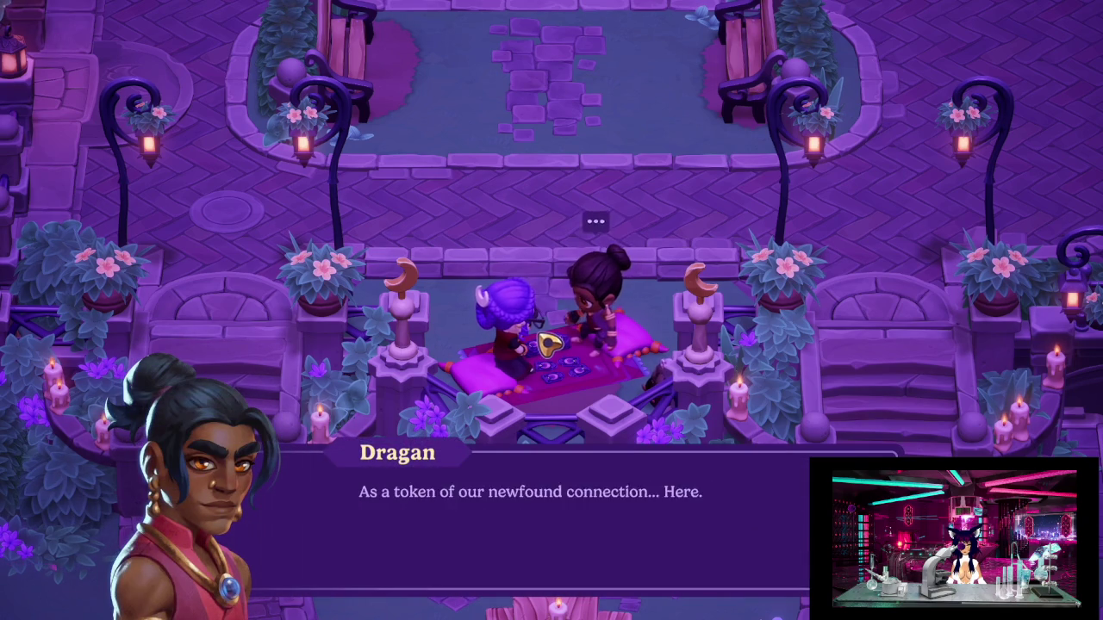
key("space")
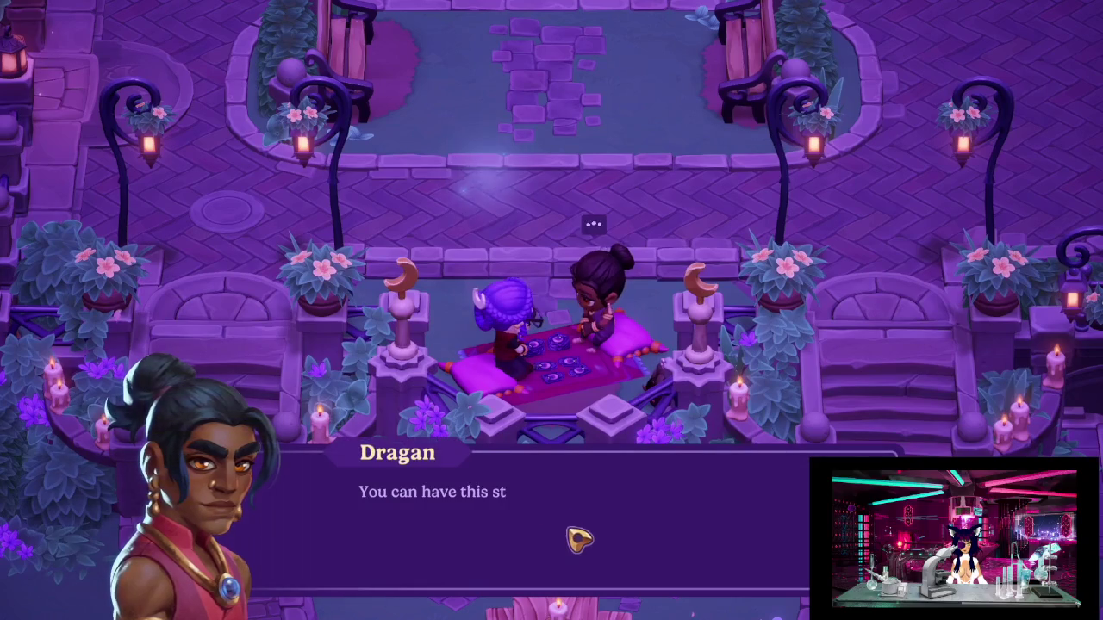
left_click(579, 542)
left_click(579, 543)
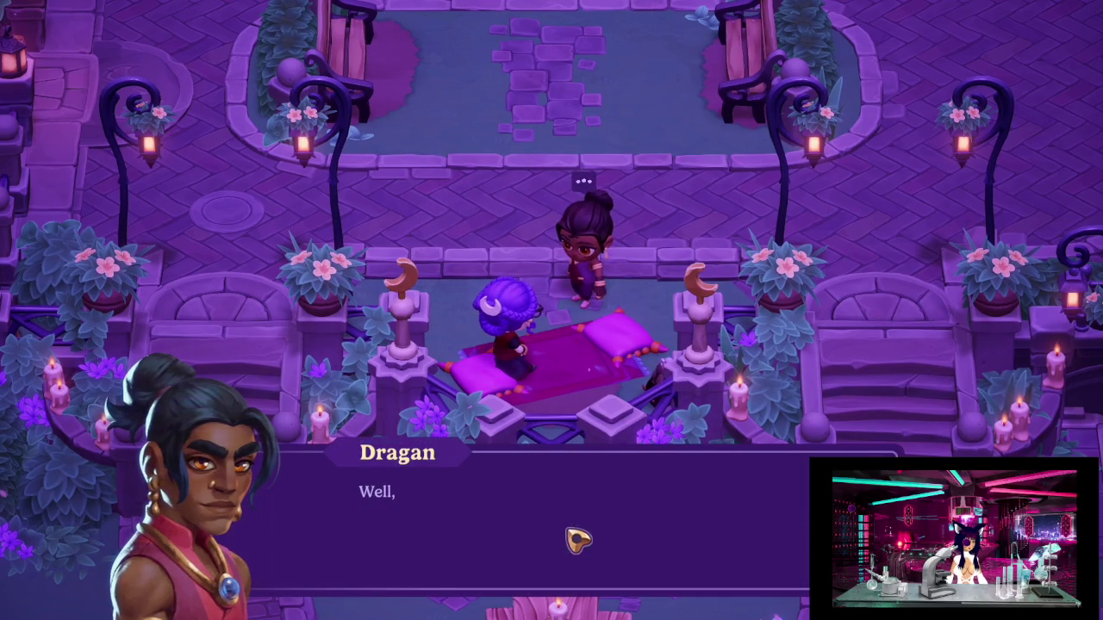
left_click(560, 517)
left_click(560, 517)
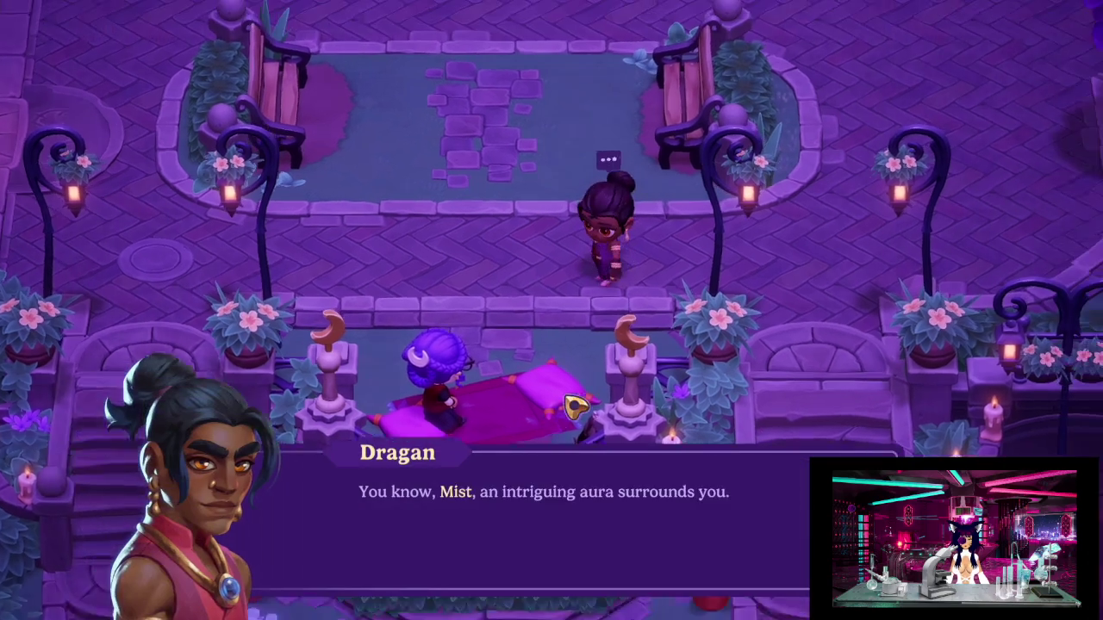
left_click(594, 438)
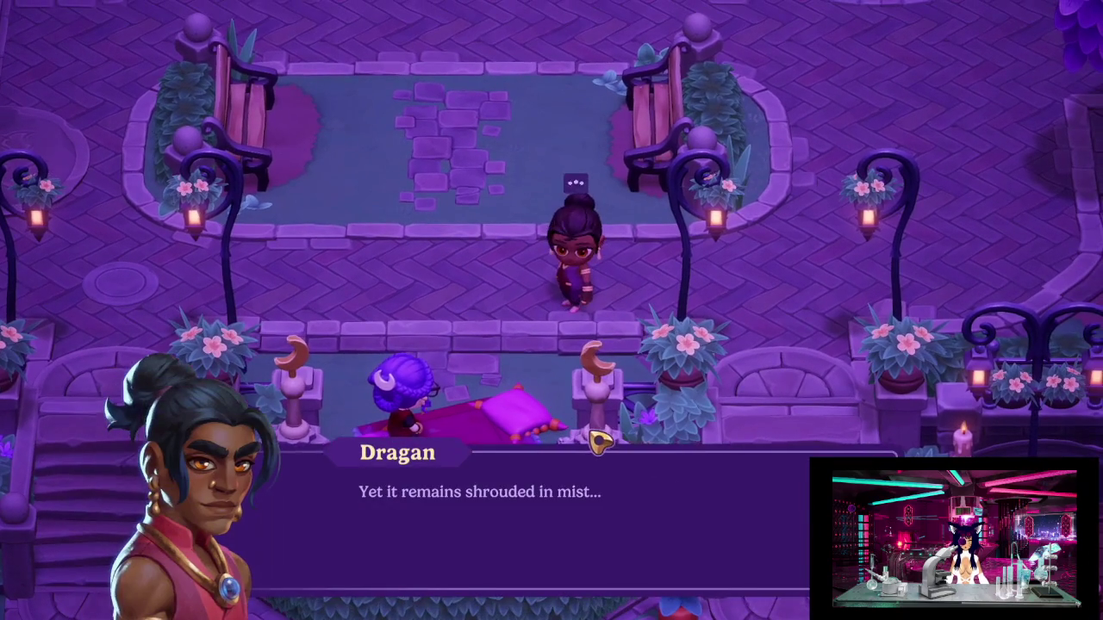
left_click(598, 436)
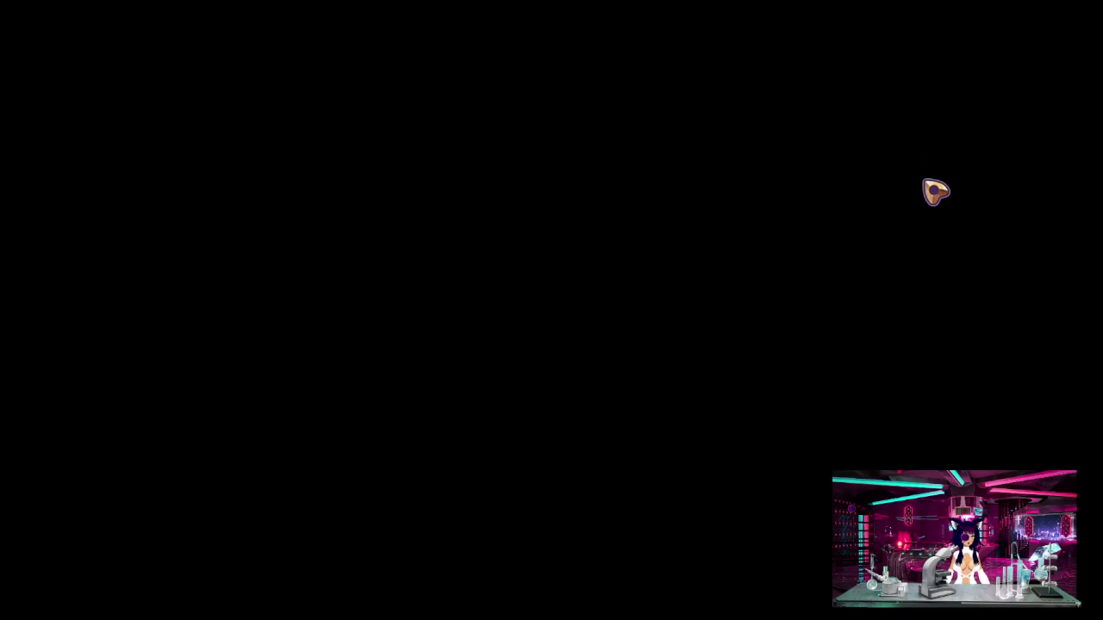
key("w")
key("w")
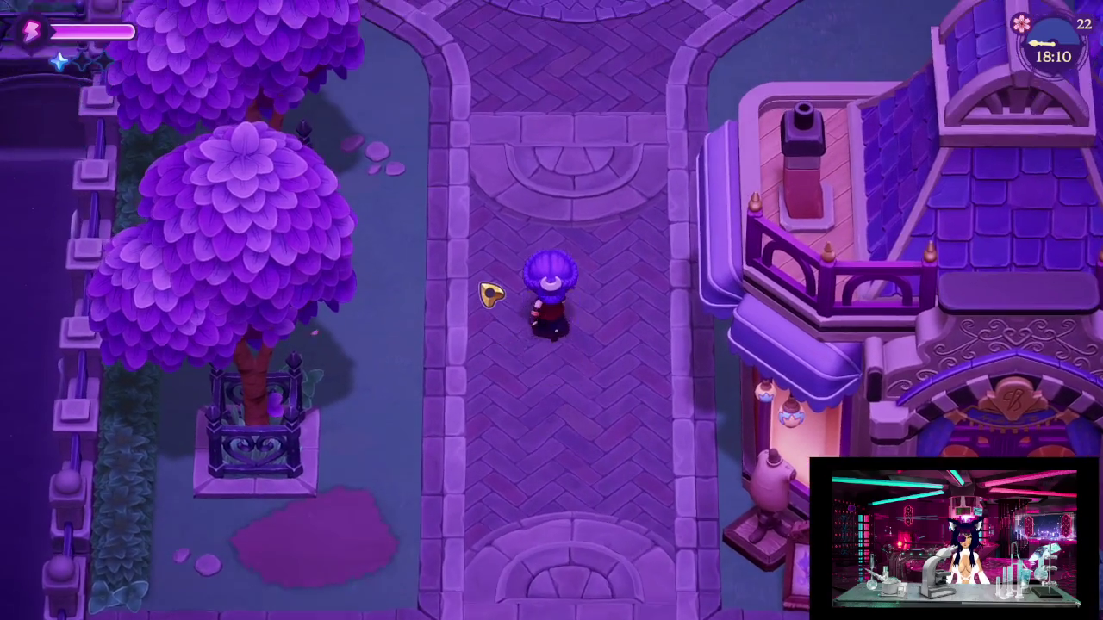
Walk north toward the plaza, then fast-travel to the castle from the town map.
key("w")
key("w")
key("m")
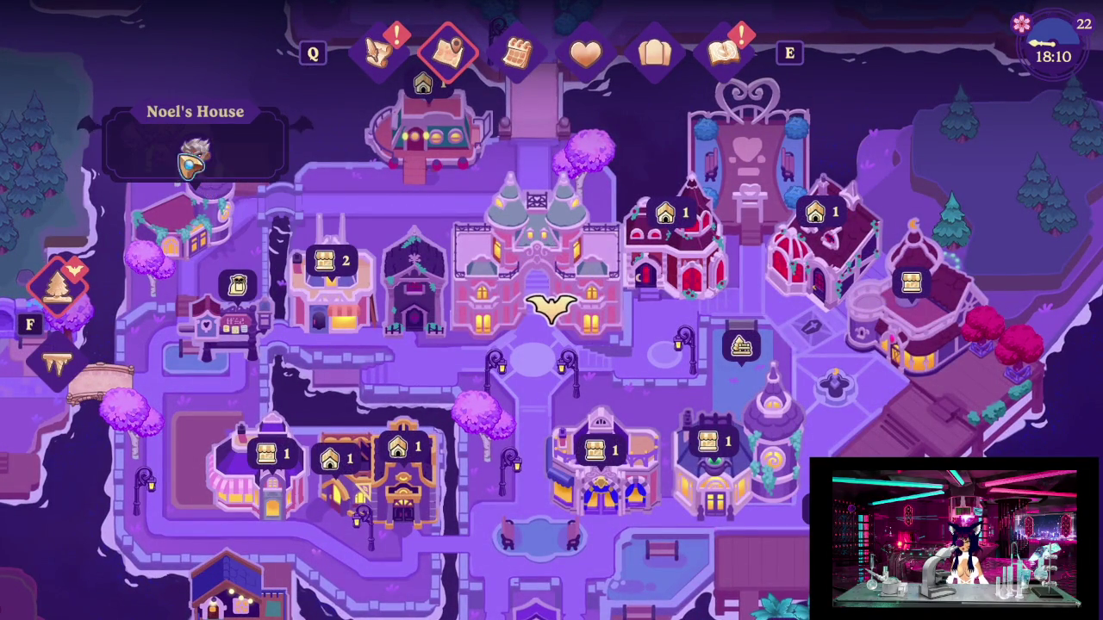
left_click(522, 158)
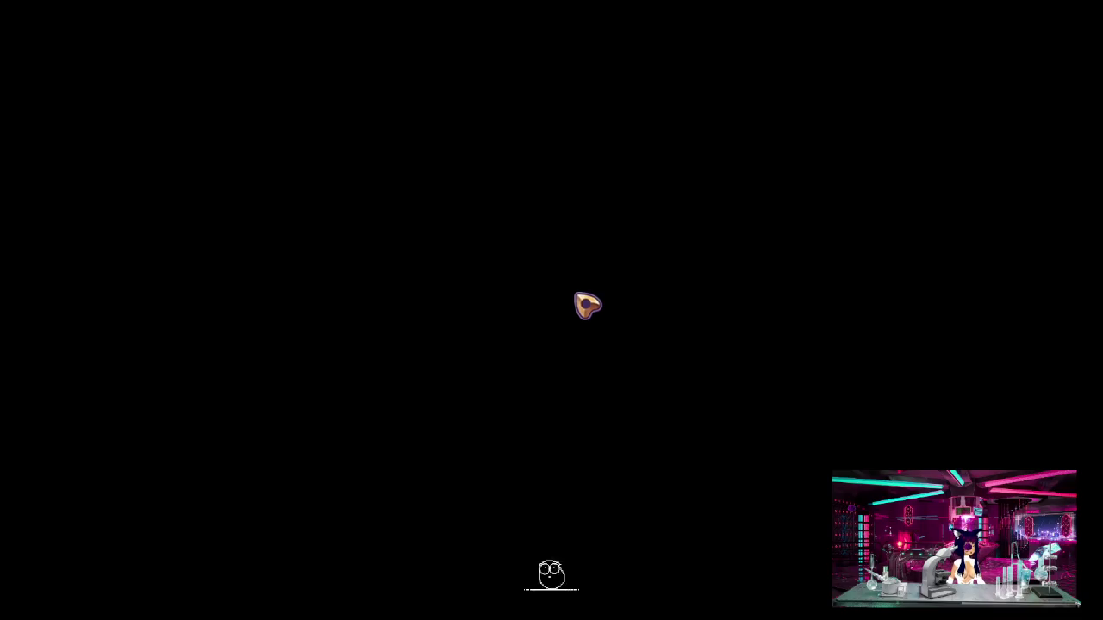
Walk up beside Saga's table and talk to her until the Give and Goodbye choices appear.
key("w")
key("d")
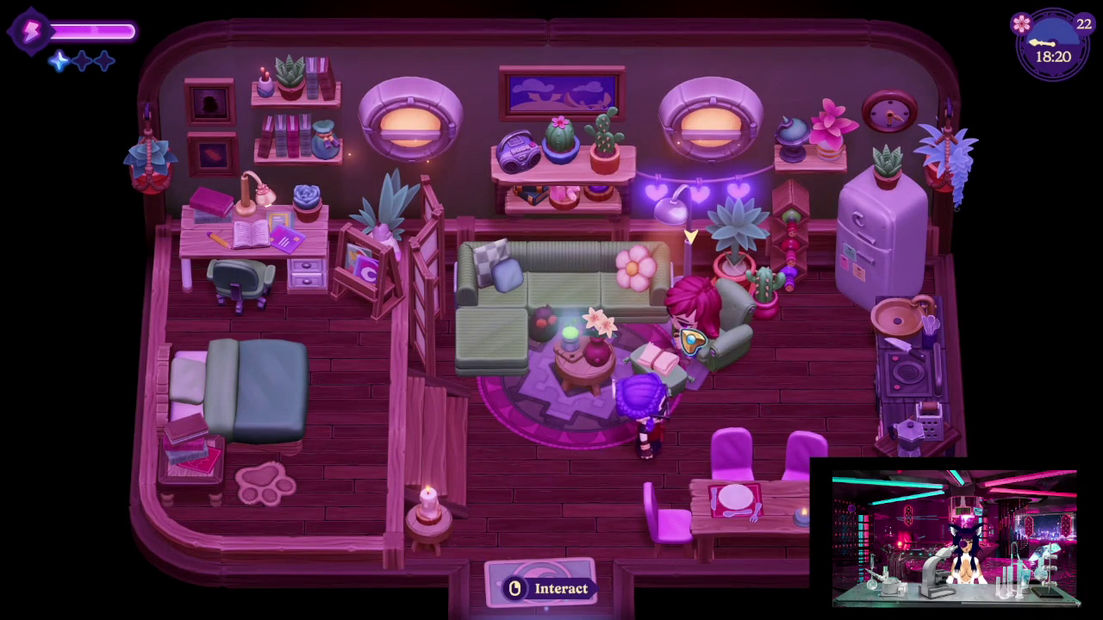
key("w")
left_click(703, 344)
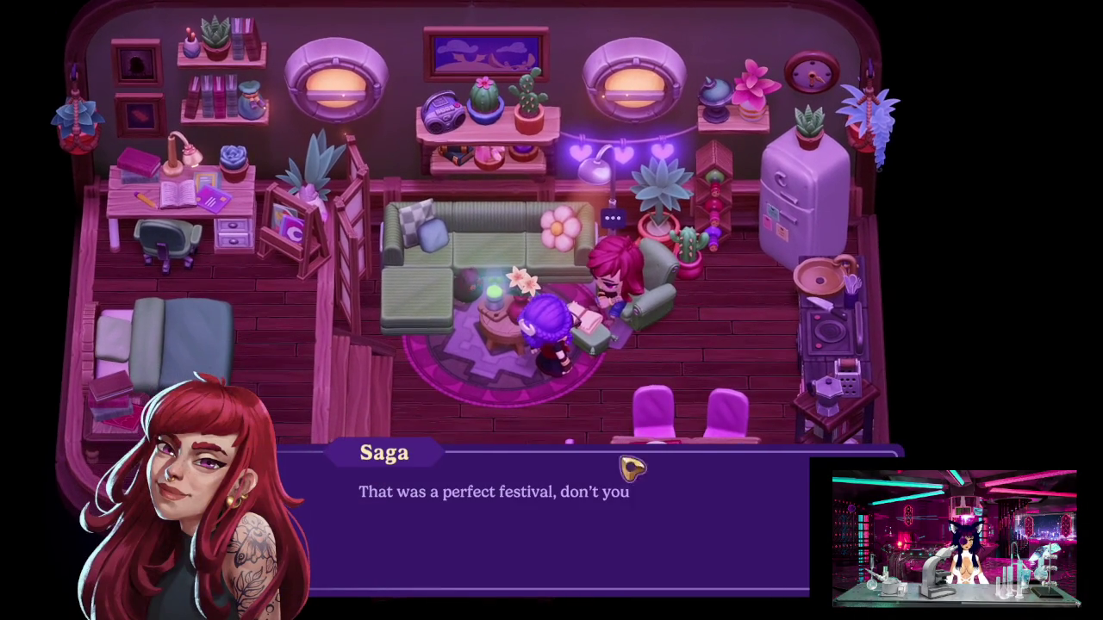
left_click(638, 493)
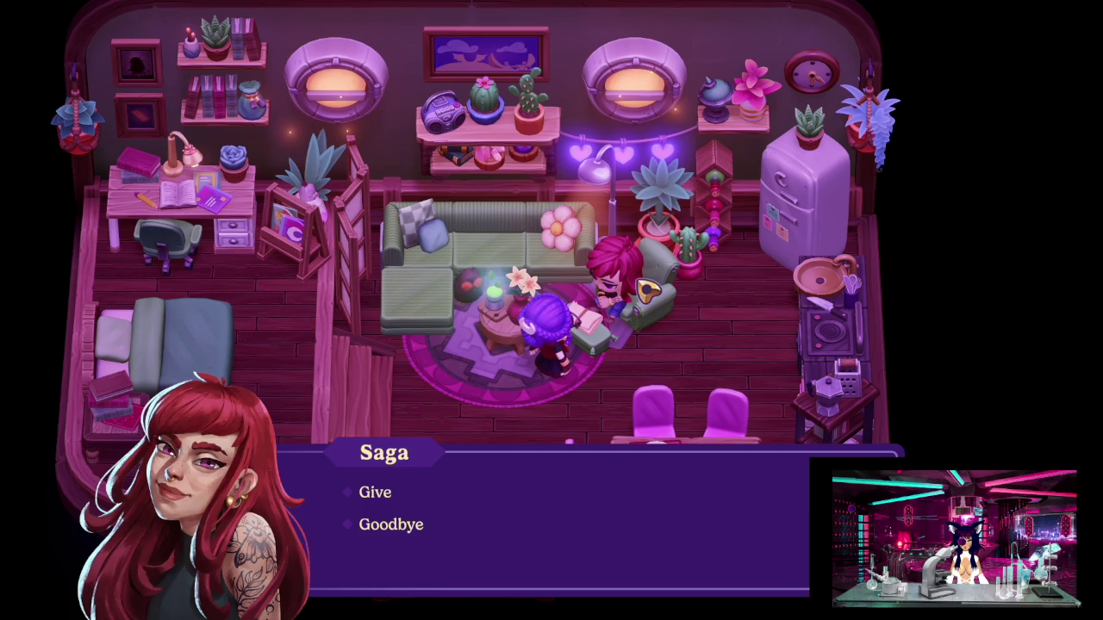
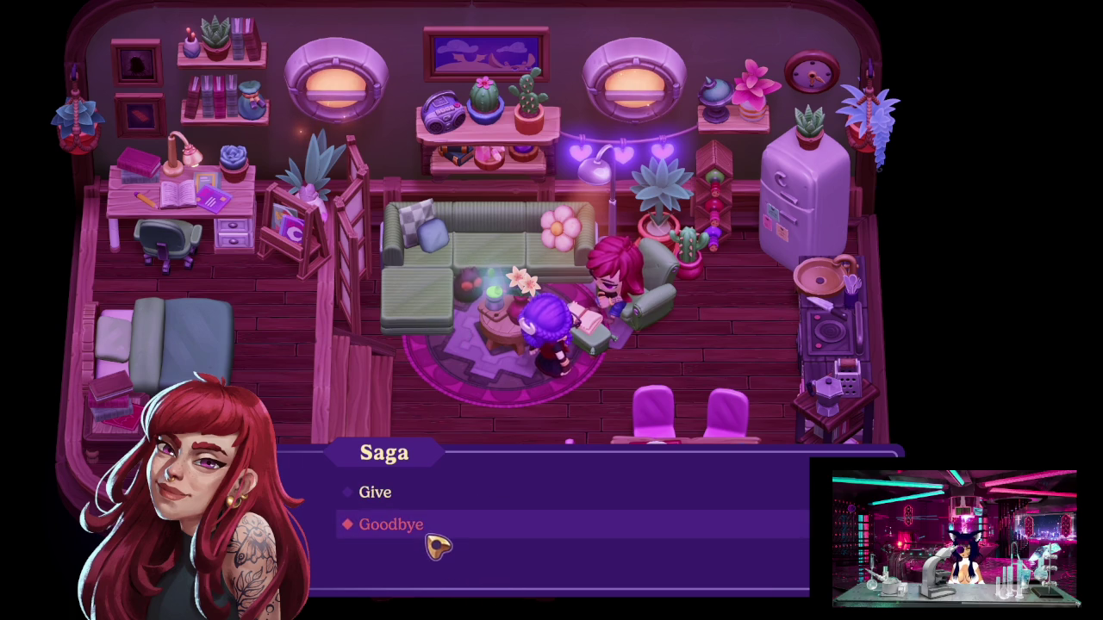
Give Saga a hug and end the conversation with her.
left_click(420, 498)
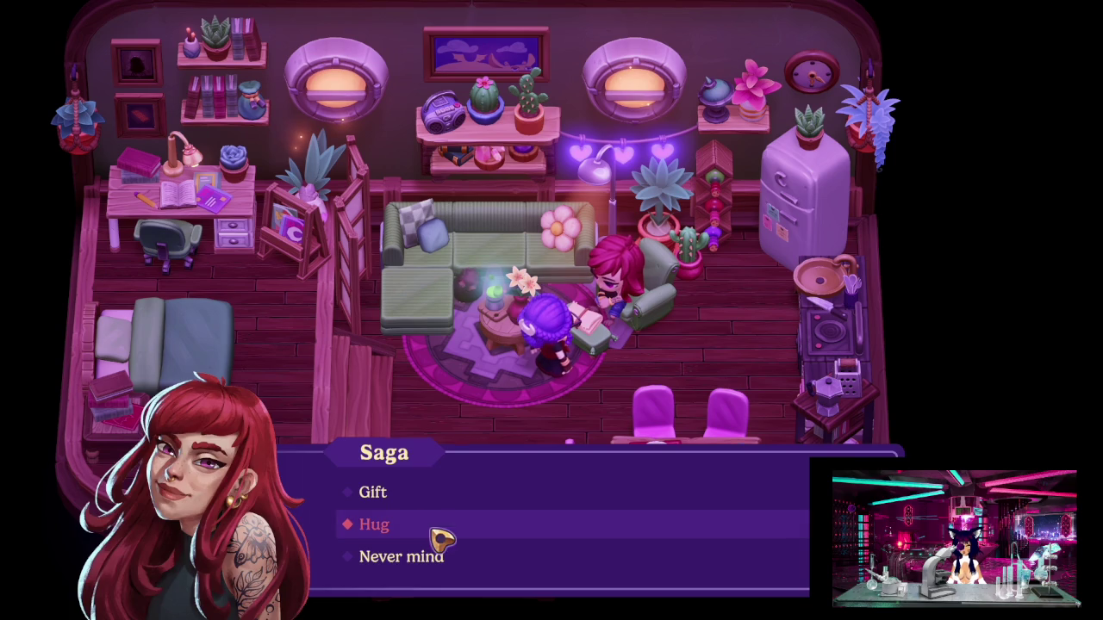
left_click(435, 532)
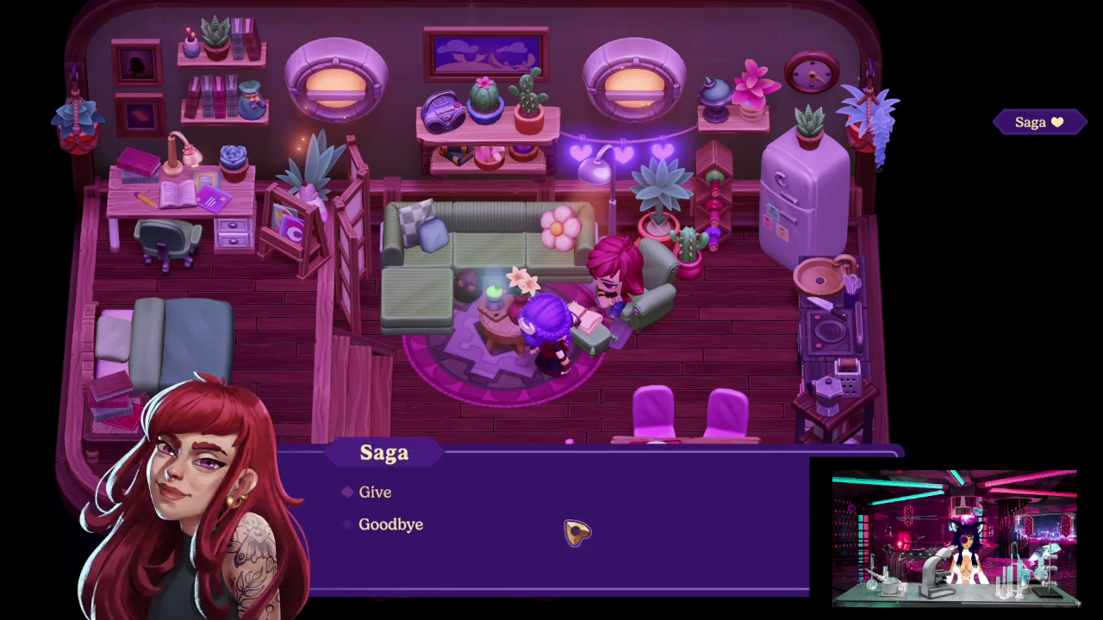
left_click(383, 525)
Open the Relationships list from the quest log and browse from Alina back to Saga.
key("j")
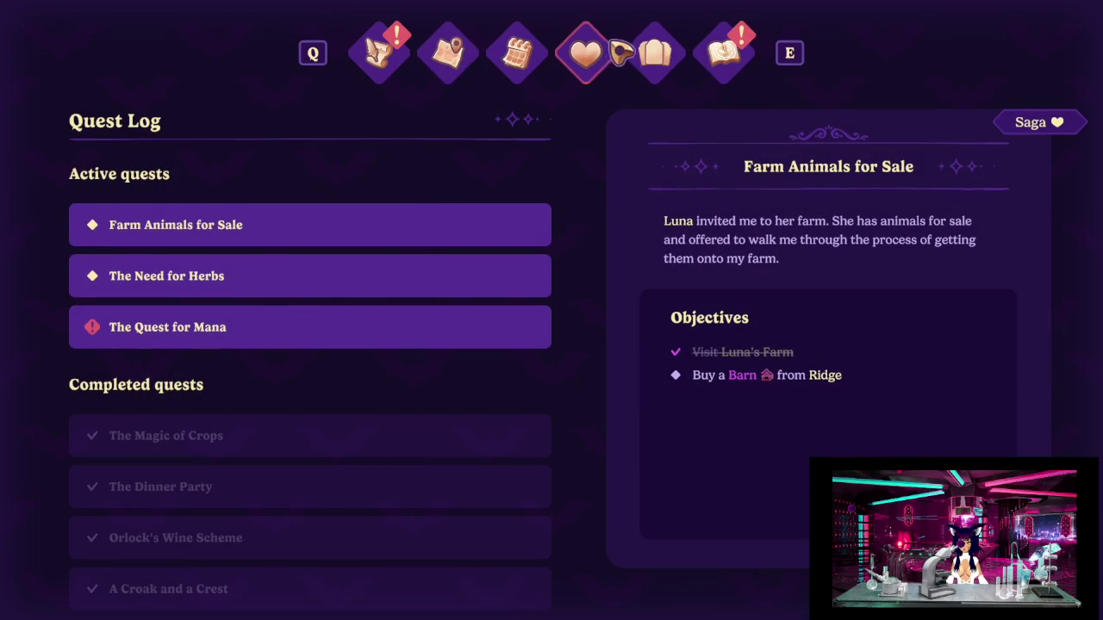
left_click(590, 54)
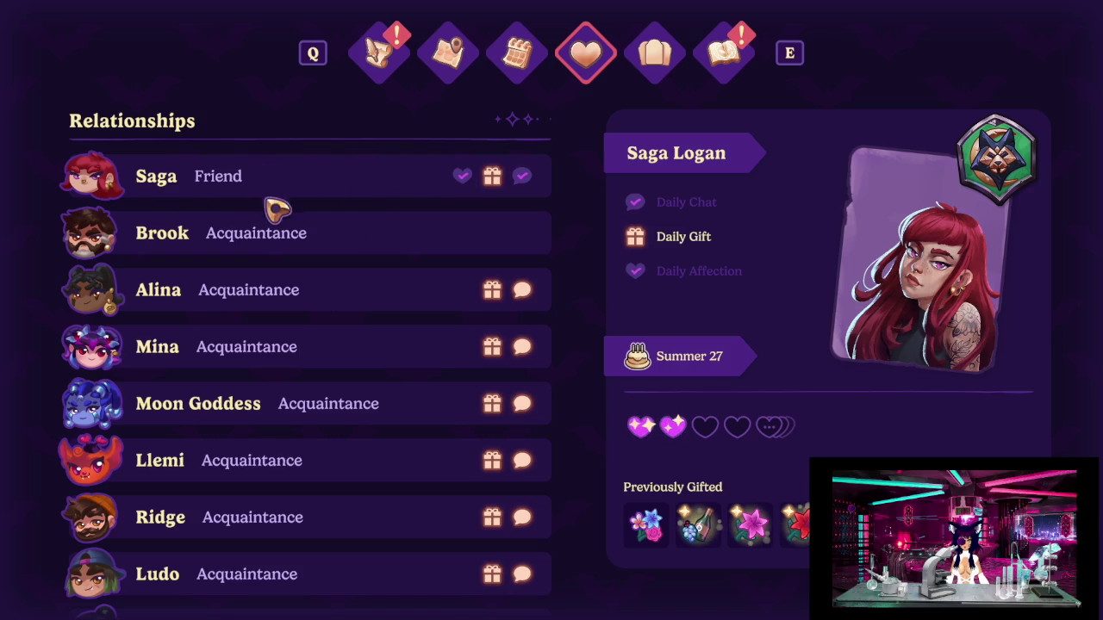
left_click(302, 298)
key("Up")
key("Up")
key("Down")
key("Up")
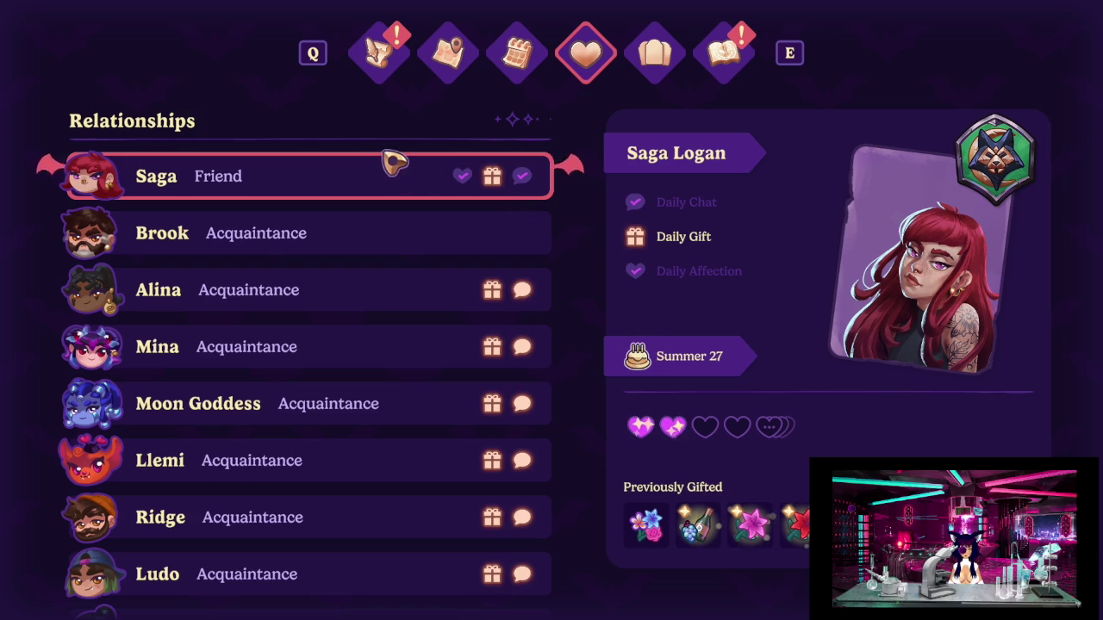
Look over the zoomed-out, panned world map, then return to the Relationships tab.
left_click(449, 55)
scroll(568, 312, "down", 5)
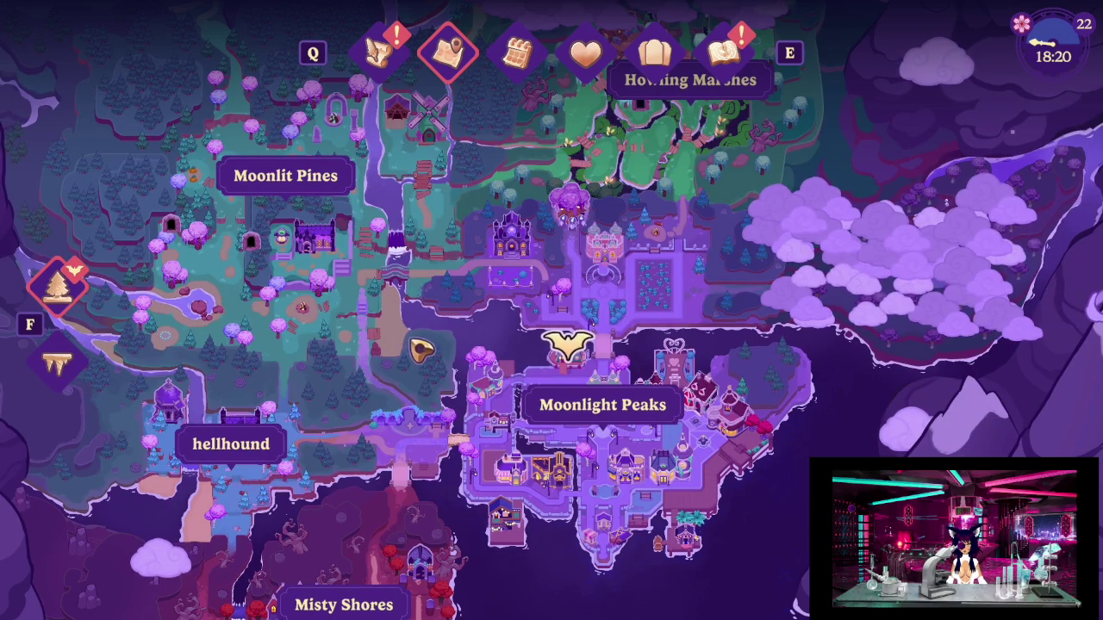
key("s")
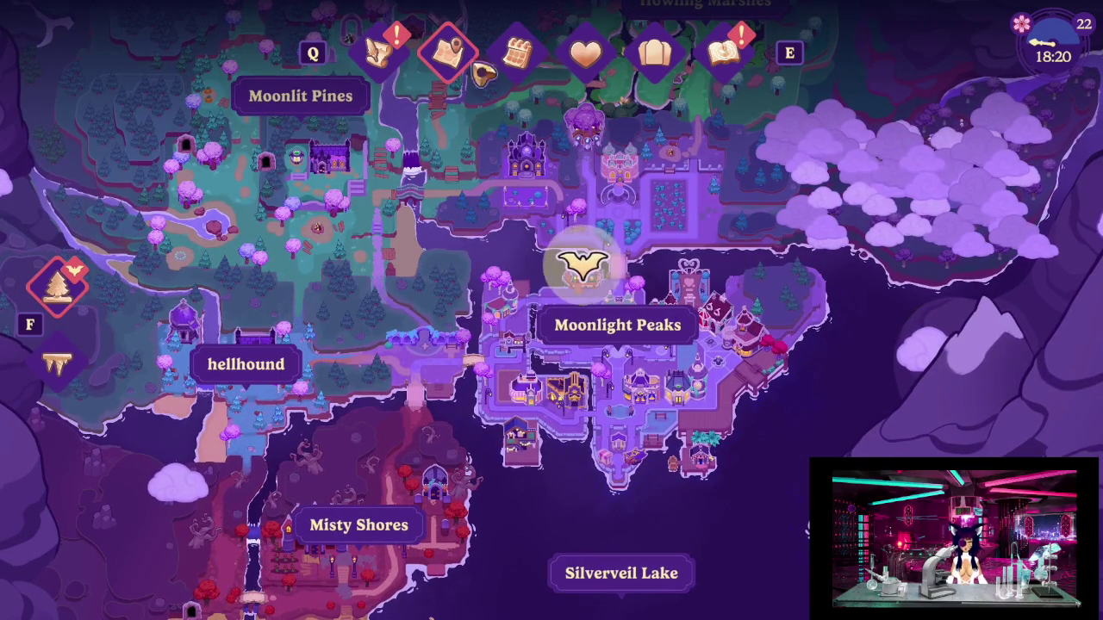
left_click(384, 53)
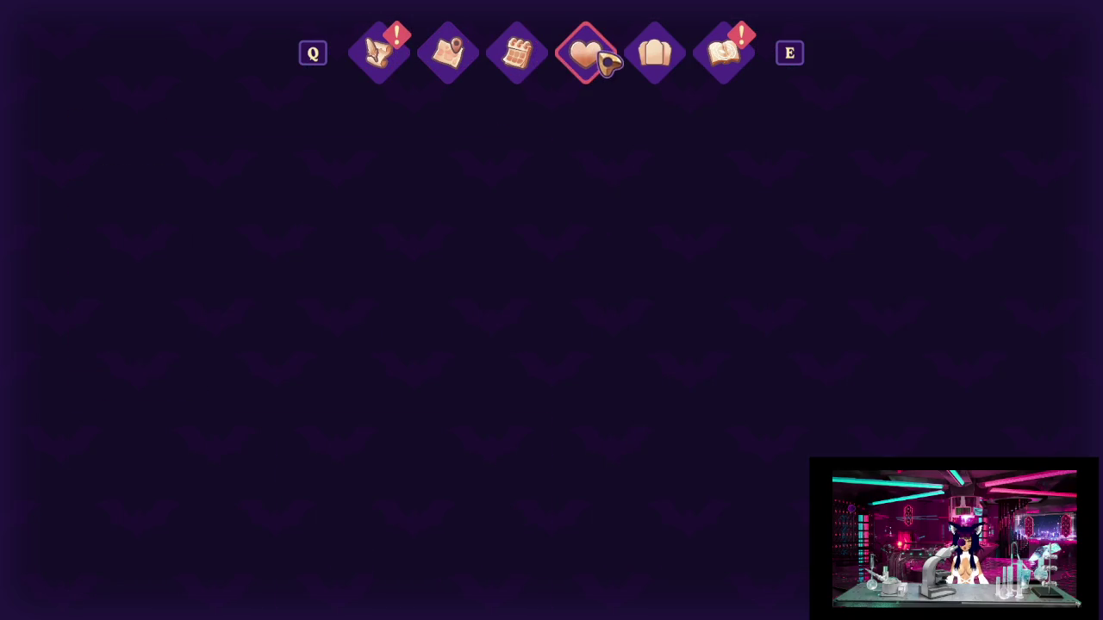
left_click(585, 53)
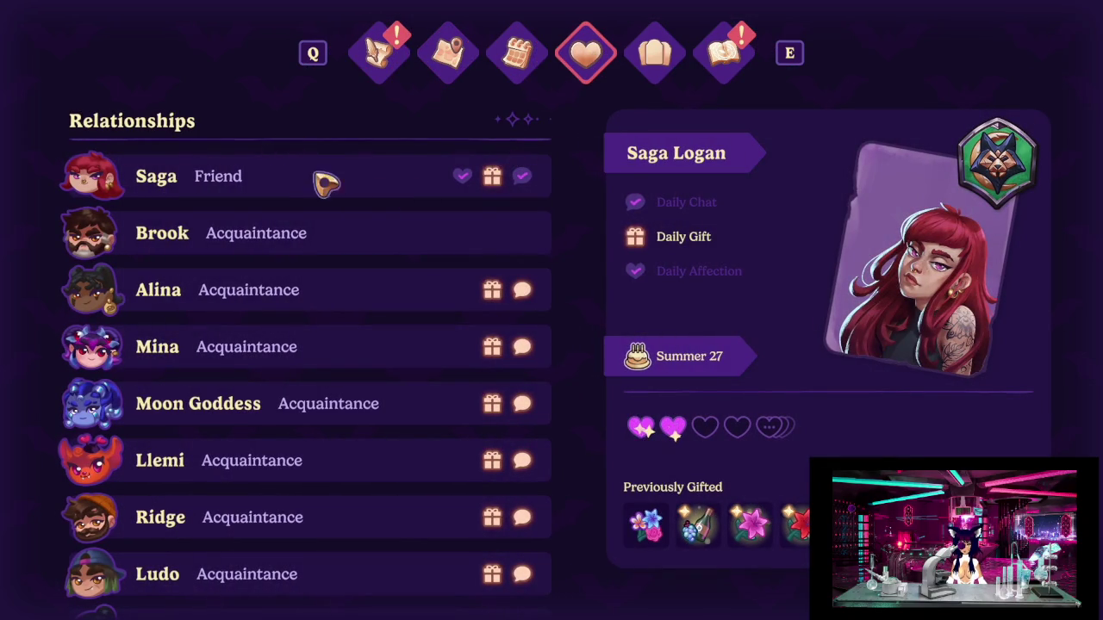
Scroll through the Relationships list and view Brook's details.
scroll(349, 220, "down", 1)
scroll(379, 330, "down", 2)
scroll(362, 318, "down", 4)
scroll(352, 296, "down", 2)
scroll(353, 298, "up", 2)
scroll(371, 314, "up", 5)
scroll(369, 315, "up", 2)
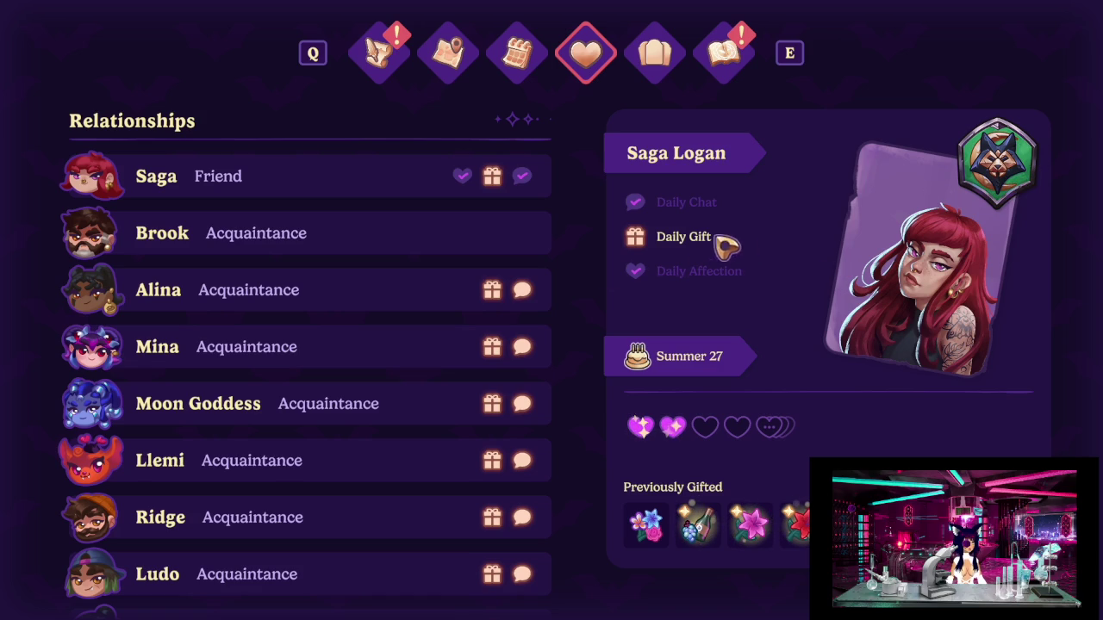
left_click(271, 248)
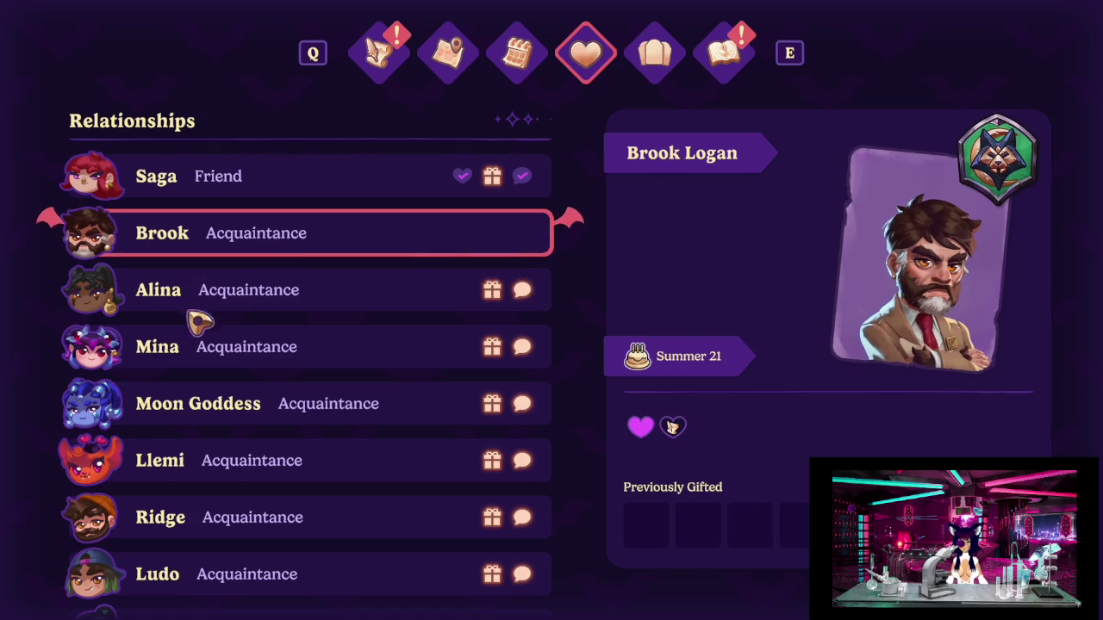
left_click(285, 295)
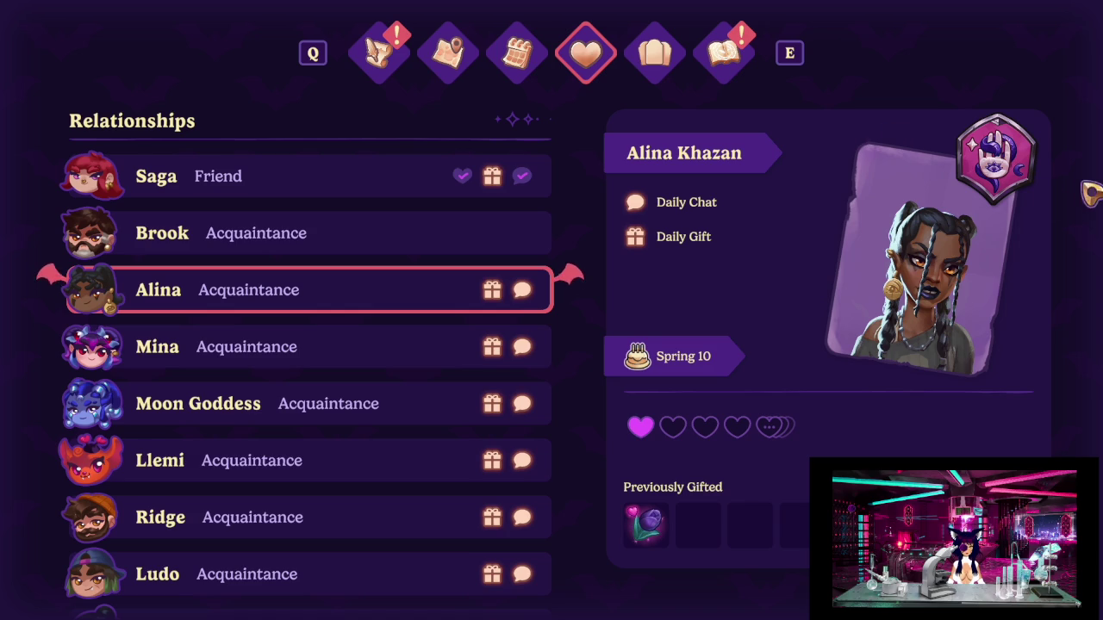
left_click(359, 234)
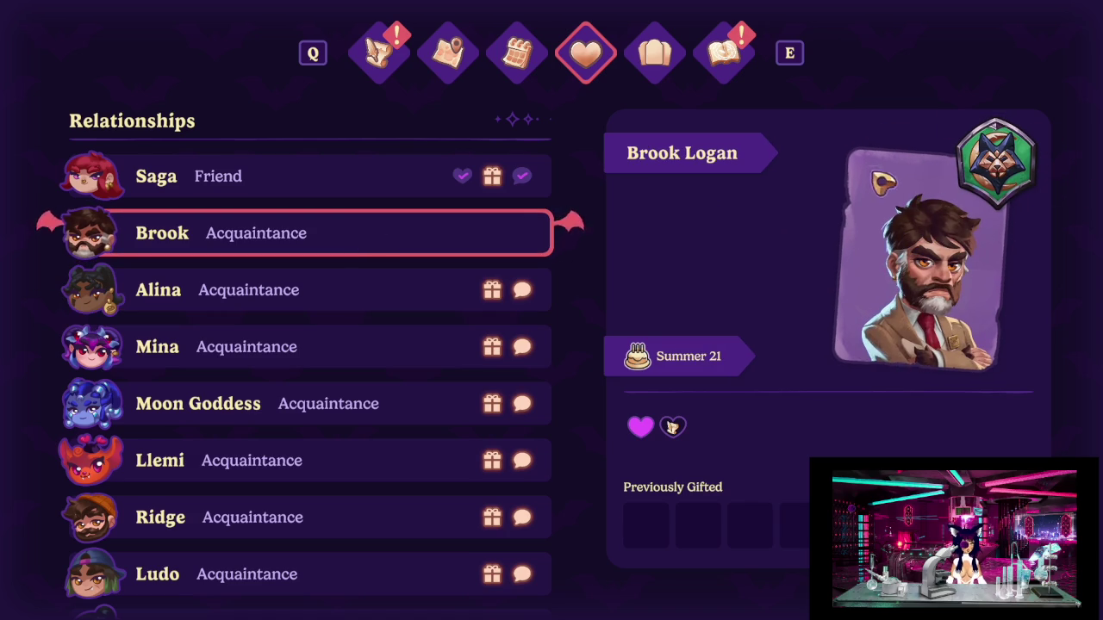
left_click(244, 362)
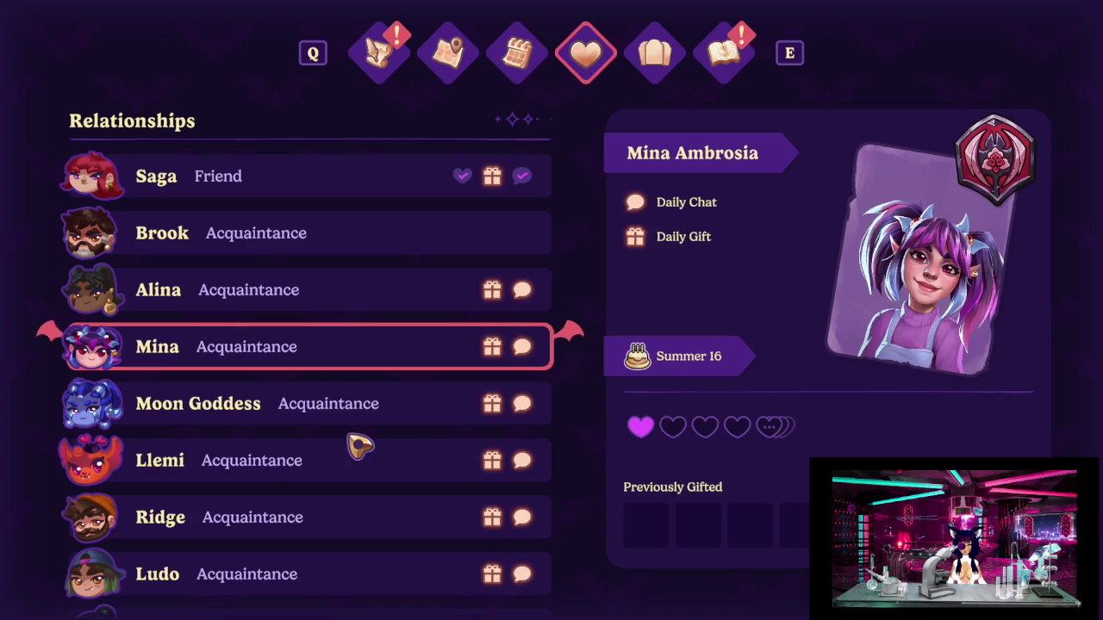
key("Down")
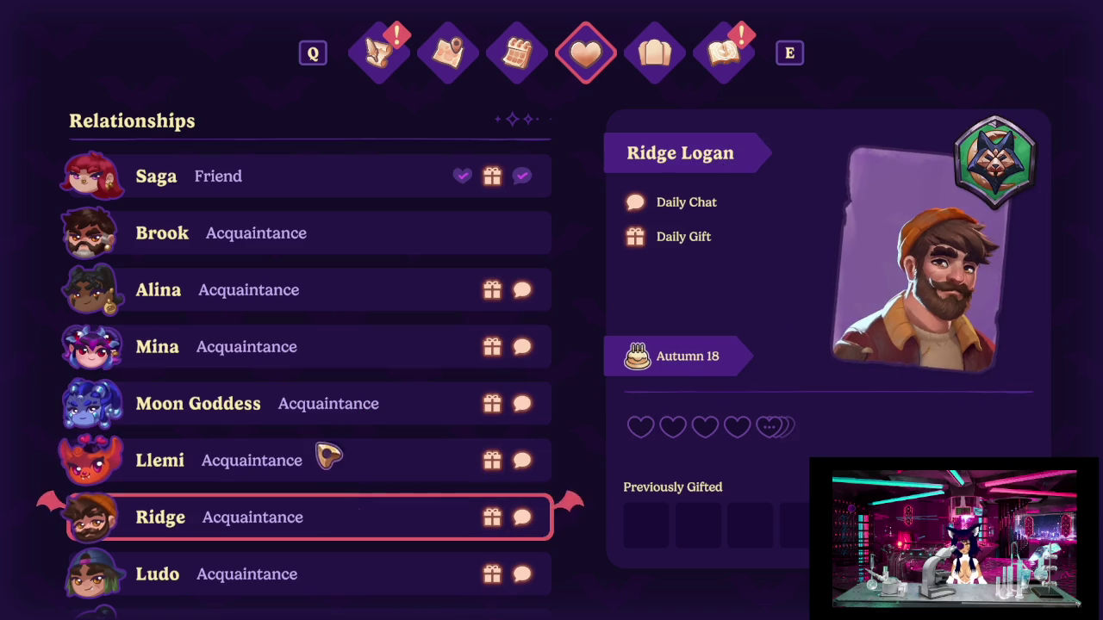
key("Up")
key("Up")
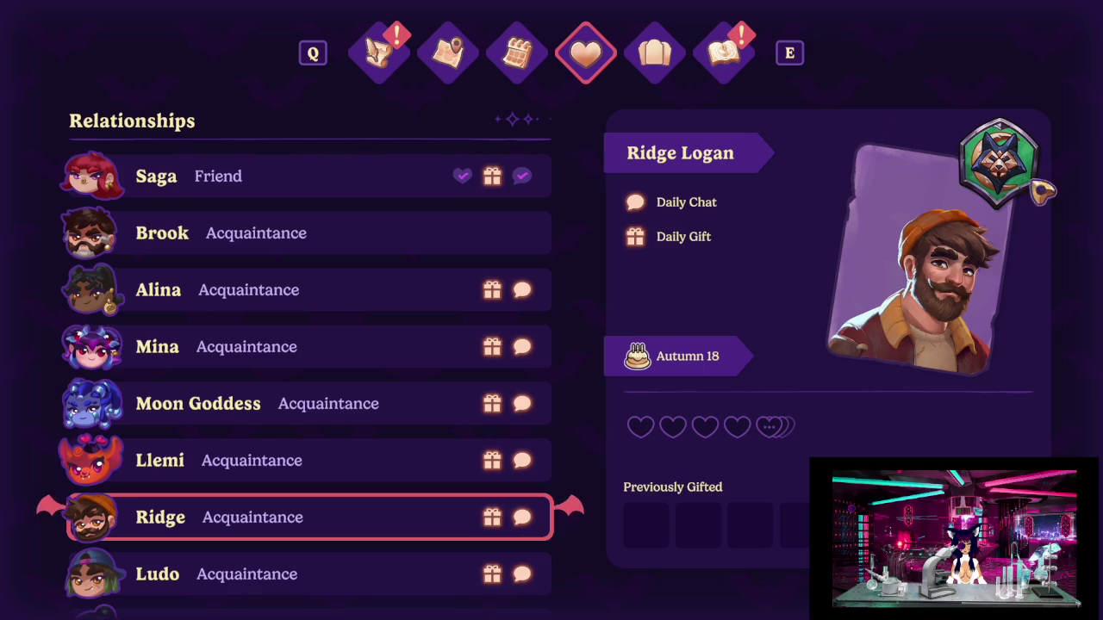
Scroll down the Relationships list and view Dragan's and Aras's details.
scroll(383, 327, "down", 1)
scroll(398, 371, "down", 2)
scroll(393, 382, "up", 1)
scroll(394, 382, "up", 1)
scroll(267, 293, "down", 1)
scroll(344, 460, "down", 1)
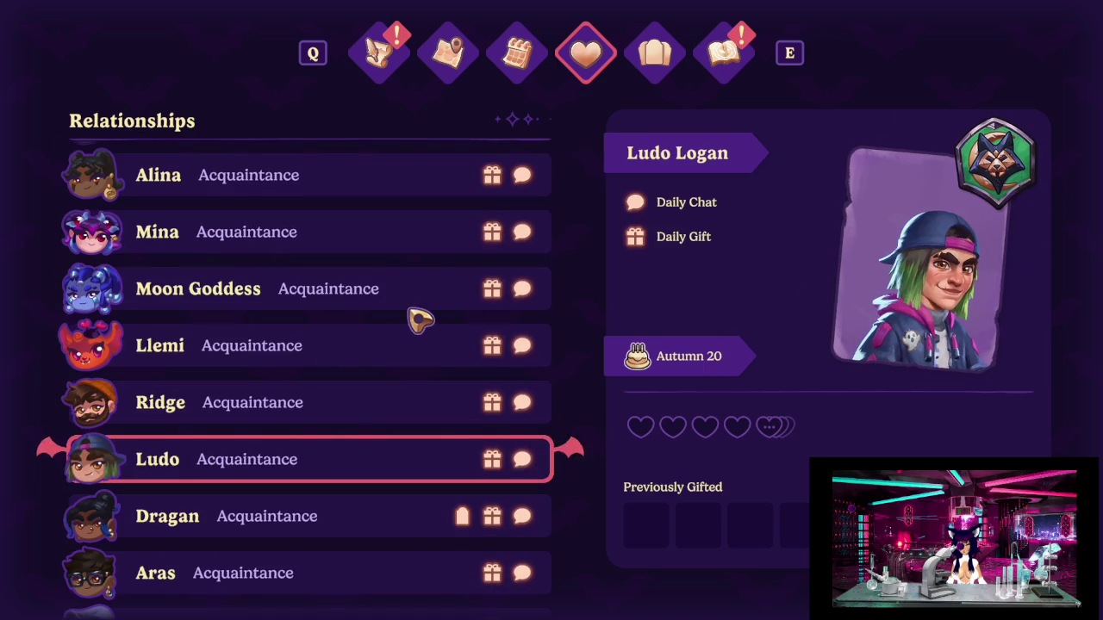
scroll(448, 345, "down", 1)
left_click(284, 451)
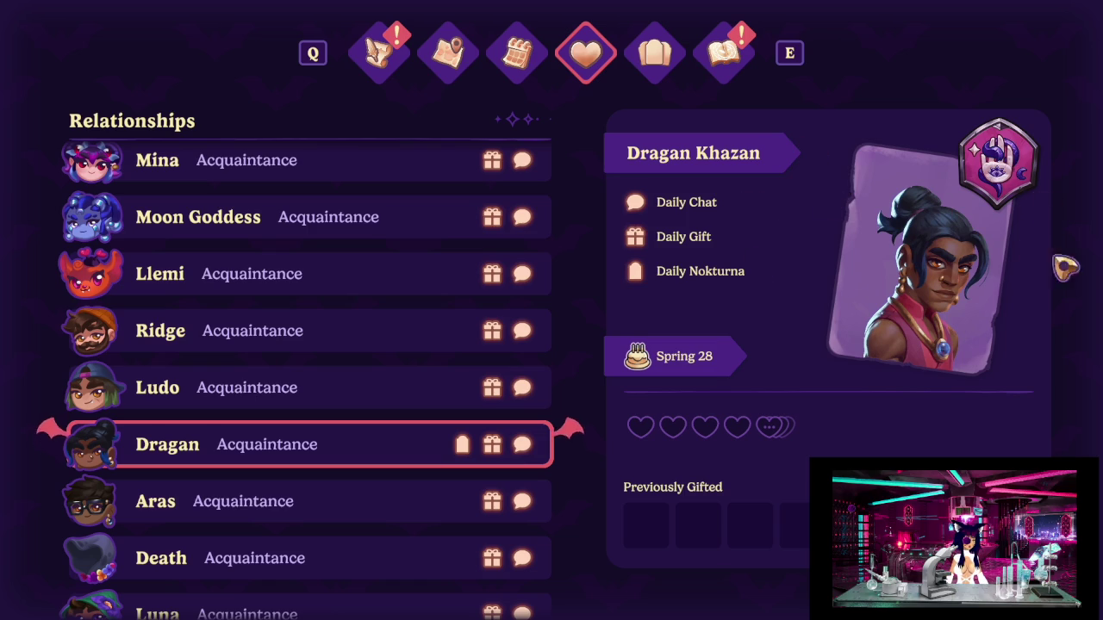
scroll(177, 379, "down", 1)
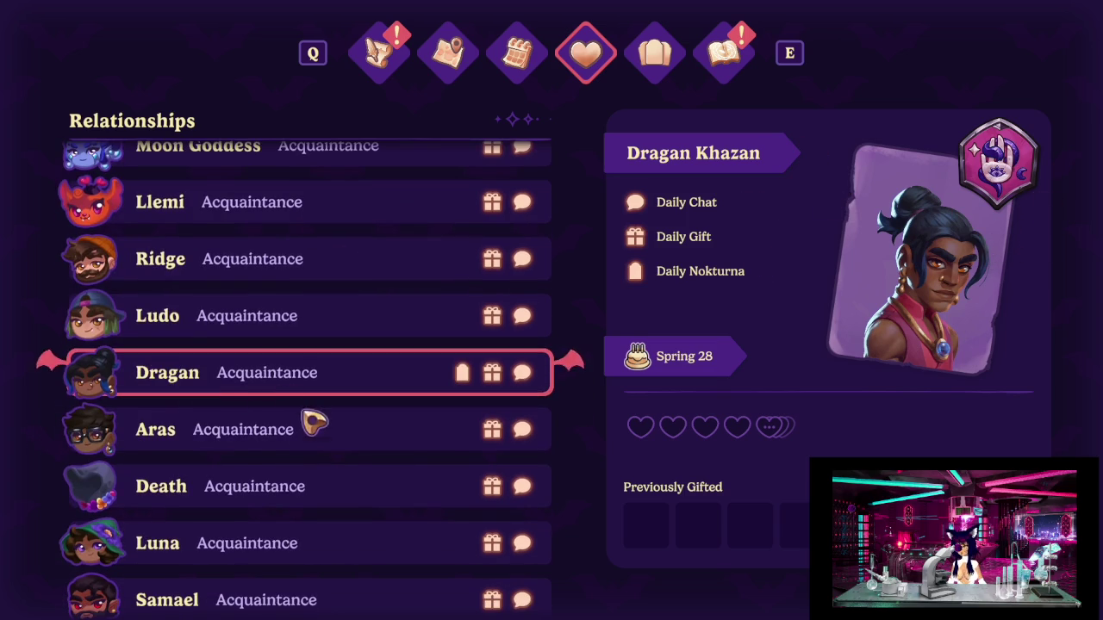
left_click(284, 442)
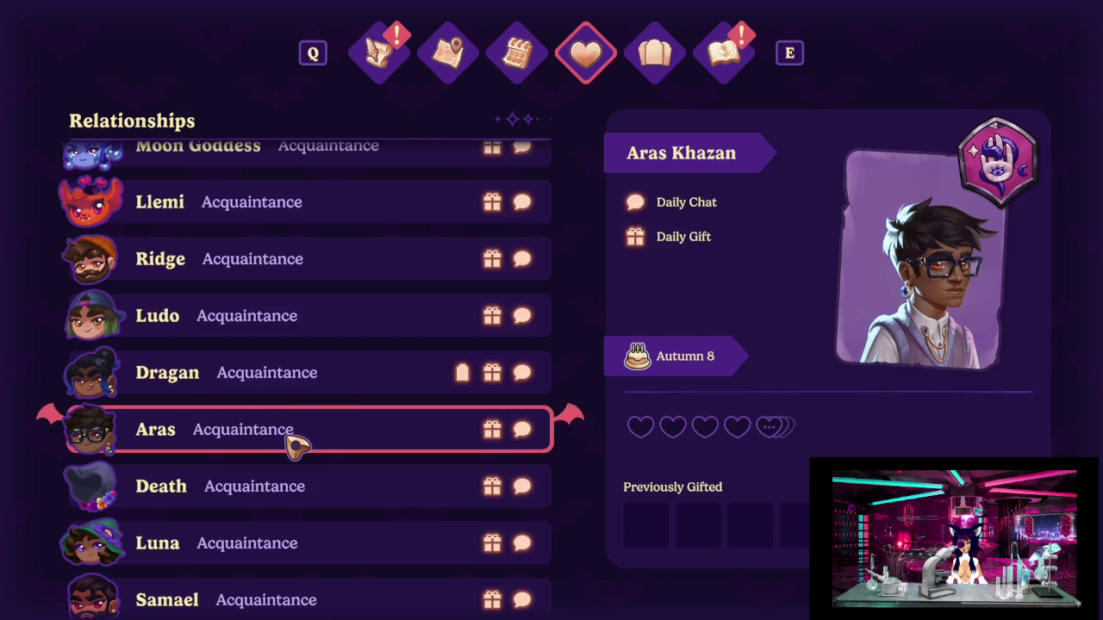
Revisit Mina's, Dragan's and Aras's relationship details.
scroll(295, 446, "up", 1)
scroll(299, 444, "up", 2)
left_click(268, 238)
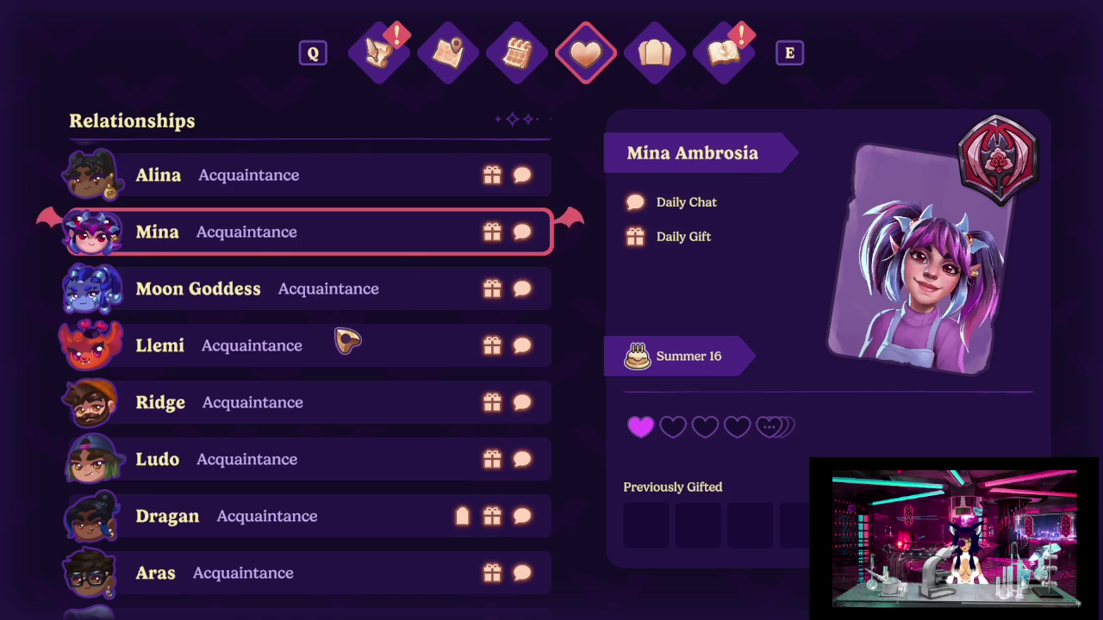
scroll(347, 344, "down", 1)
scroll(347, 388, "down", 2)
left_click(320, 390)
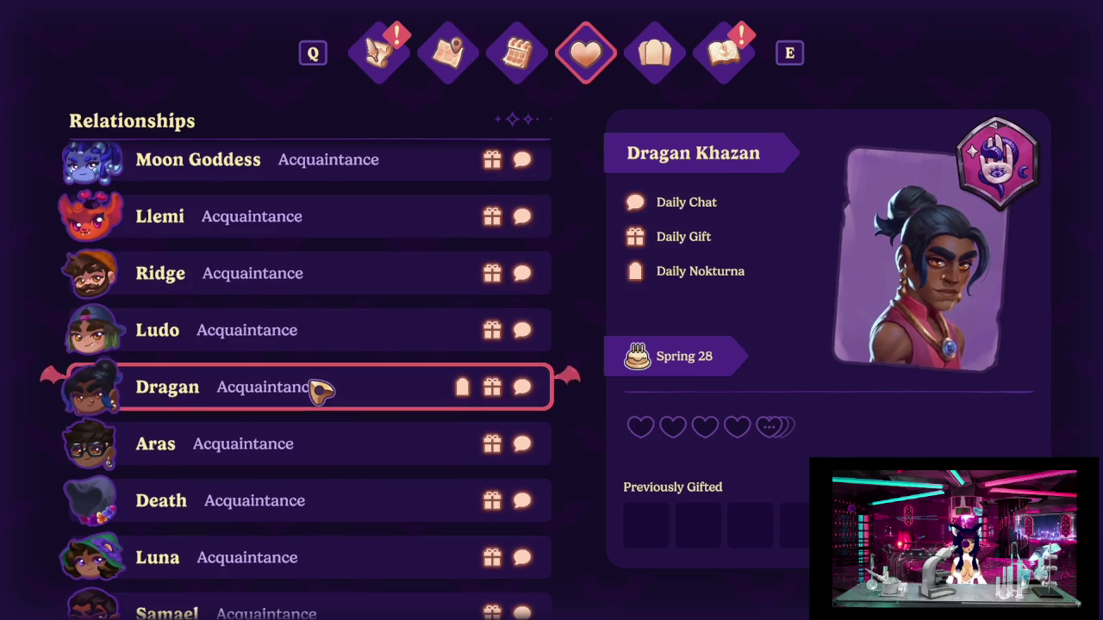
left_click(383, 444)
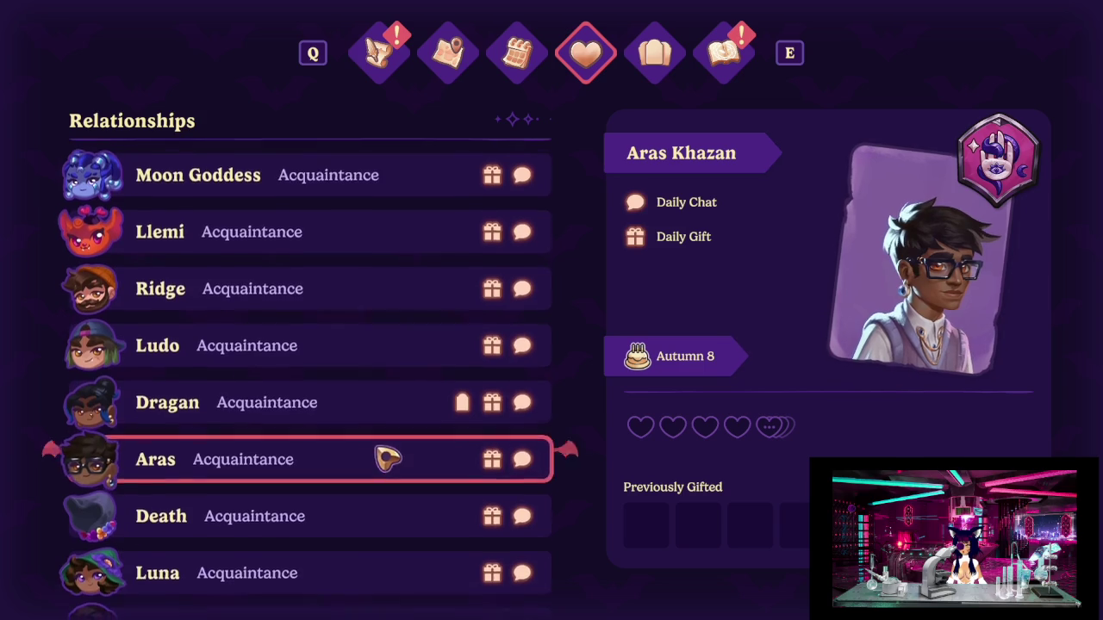
scroll(382, 341, "down", 2)
left_click(297, 325)
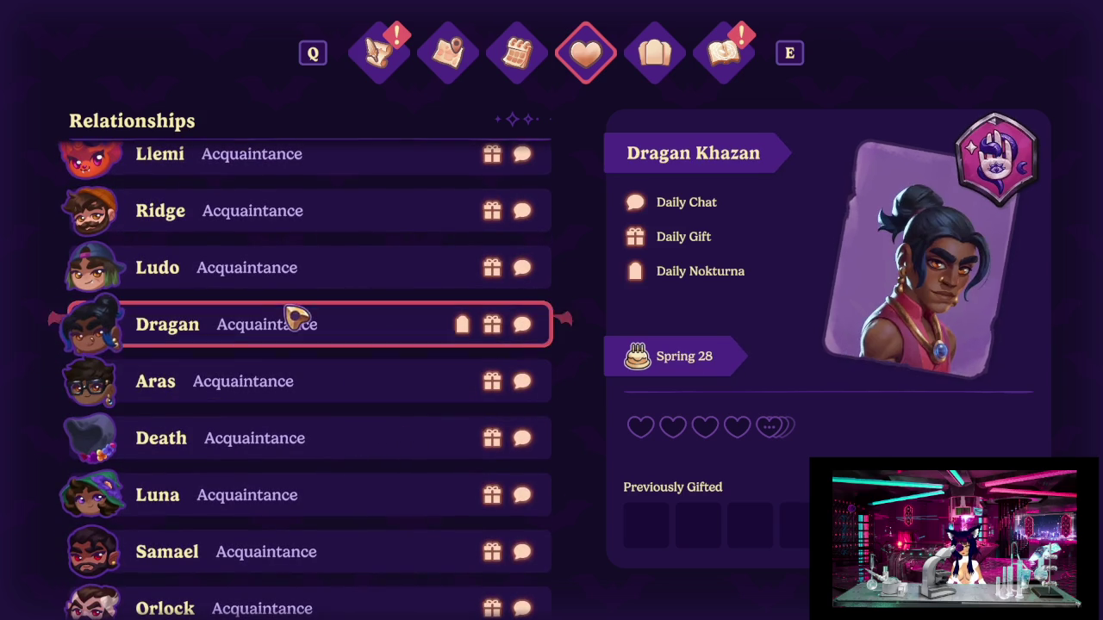
left_click(313, 382)
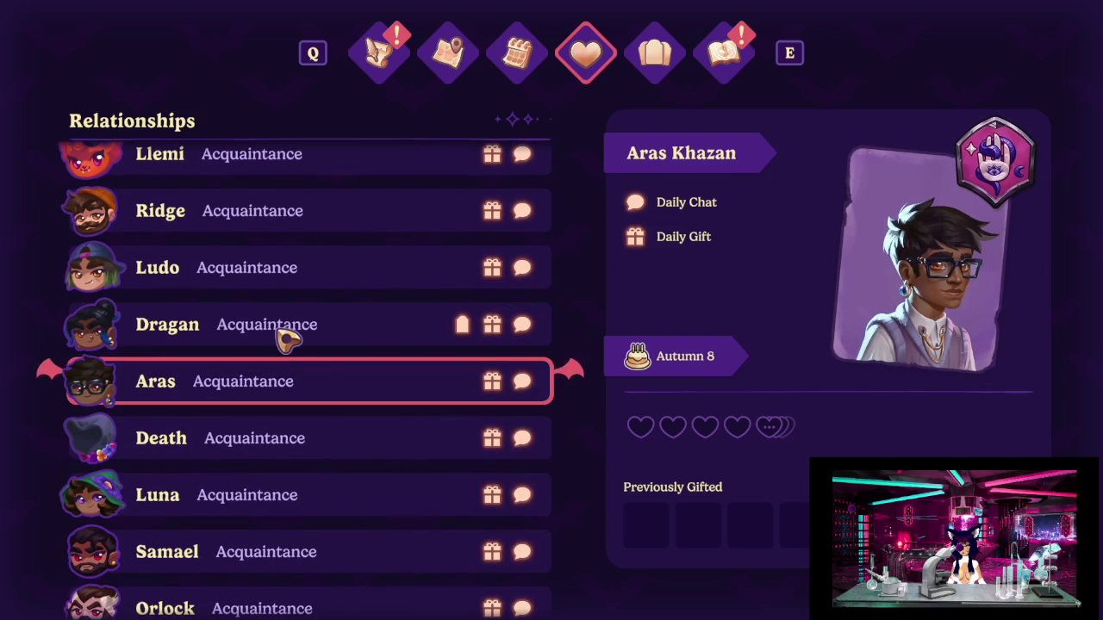
Check Alina, Dragan and Aras, then show Death's and Luna's profiles (birthday Summer 19).
scroll(298, 332, "up", 2)
scroll(302, 293, "up", 2)
scroll(313, 250, "up", 1)
left_click(313, 237)
scroll(382, 344, "down", 2)
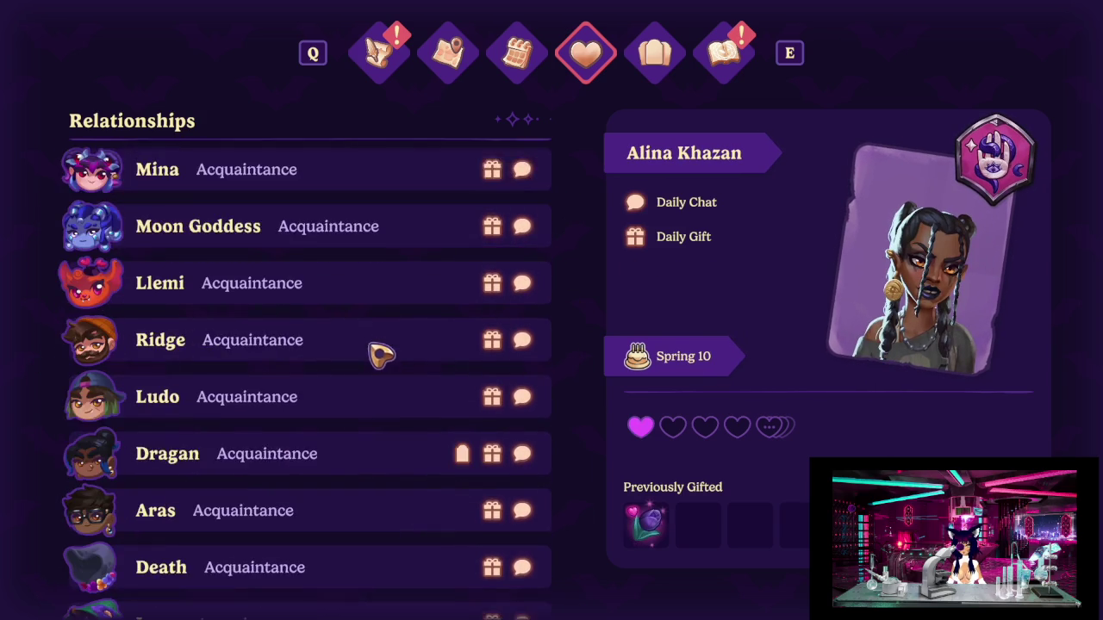
scroll(385, 379, "down", 1)
left_click(358, 386)
left_click(392, 454)
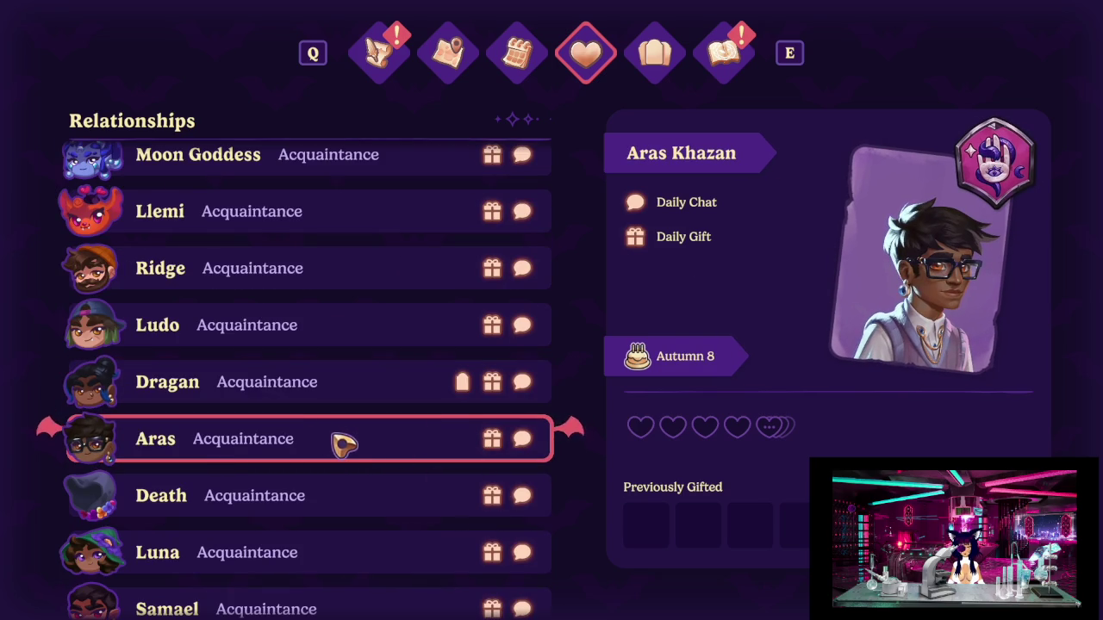
scroll(296, 408, "down", 1)
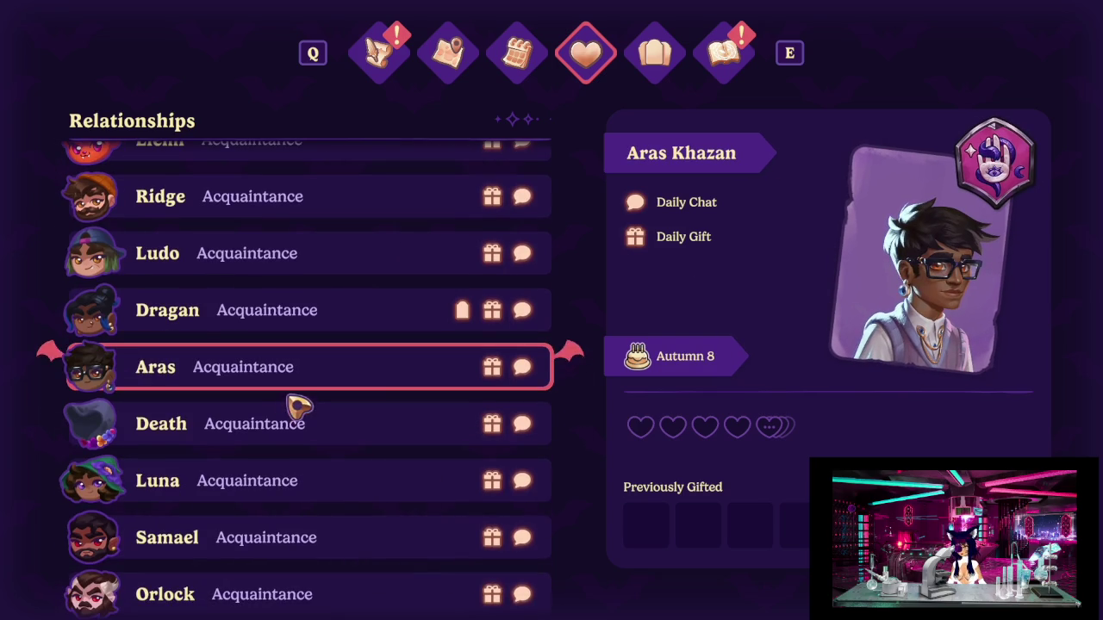
left_click(321, 428)
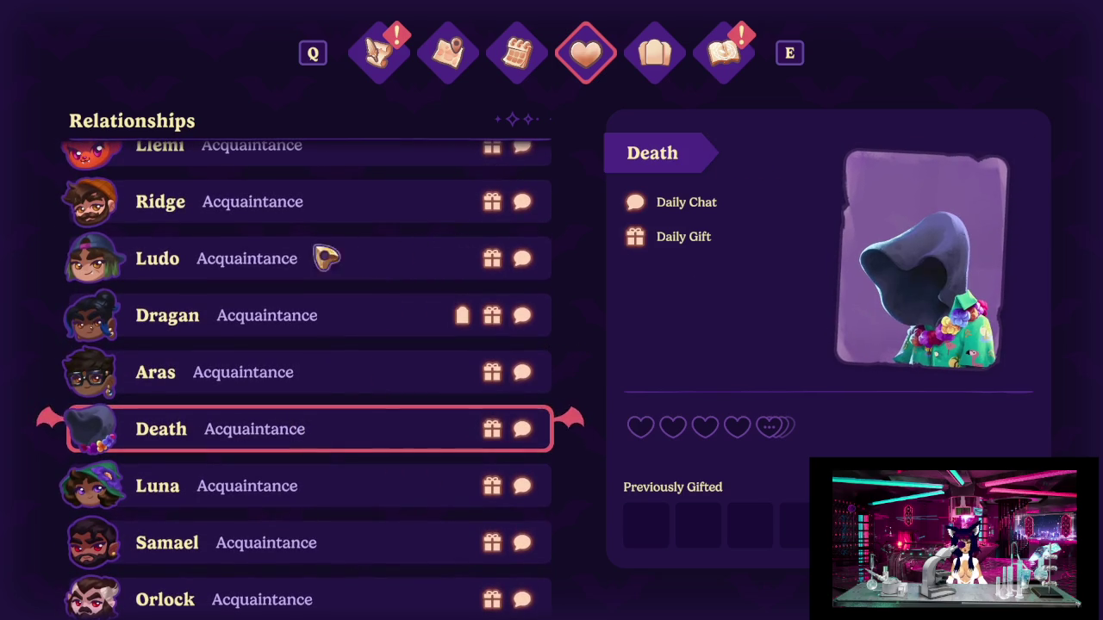
scroll(376, 370, "down", 1)
left_click(338, 435)
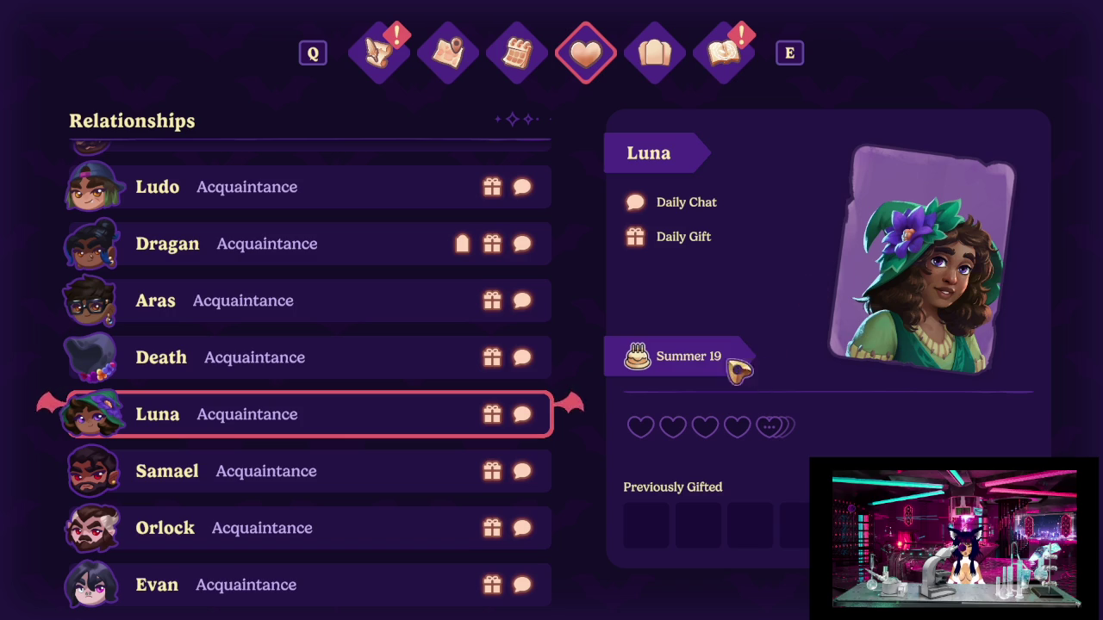
View Samael's, Orlock's, Evan's, Elvira's and Sabrina's relationship profiles.
left_click(368, 479)
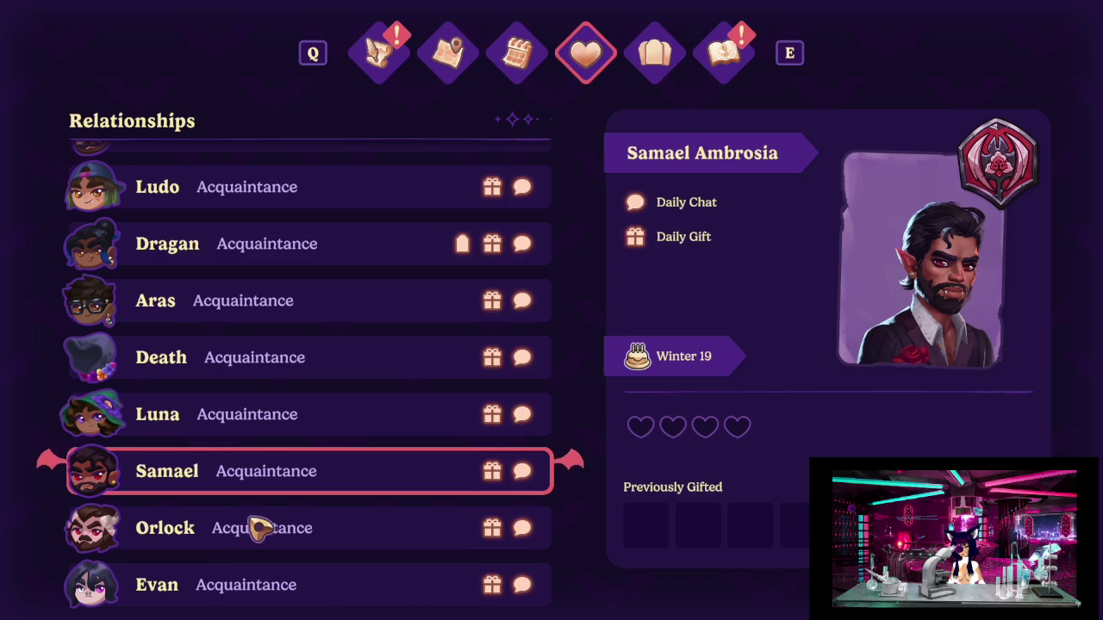
left_click(250, 529)
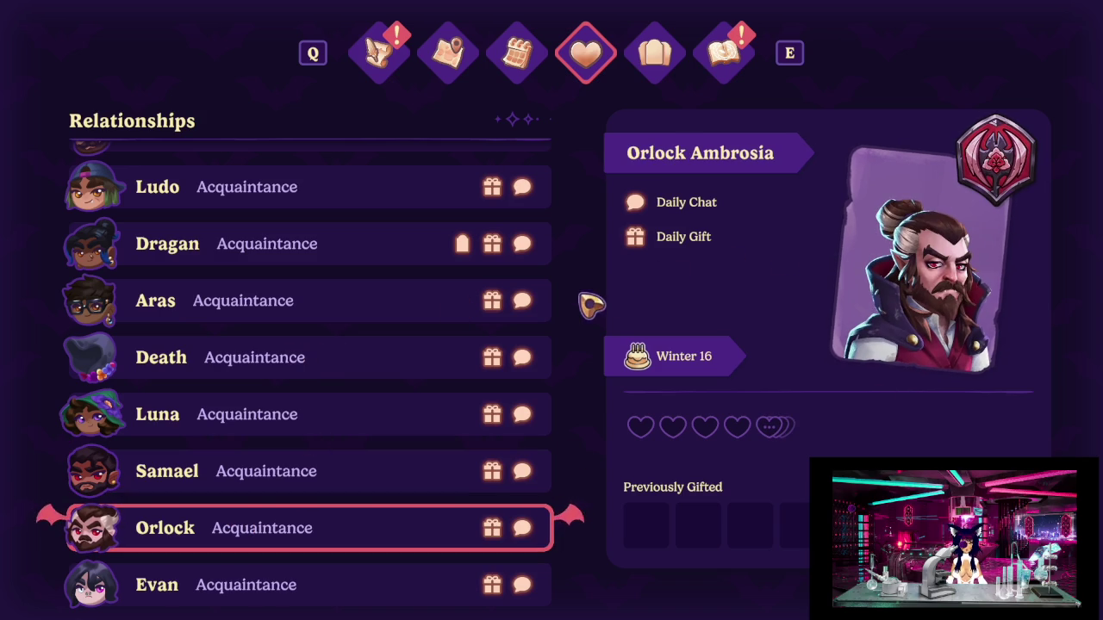
scroll(250, 414, "down", 3)
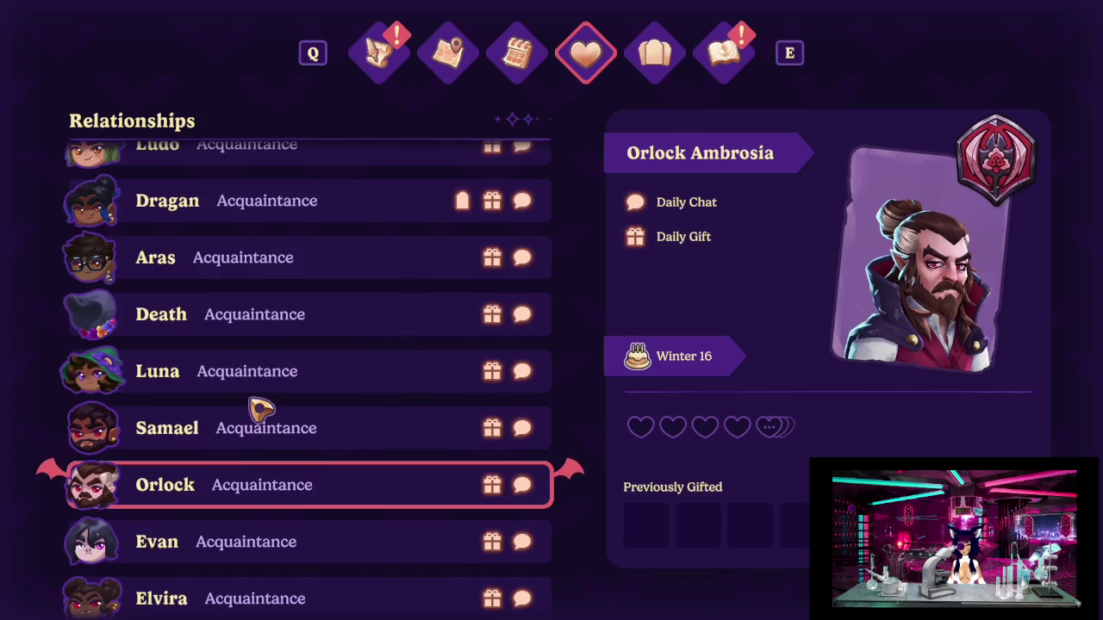
left_click(316, 418)
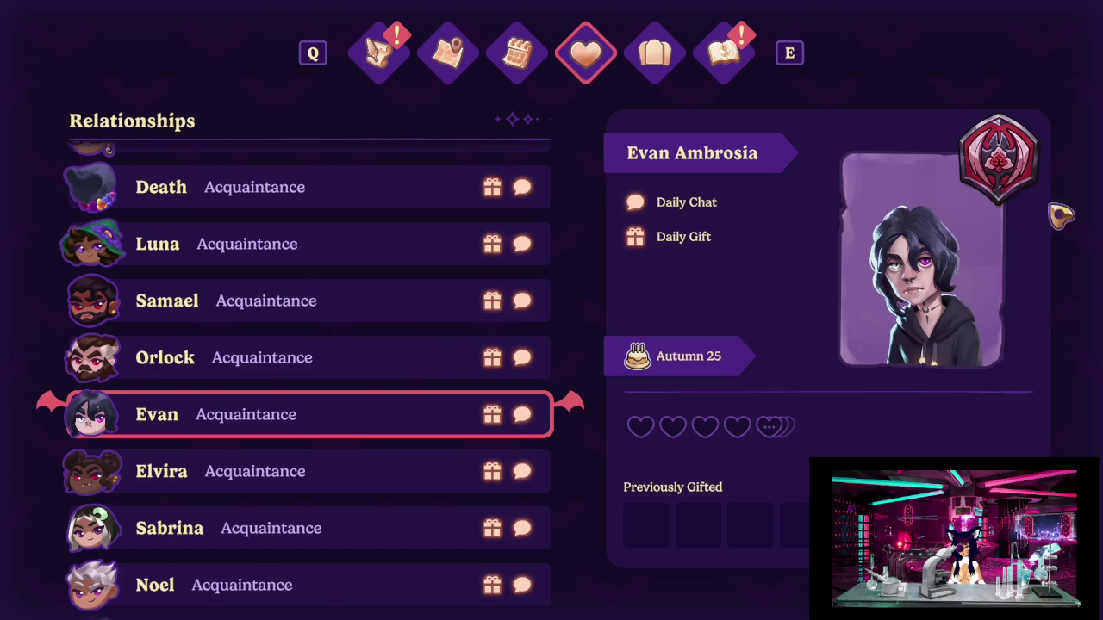
scroll(334, 368, "down", 1)
left_click(327, 410)
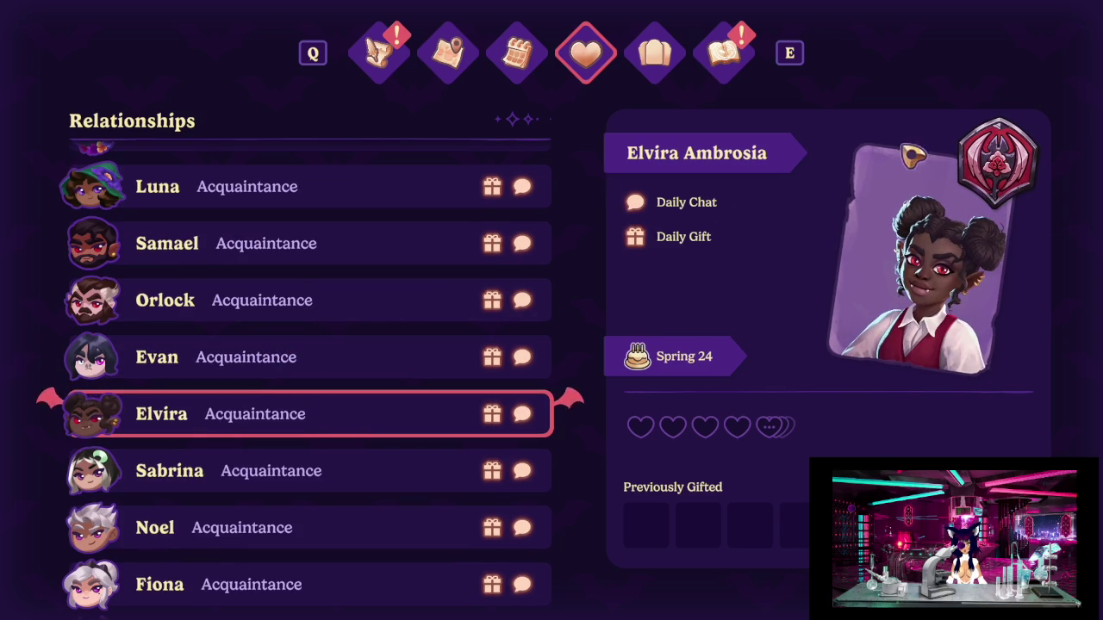
scroll(216, 354, "down", 1)
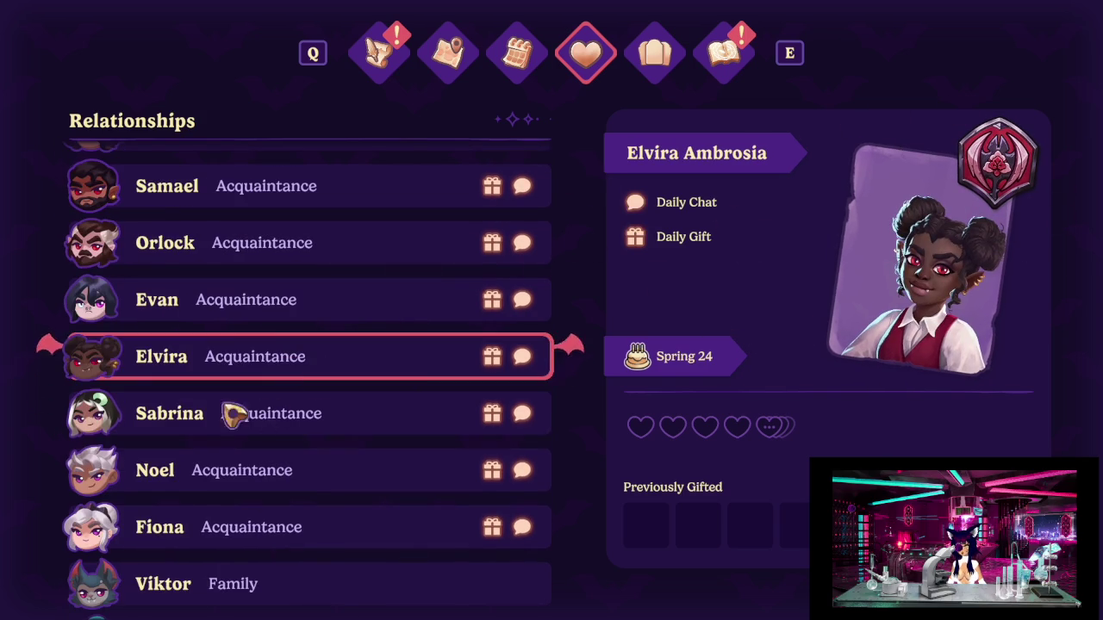
left_click(222, 413)
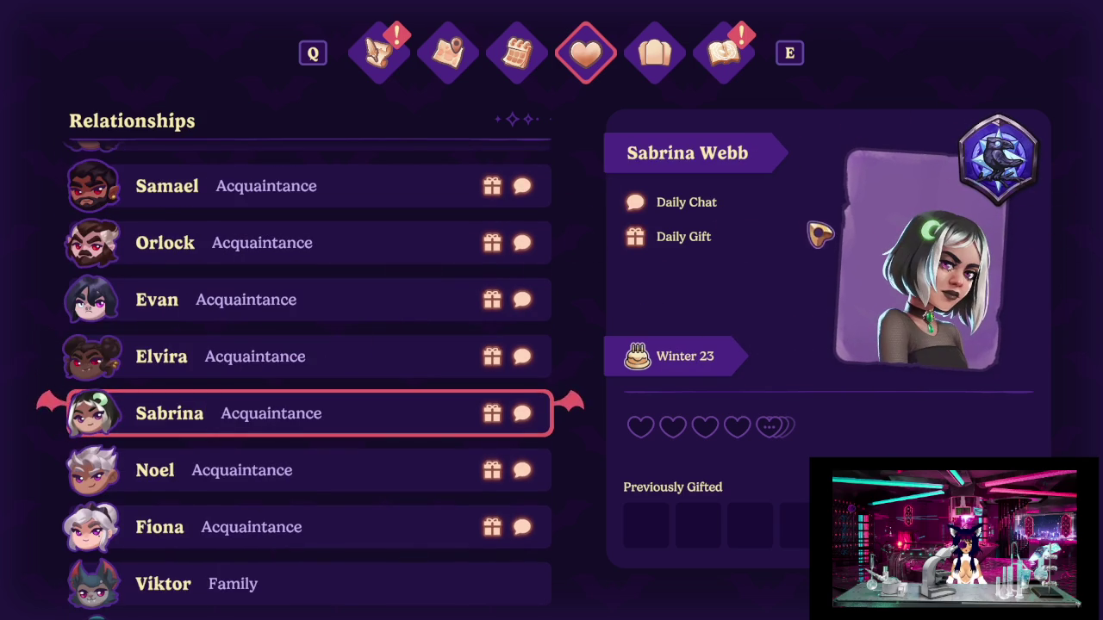
Scroll through the list to view Noel's and Fiona's profiles.
scroll(107, 426, "up", 2)
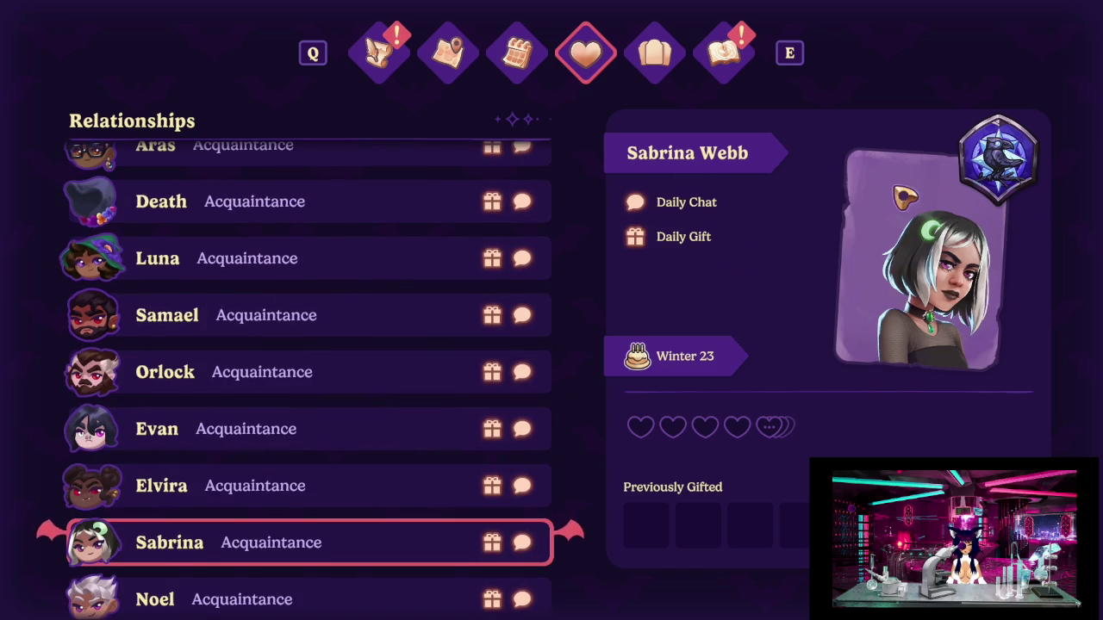
scroll(368, 294, "down", 1)
scroll(349, 388, "down", 1)
left_click(246, 479)
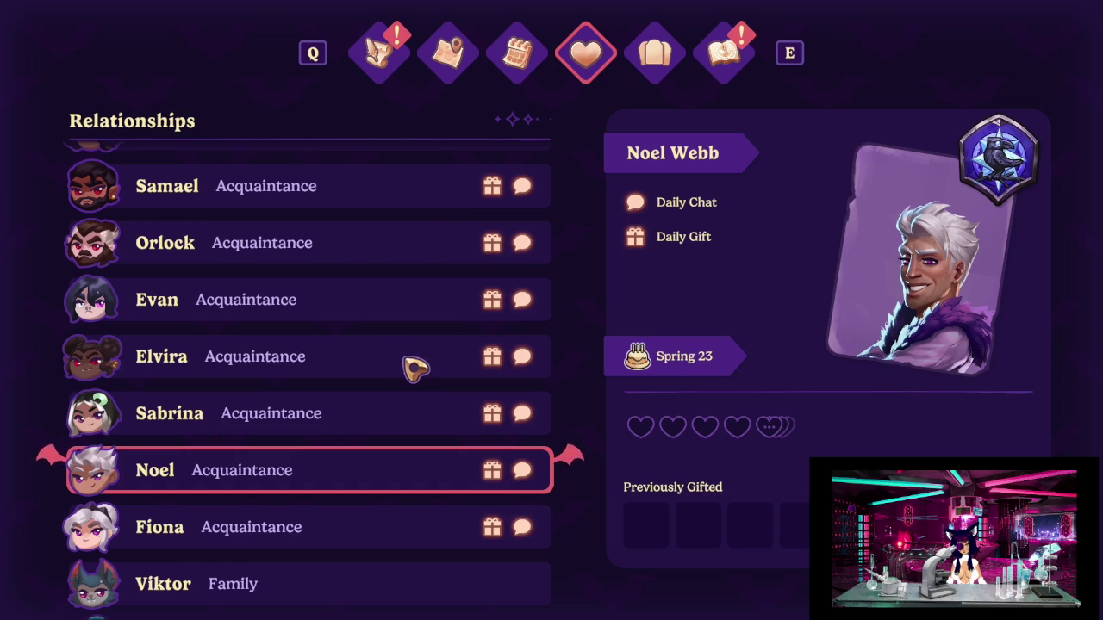
scroll(405, 362, "down", 1)
scroll(400, 359, "down", 2)
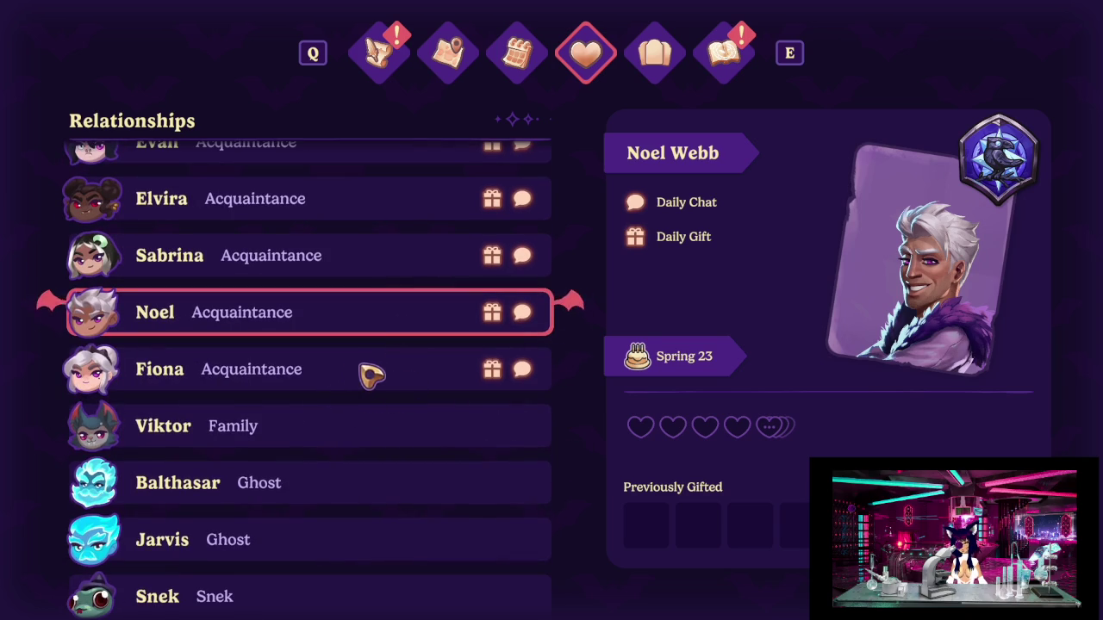
scroll(267, 288, "up", 4)
scroll(288, 287, "up", 2)
scroll(291, 284, "up", 4)
scroll(290, 278, "up", 2)
scroll(290, 279, "up", 2)
scroll(301, 284, "up", 2)
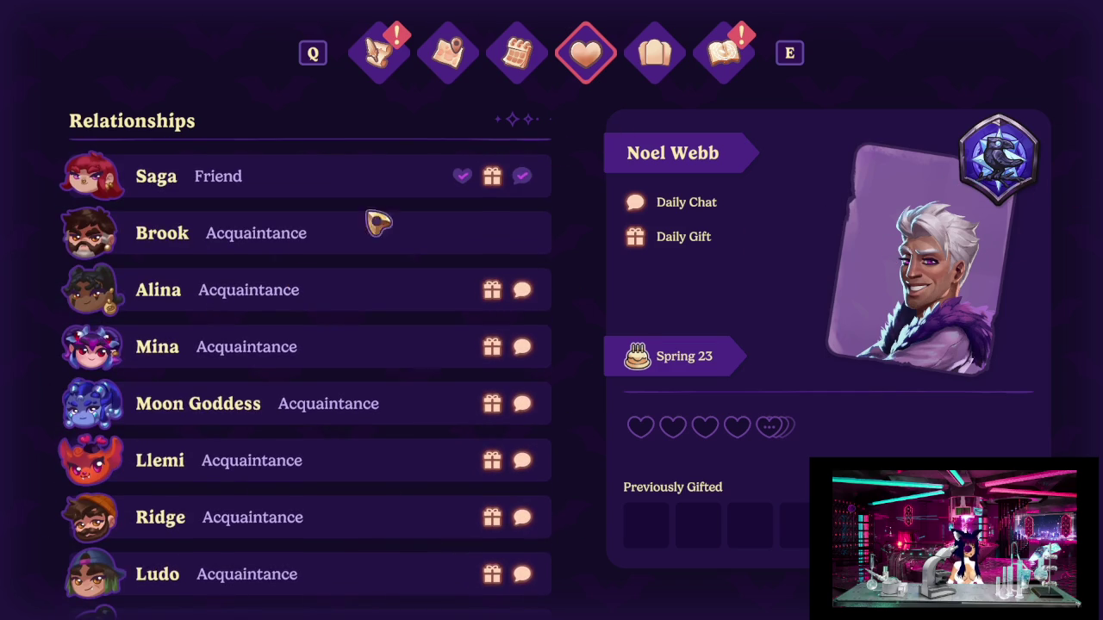
scroll(285, 290, "down", 2)
scroll(291, 291, "down", 2)
scroll(296, 290, "down", 4)
scroll(293, 297, "down", 3)
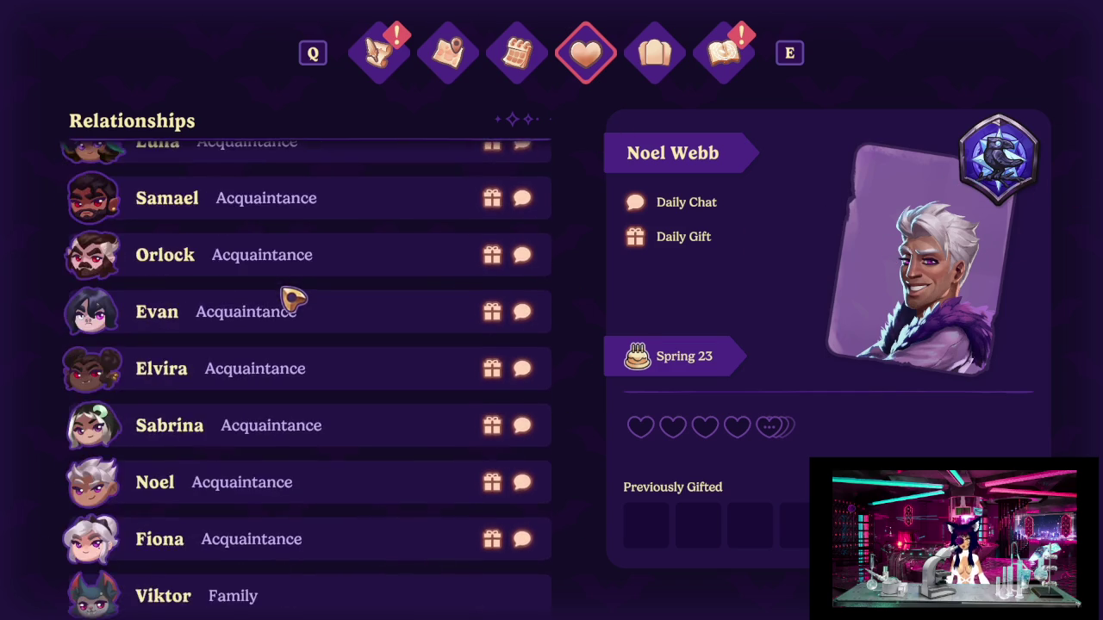
scroll(292, 297, "down", 2)
scroll(293, 295, "down", 1)
left_click(320, 381)
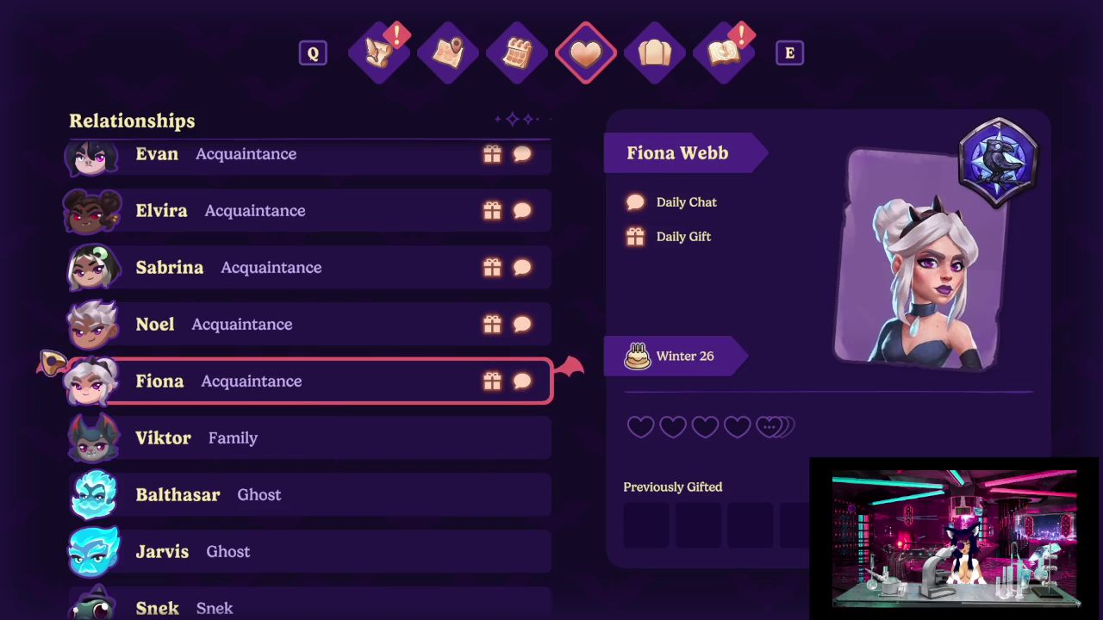
Revisit Noel, Sabrina, Fiona and Luna, then view Viktor's family profile.
left_click(332, 336)
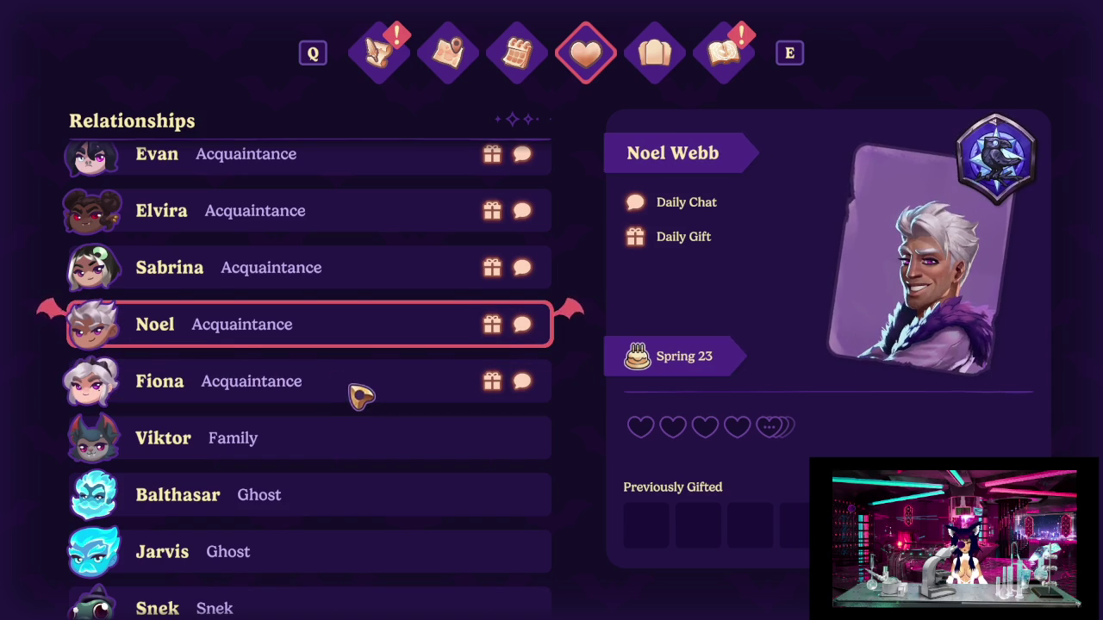
key("Up")
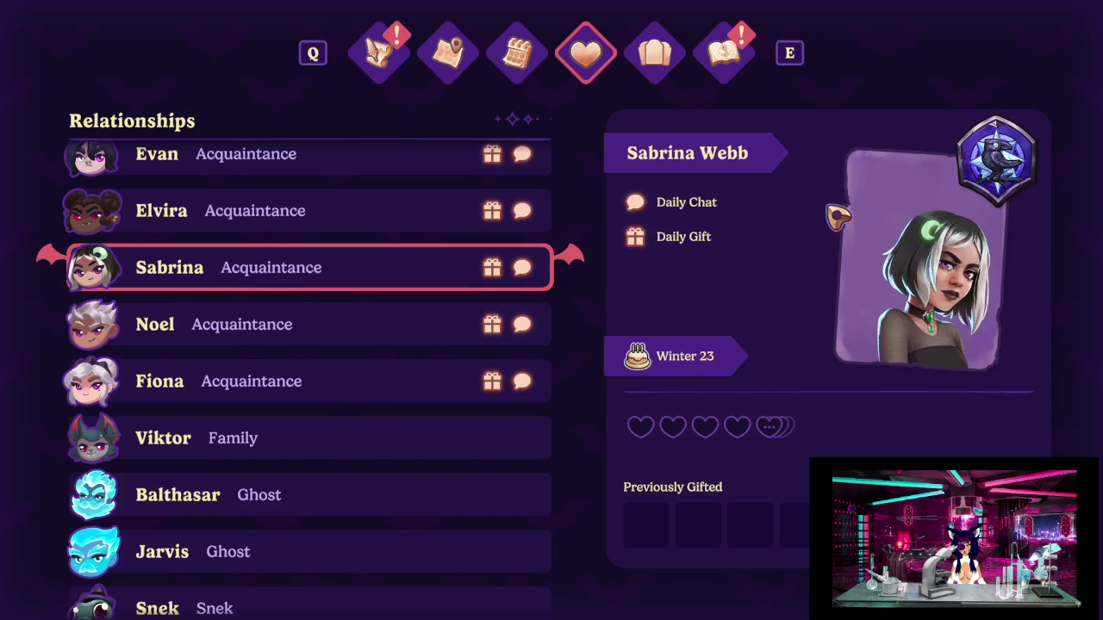
left_click(319, 389)
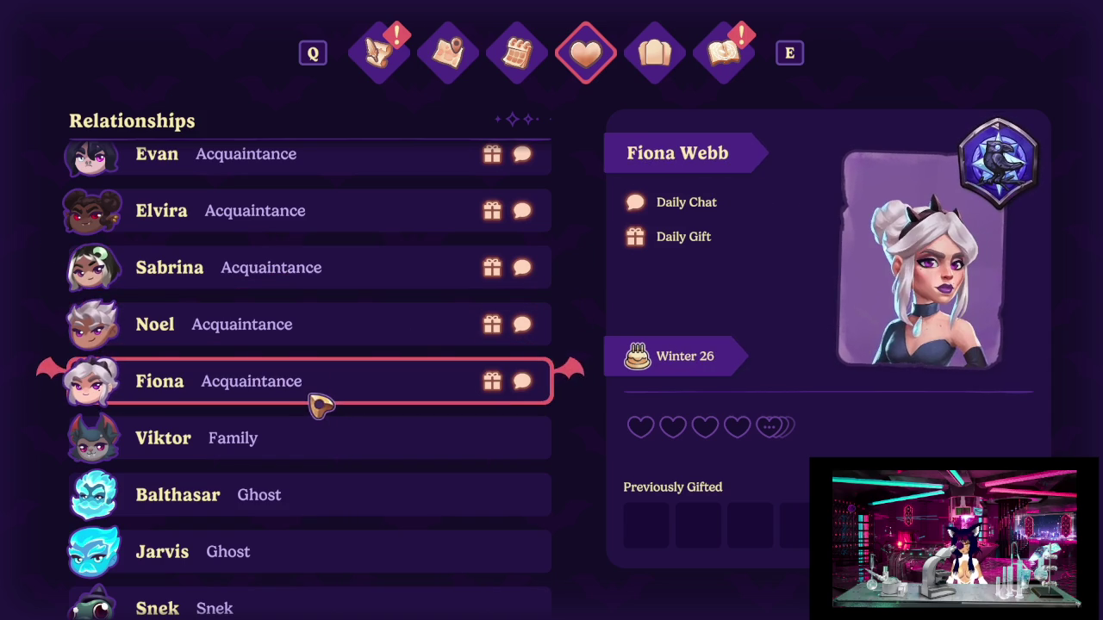
scroll(321, 405, "up", 5)
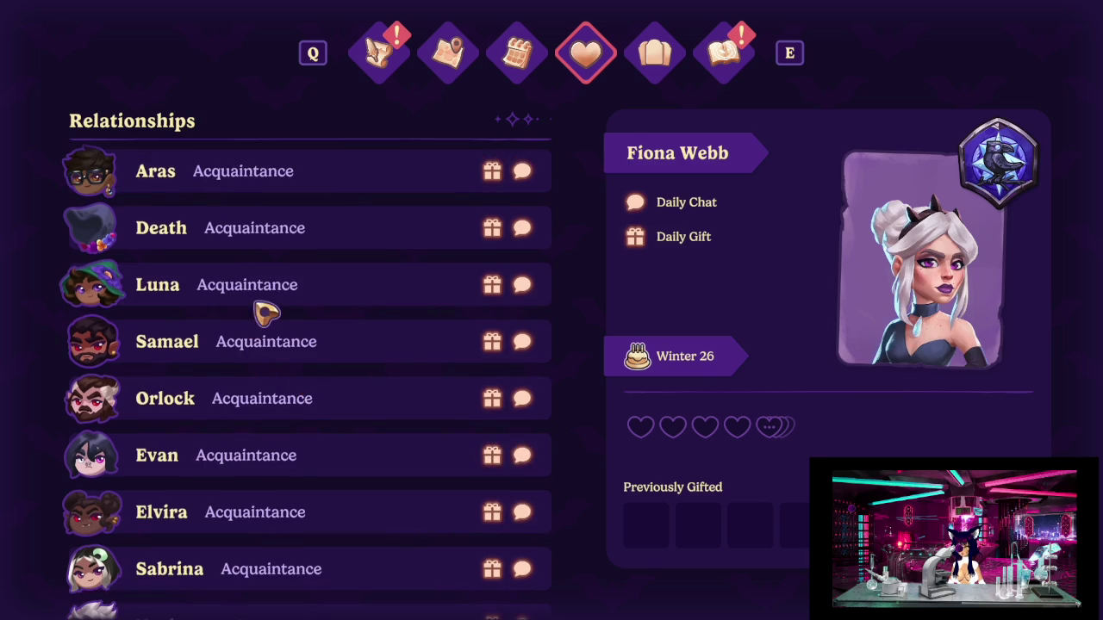
left_click(269, 308)
scroll(439, 461, "down", 2)
scroll(413, 455, "down", 2)
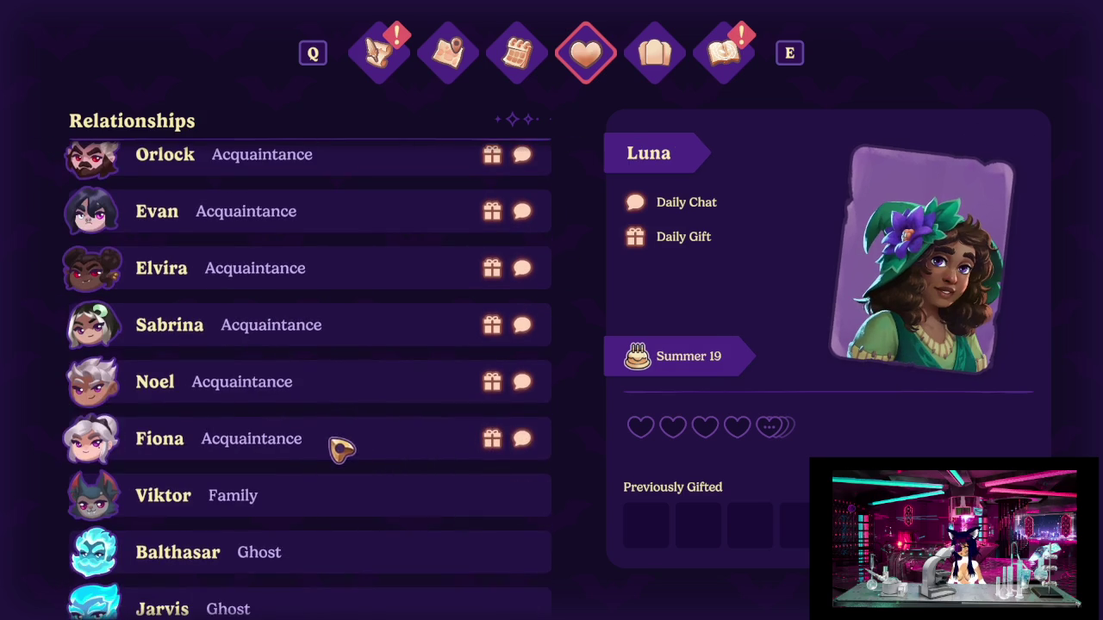
left_click(340, 444)
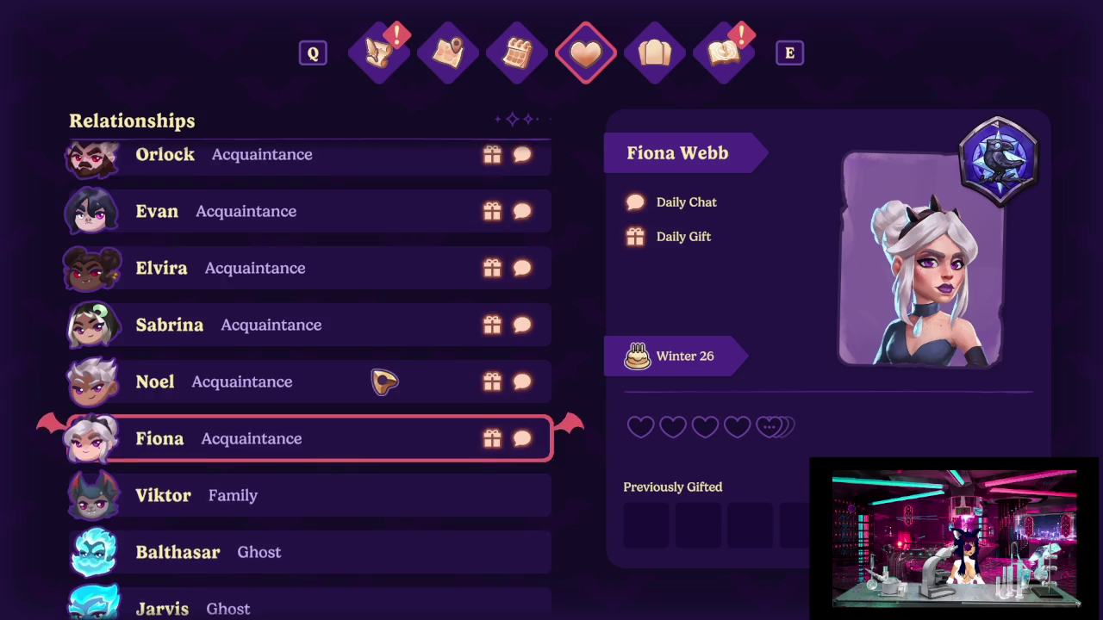
scroll(386, 381, "down", 2)
left_click(278, 387)
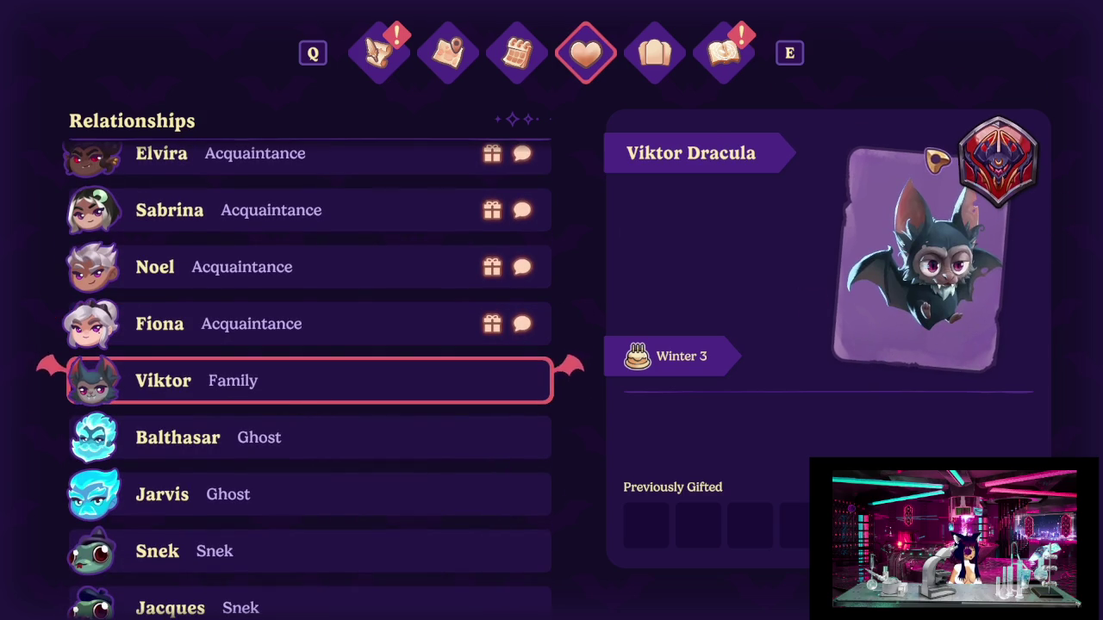
scroll(436, 200, "down", 1)
scroll(430, 224, "down", 3)
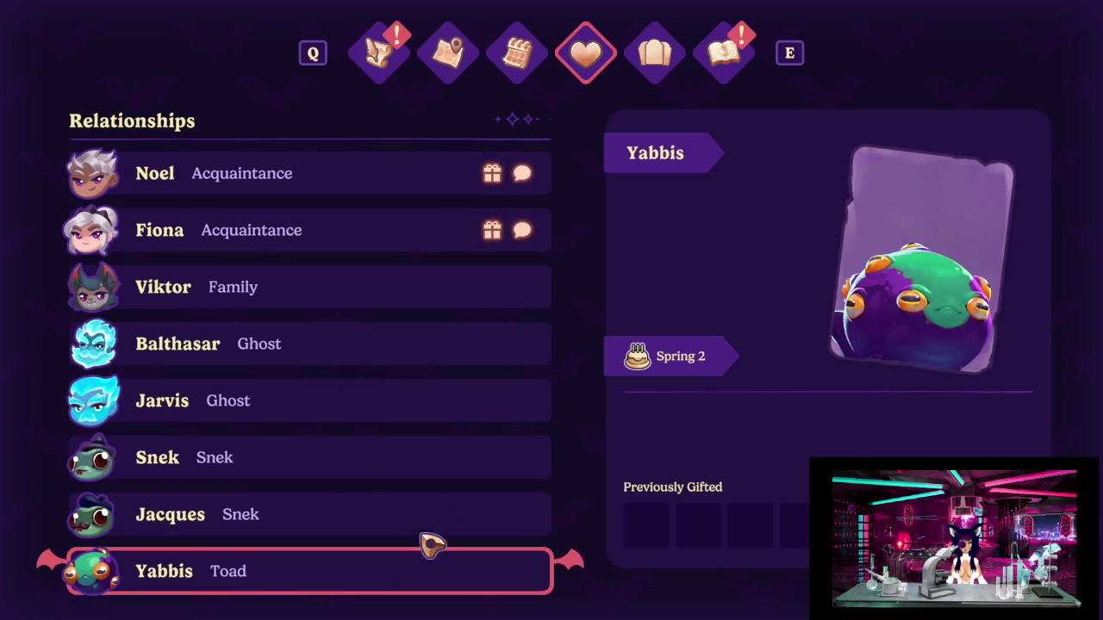
scroll(364, 485, "up", 2)
scroll(335, 504, "up", 2)
scroll(340, 504, "up", 2)
scroll(342, 502, "up", 1)
scroll(346, 500, "up", 3)
left_click(303, 340)
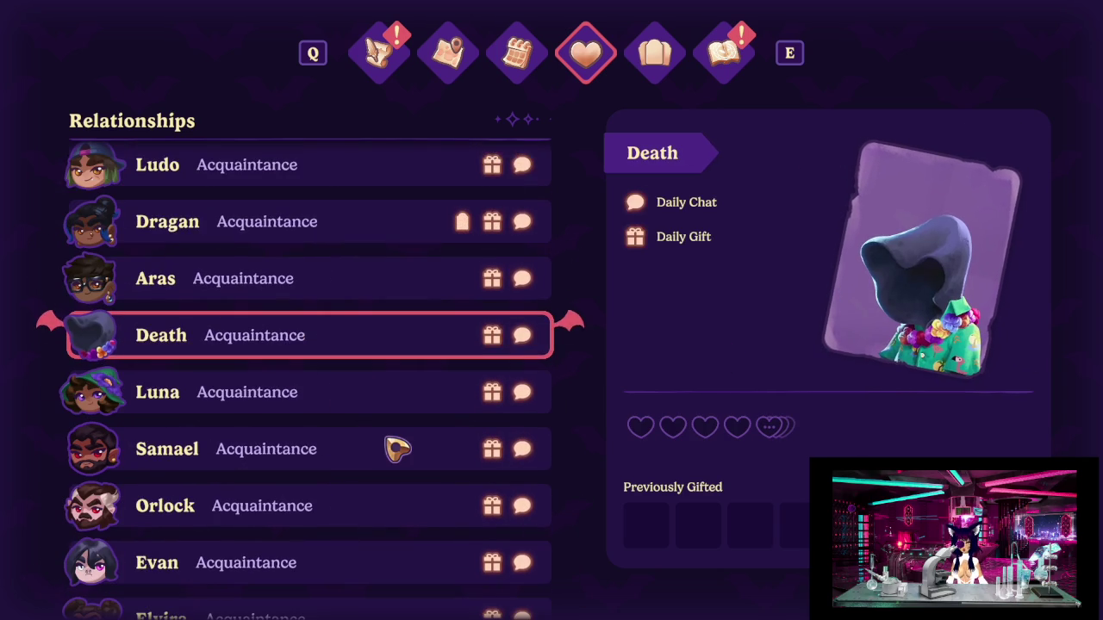
scroll(398, 449, "up", 2)
scroll(388, 445, "up", 1)
scroll(394, 446, "up", 3)
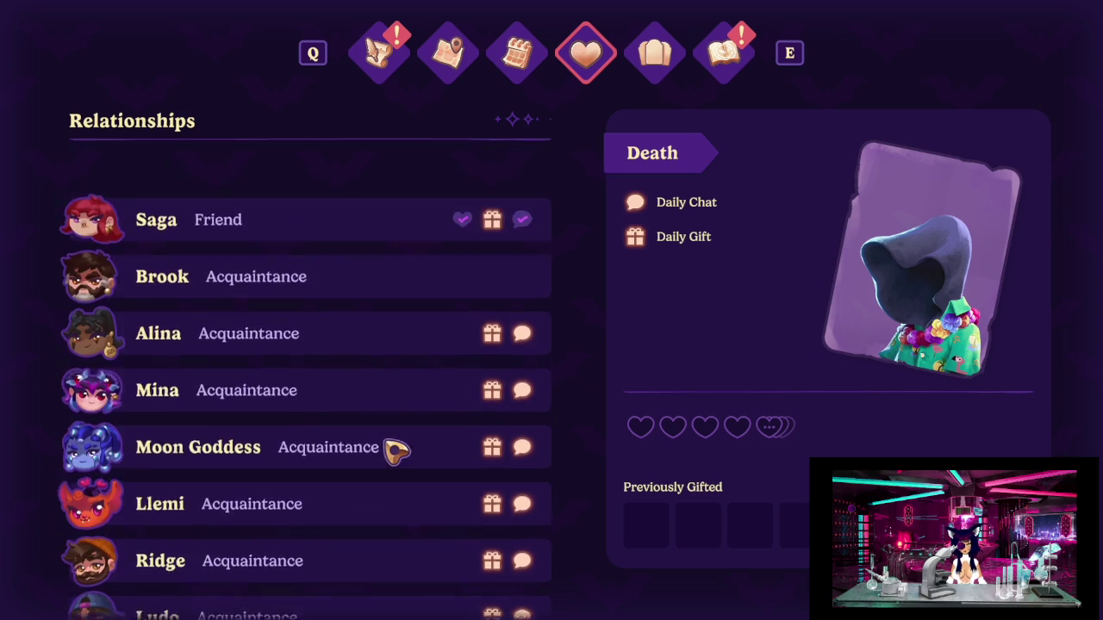
left_click(284, 183)
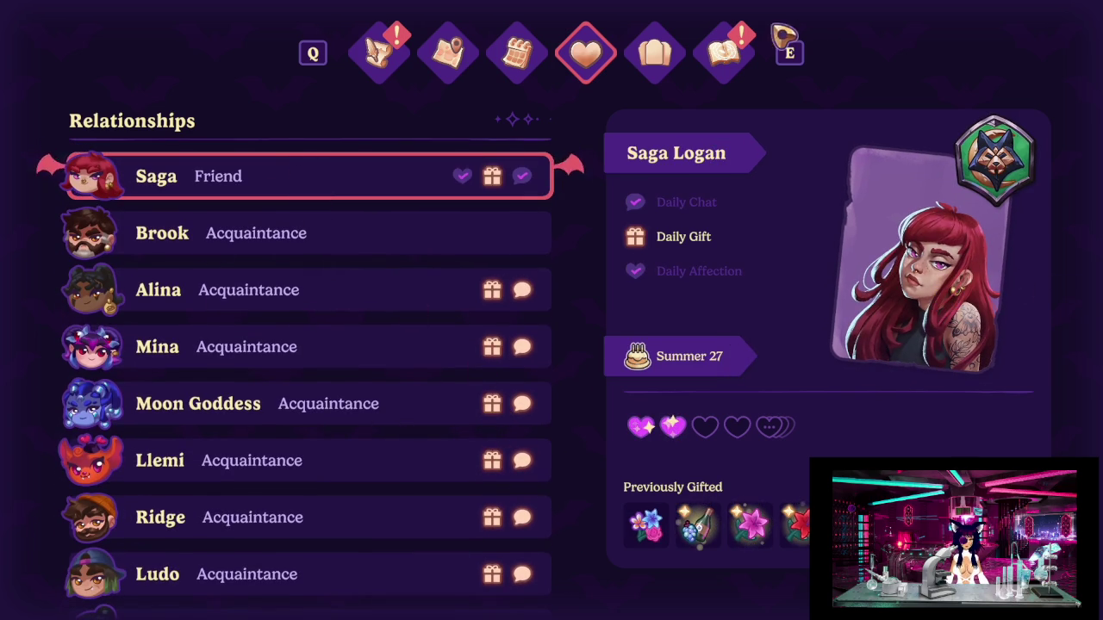
Pause and quit the game, accepting the reset to the start of the night.
key("Escape")
key("Escape")
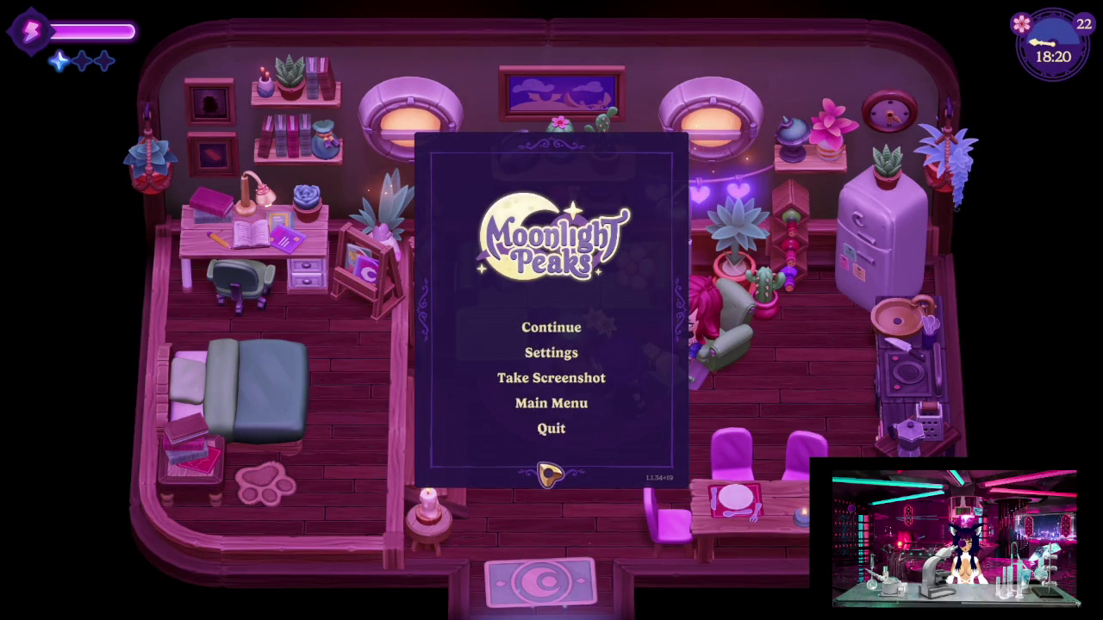
left_click(556, 426)
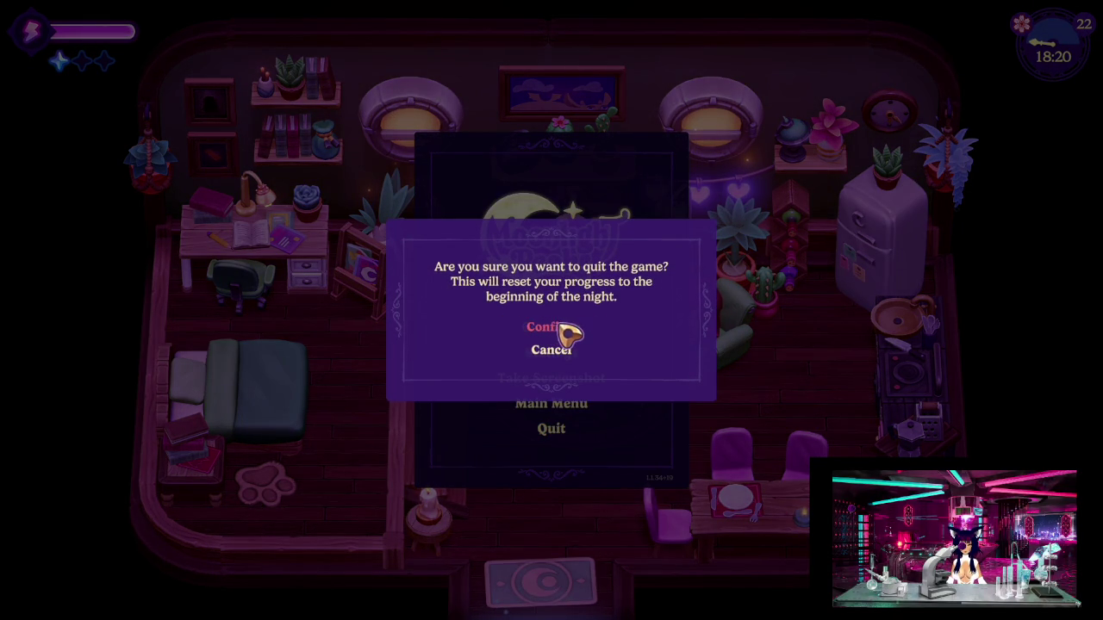
left_click(565, 332)
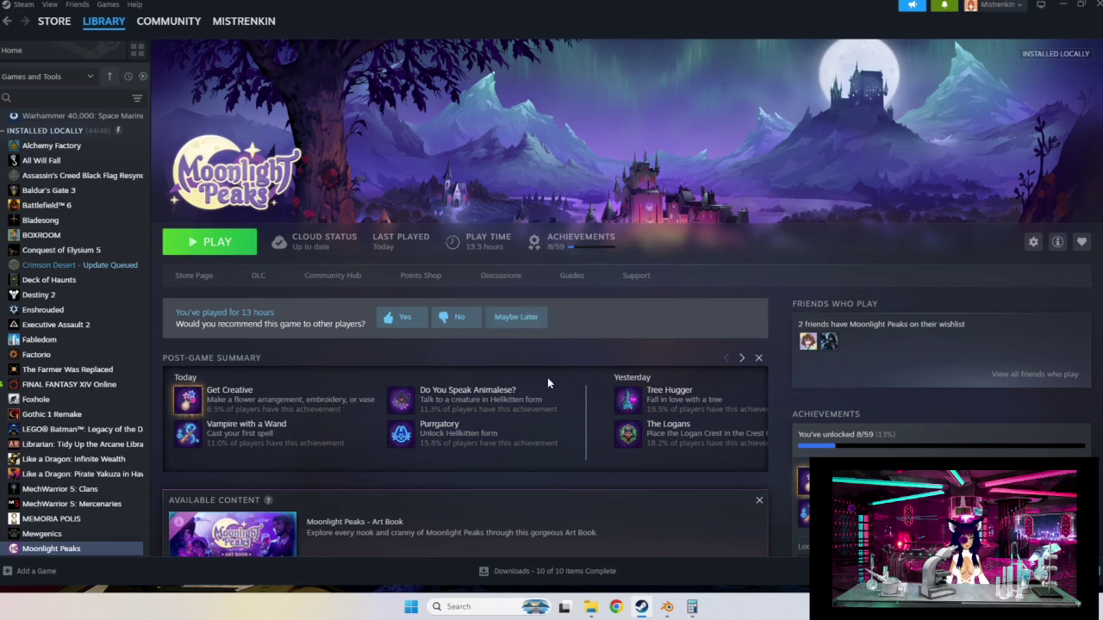
Switch from Steam to the Blender cat bed coffin project via the taskbar.
left_click(666, 609)
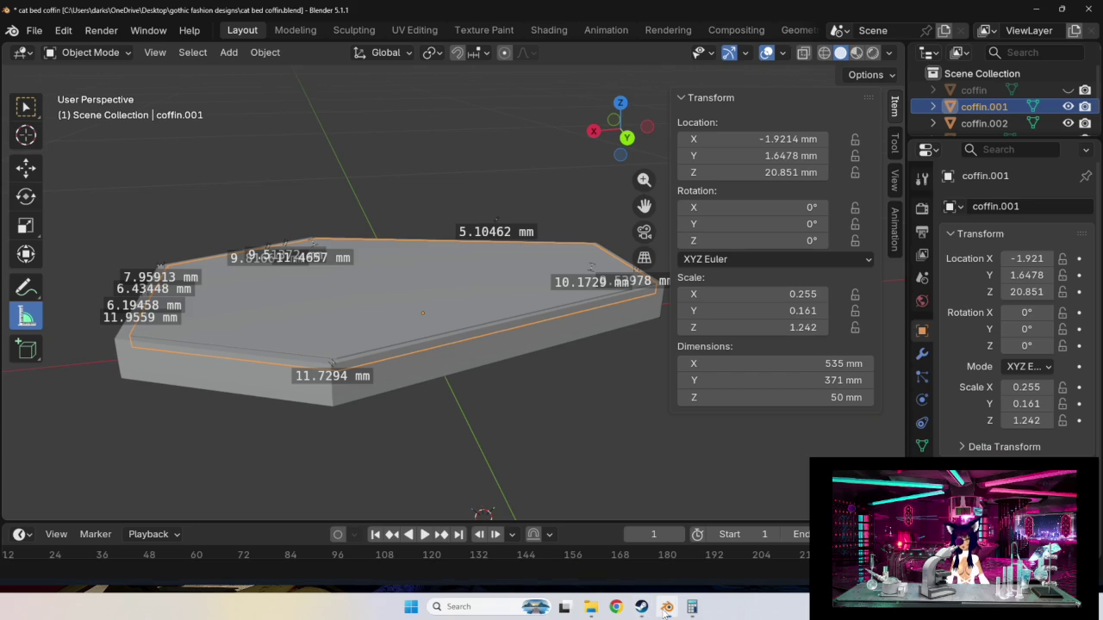
Set coffin.001's Z dimension to 60 mm, making the lid 535 × 371 × 60 mm.
mouse_move(546, 511)
middle_mouse_down()
mouse_move(495, 488)
mouse_move(445, 513)
middle_mouse_up()
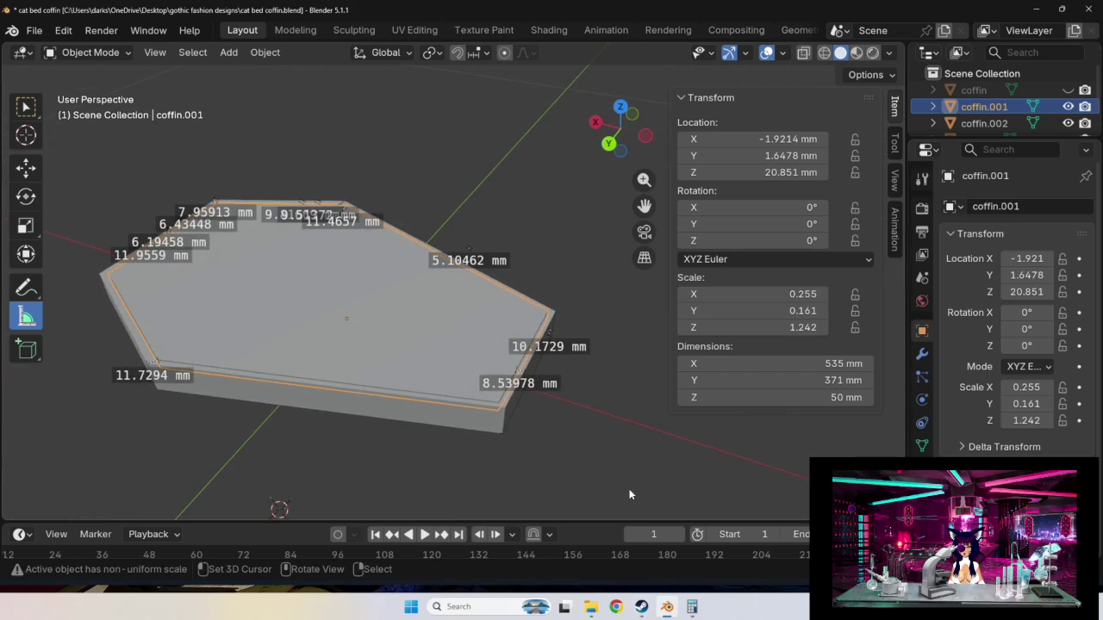
scroll(589, 503, "up", 3)
mouse_move(576, 485)
middle_mouse_down()
mouse_move(580, 440)
mouse_move(606, 451)
mouse_move(537, 455)
mouse_move(546, 447)
mouse_move(387, 437)
mouse_move(491, 441)
mouse_move(478, 459)
mouse_move(679, 454)
middle_mouse_up()
left_click(832, 398)
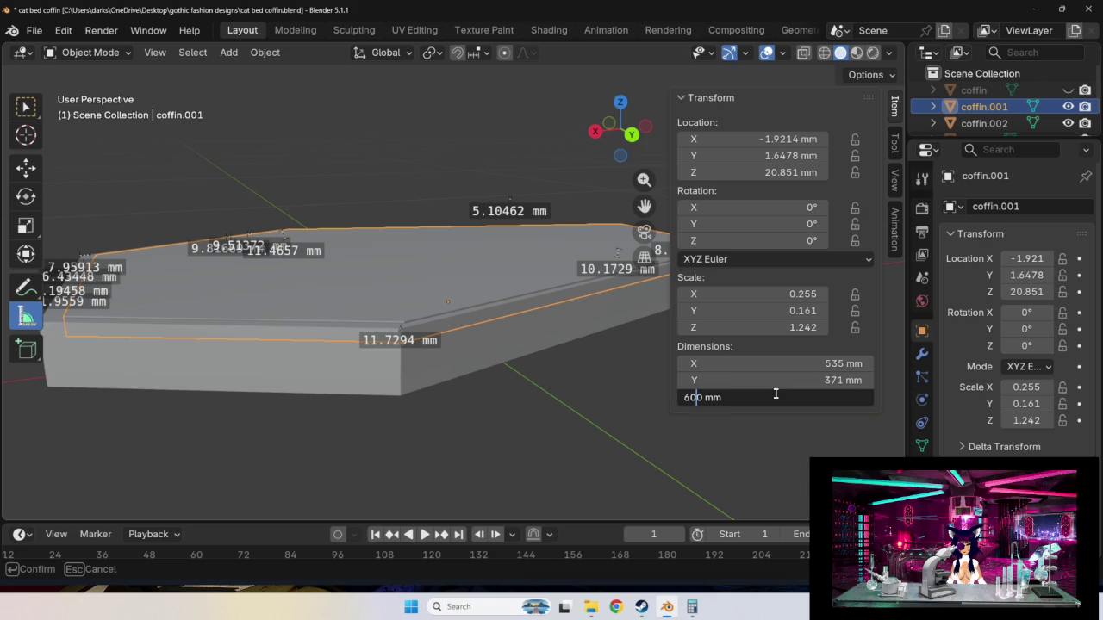
key("Return")
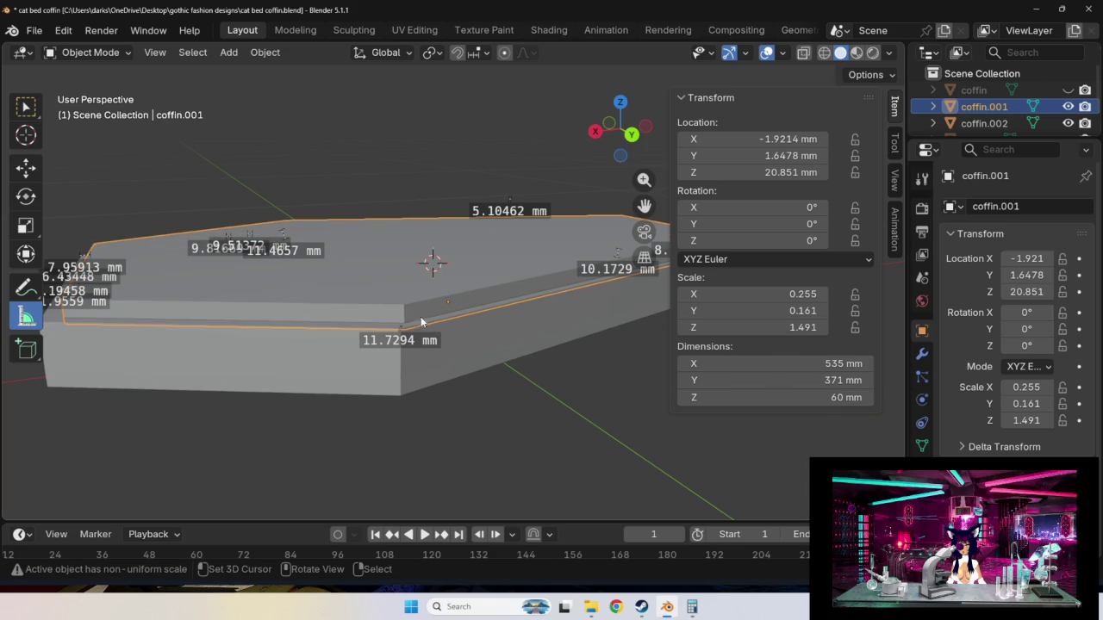
middle_click_drag(415, 304, 579, 400)
scroll(503, 339, "up", 3)
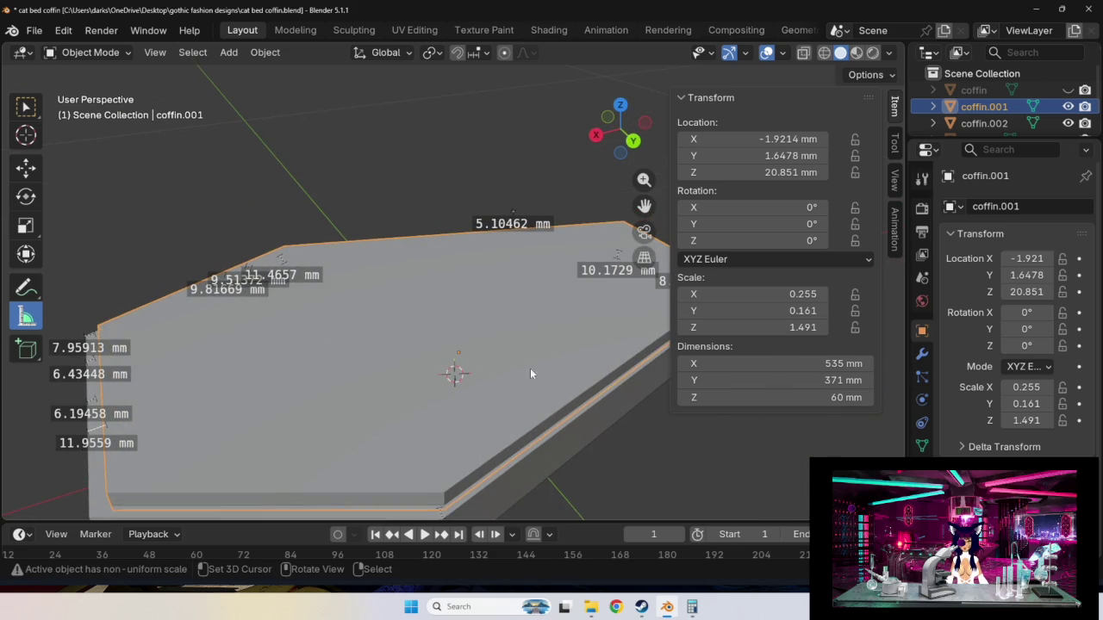
scroll(514, 360, "down", 4)
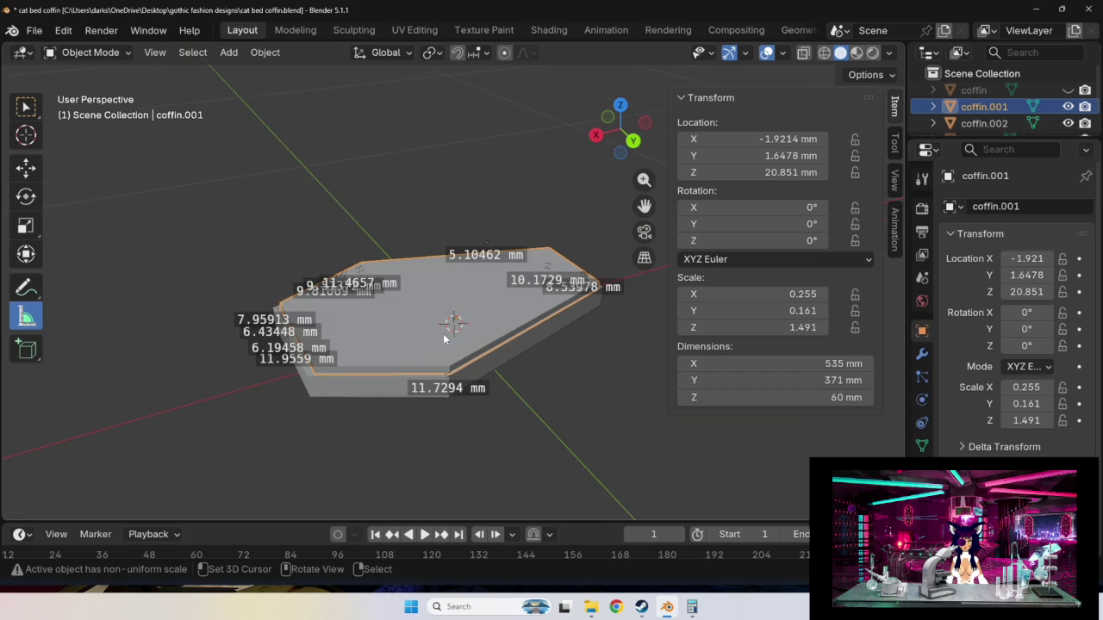
left_click(25, 171)
Try moving the slab freely with G, undoing both trial moves.
key("g")
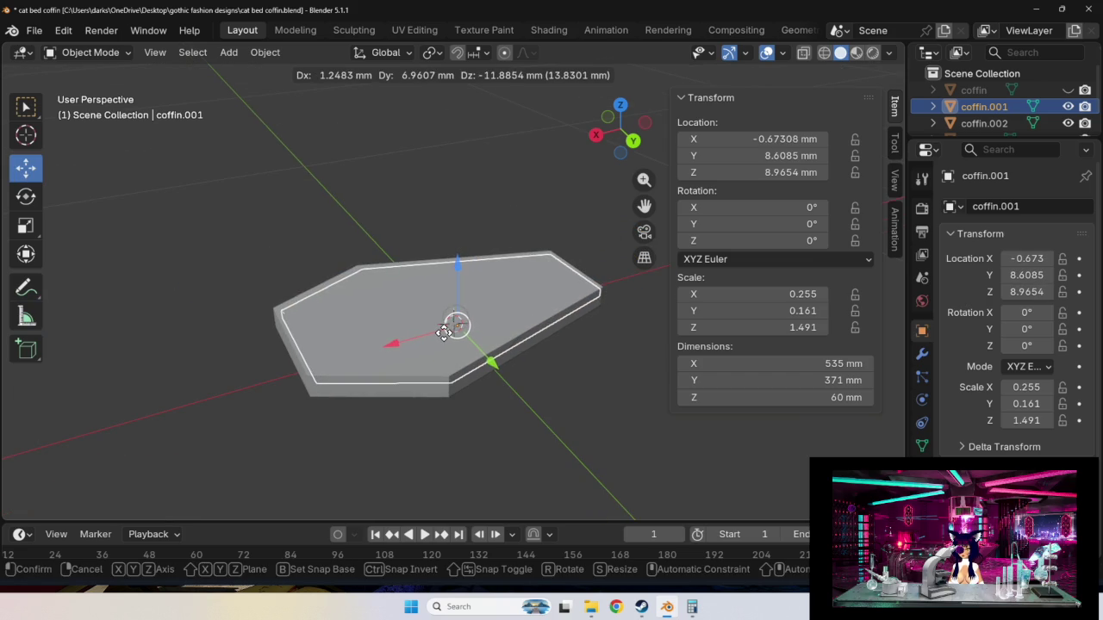
left_click(456, 325)
key("ctrl+z")
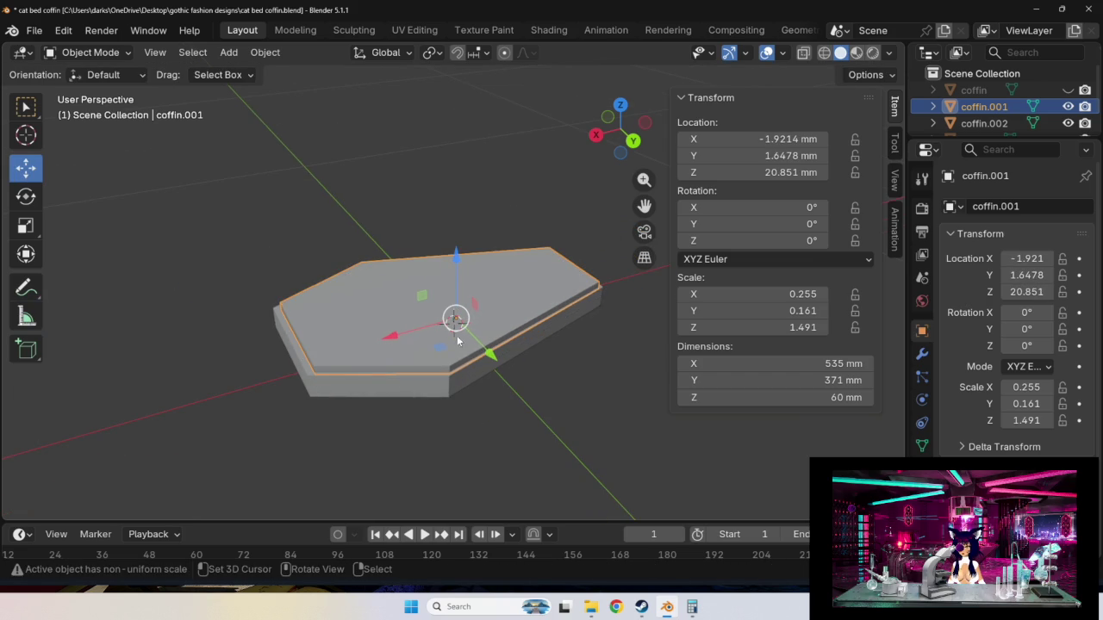
left_click_drag(455, 321, 458, 321)
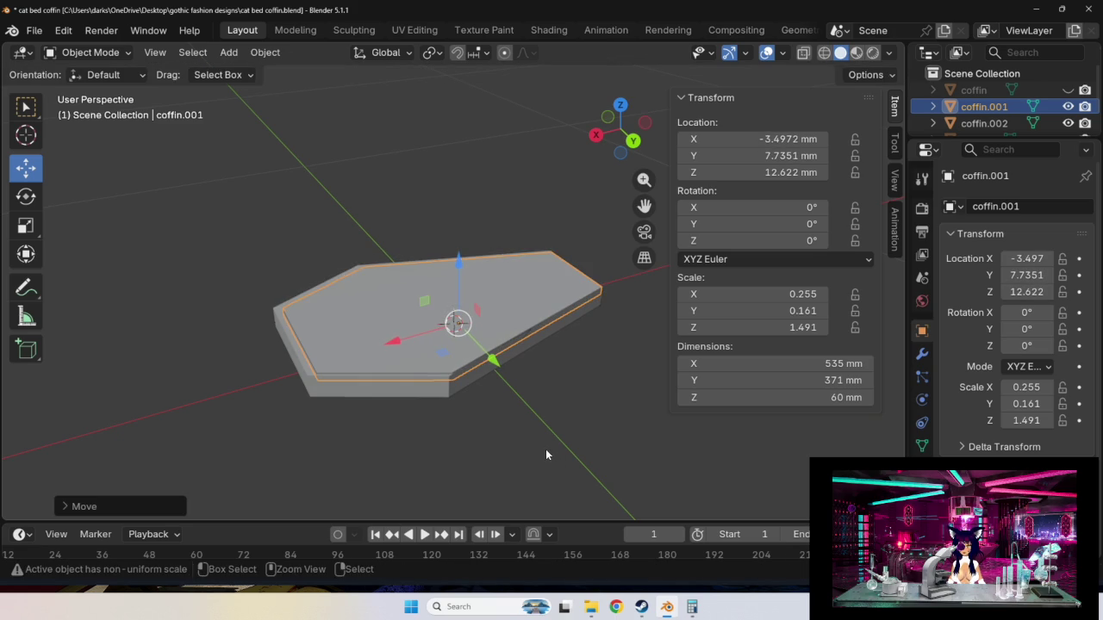
key("ctrl+z")
Set the slab's Location Z to 10 mm in the N-panel.
scroll(649, 288, "up", 2)
scroll(642, 397, "up", 1)
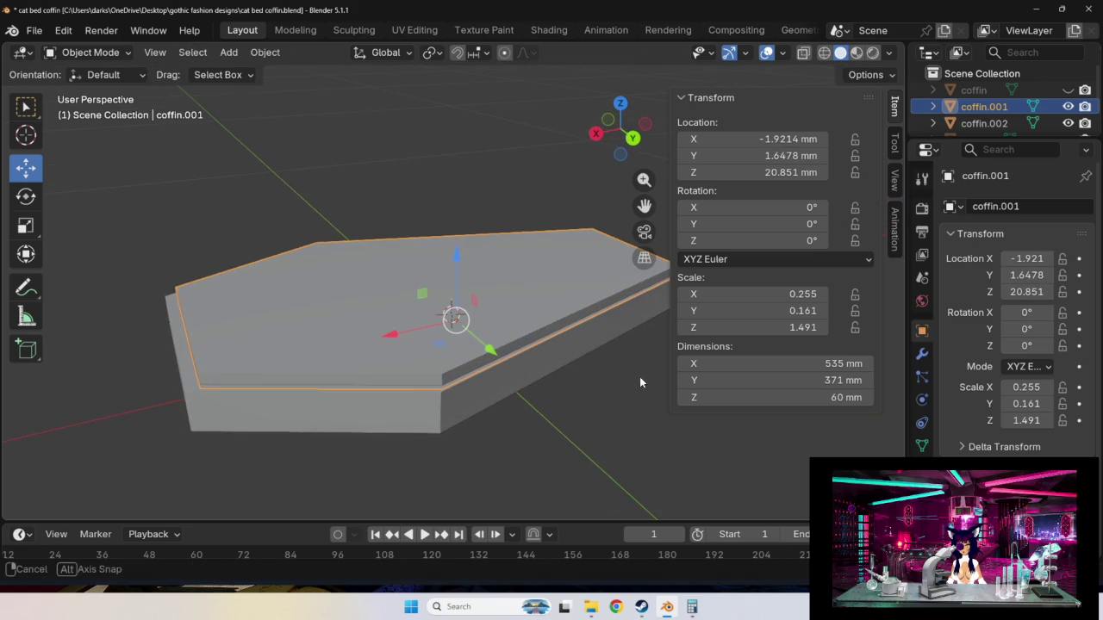
left_click(804, 171)
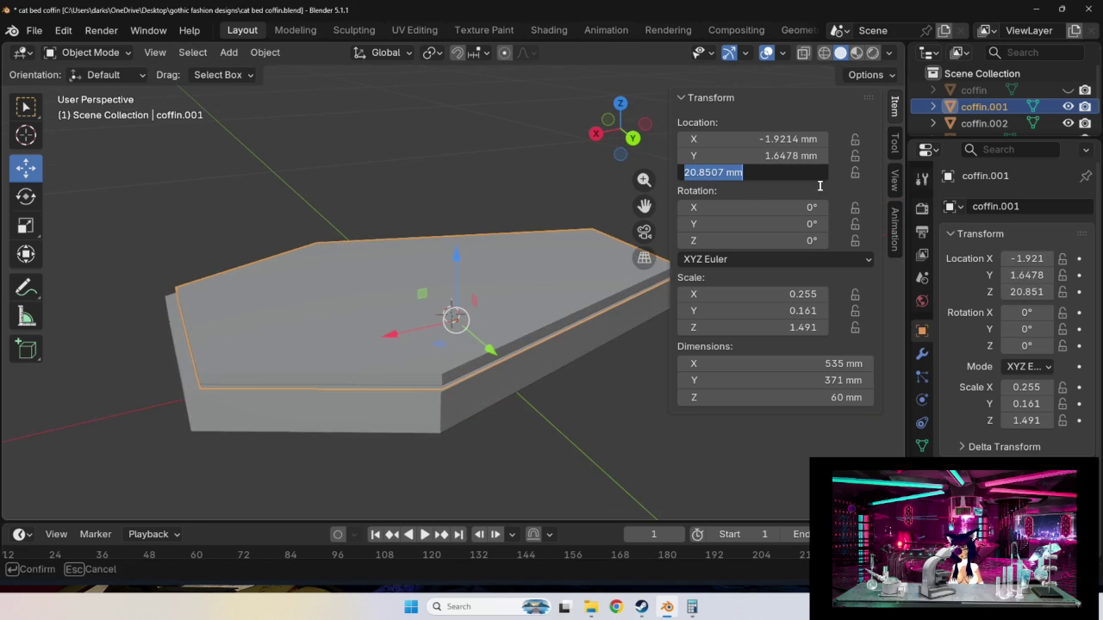
type("10")
key("Return")
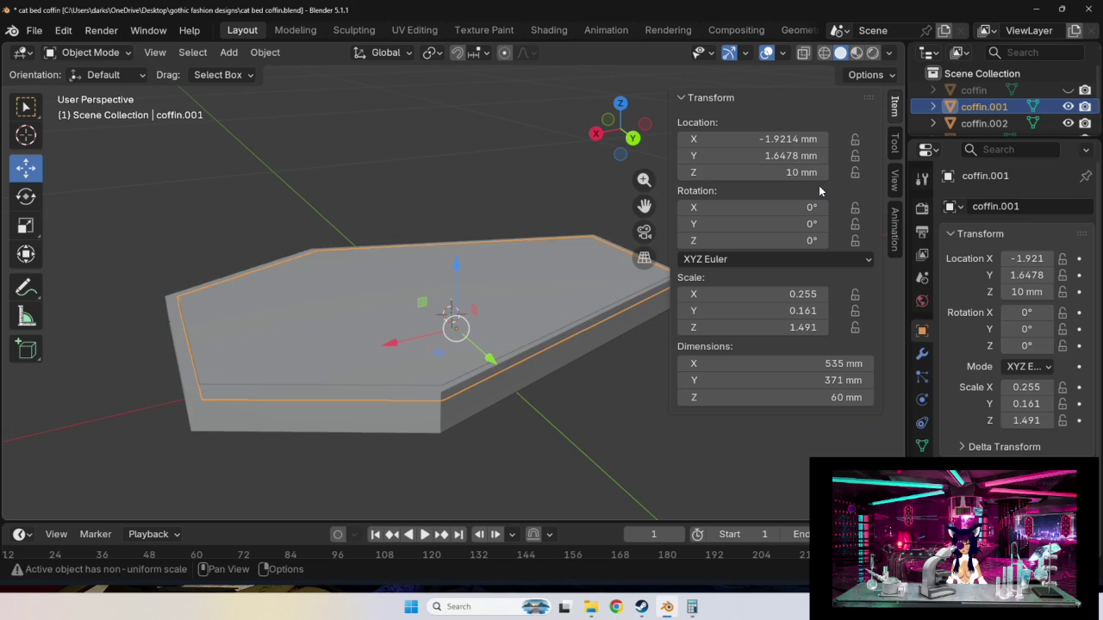
Select all slabs, then only coffin.002, checking them from low and top views.
middle_click_drag(623, 402, 571, 369)
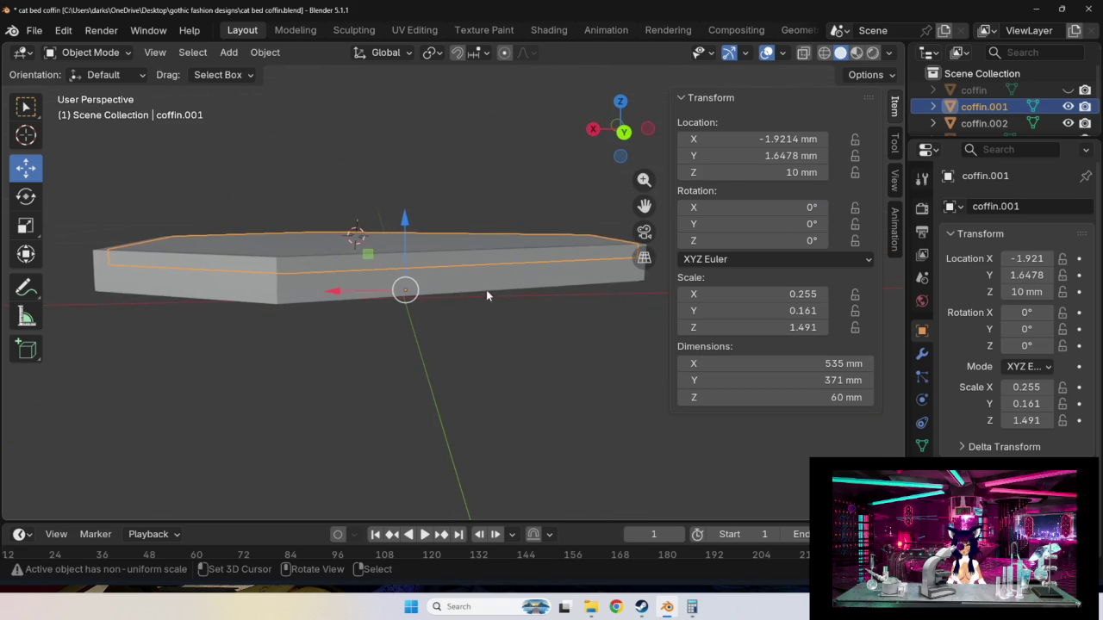
left_click(576, 342)
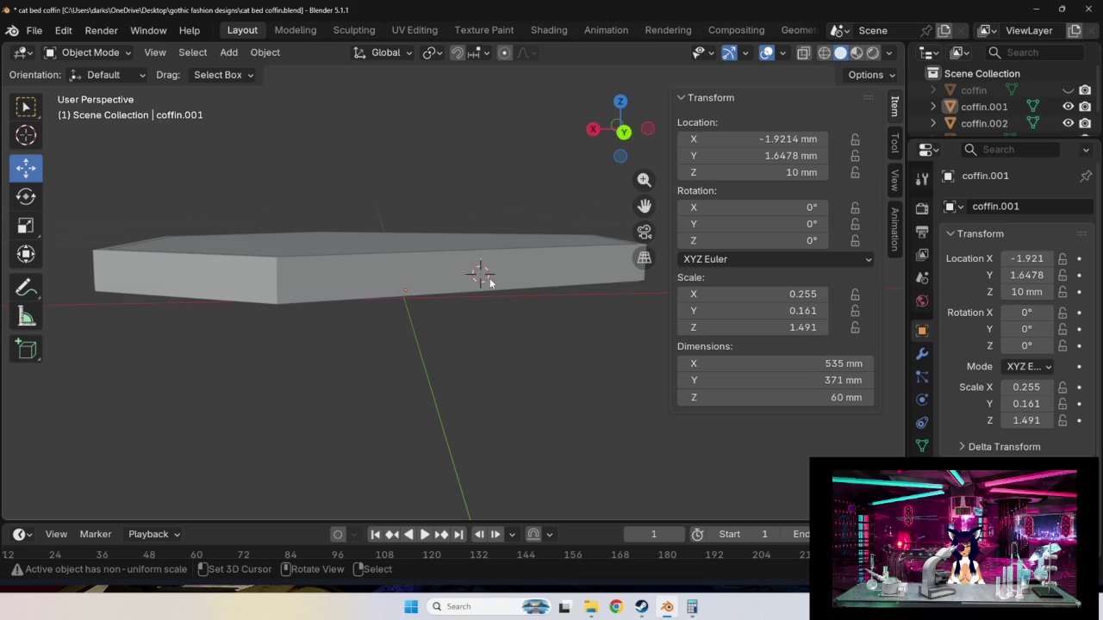
key("a")
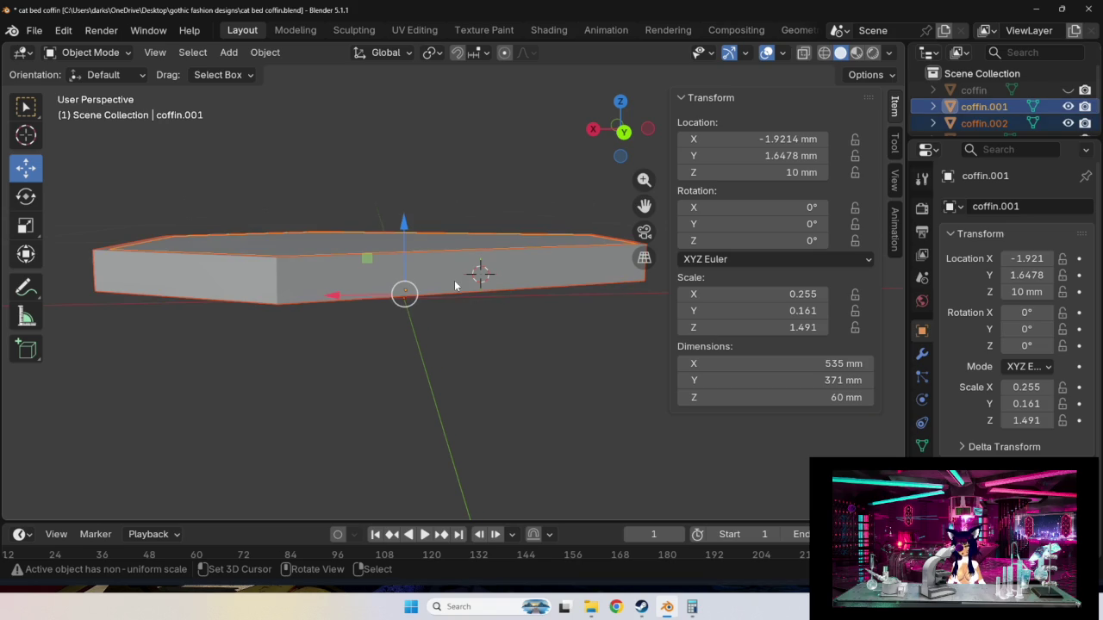
mouse_move(495, 351)
middle_mouse_down()
mouse_move(543, 358)
mouse_move(517, 360)
middle_mouse_up()
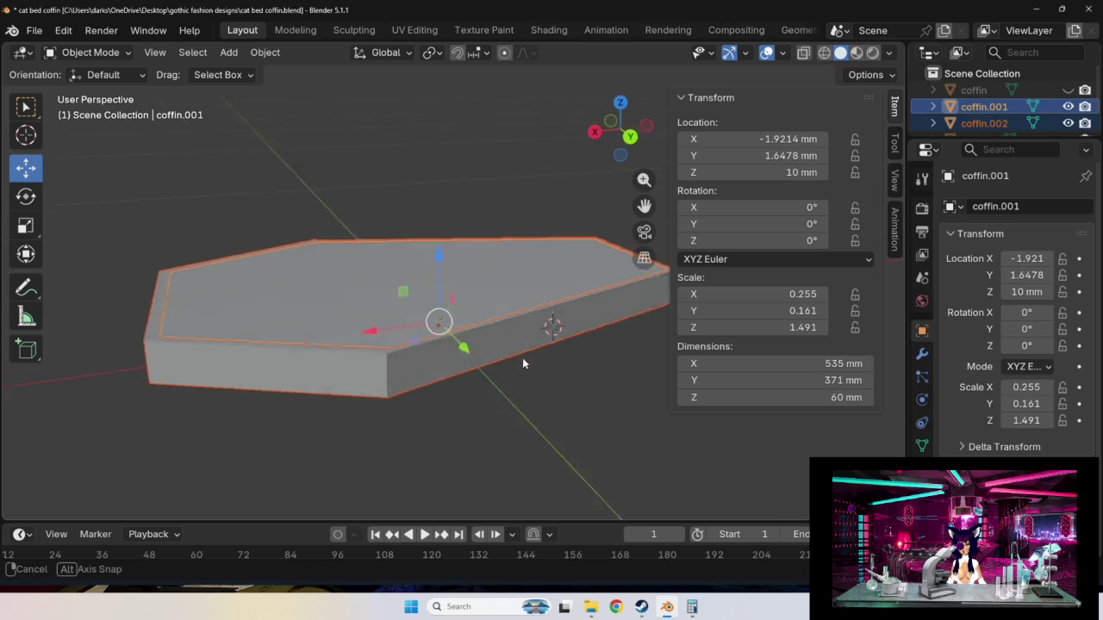
left_click(978, 123)
mouse_move(492, 372)
middle_mouse_down()
mouse_move(580, 364)
mouse_move(459, 352)
mouse_move(471, 358)
middle_mouse_up()
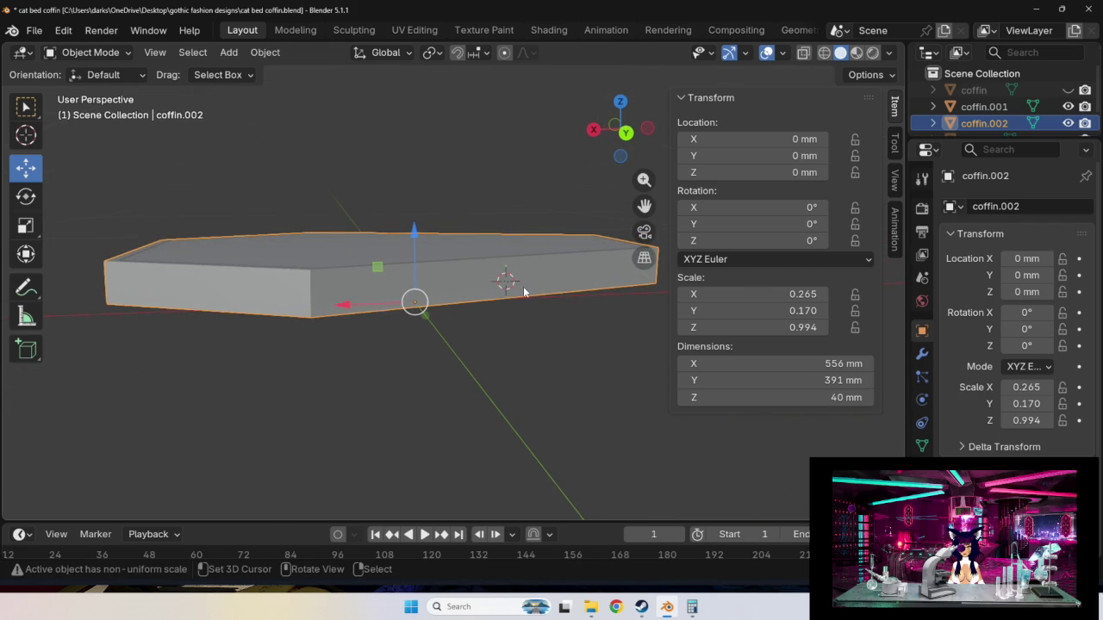
mouse_move(566, 352)
middle_mouse_down()
mouse_move(653, 380)
mouse_move(569, 348)
middle_mouse_up()
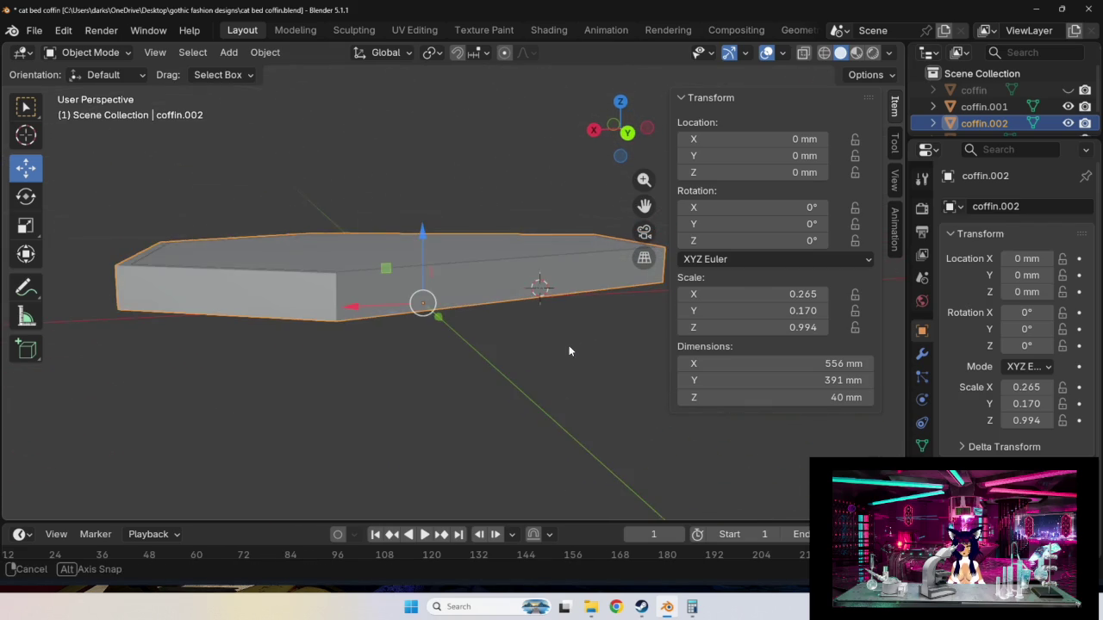
left_click(778, 396)
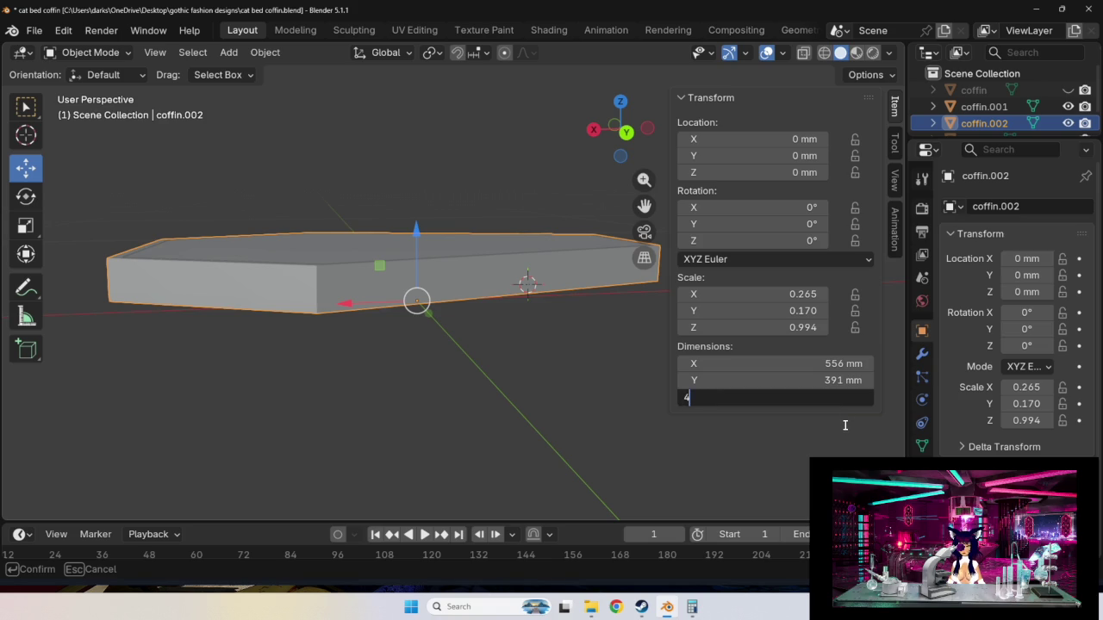
type("0")
key("Return")
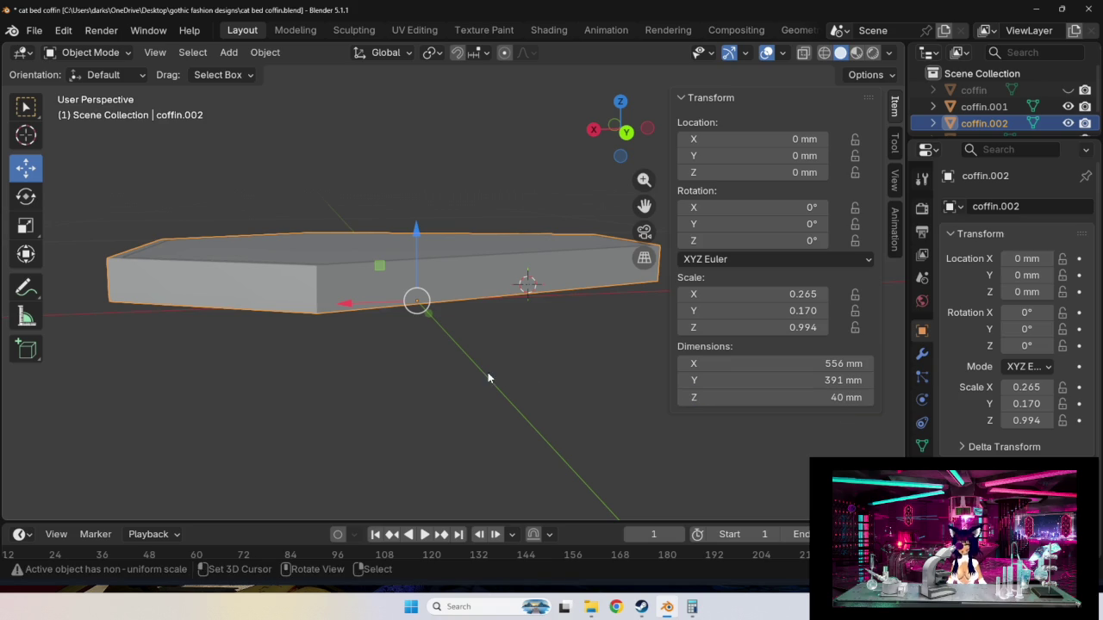
left_click(984, 106)
mouse_move(384, 362)
middle_mouse_down()
mouse_move(465, 352)
mouse_move(388, 359)
mouse_move(445, 362)
middle_mouse_up()
mouse_move(508, 385)
middle_mouse_down()
mouse_move(470, 382)
mouse_move(485, 385)
middle_mouse_up()
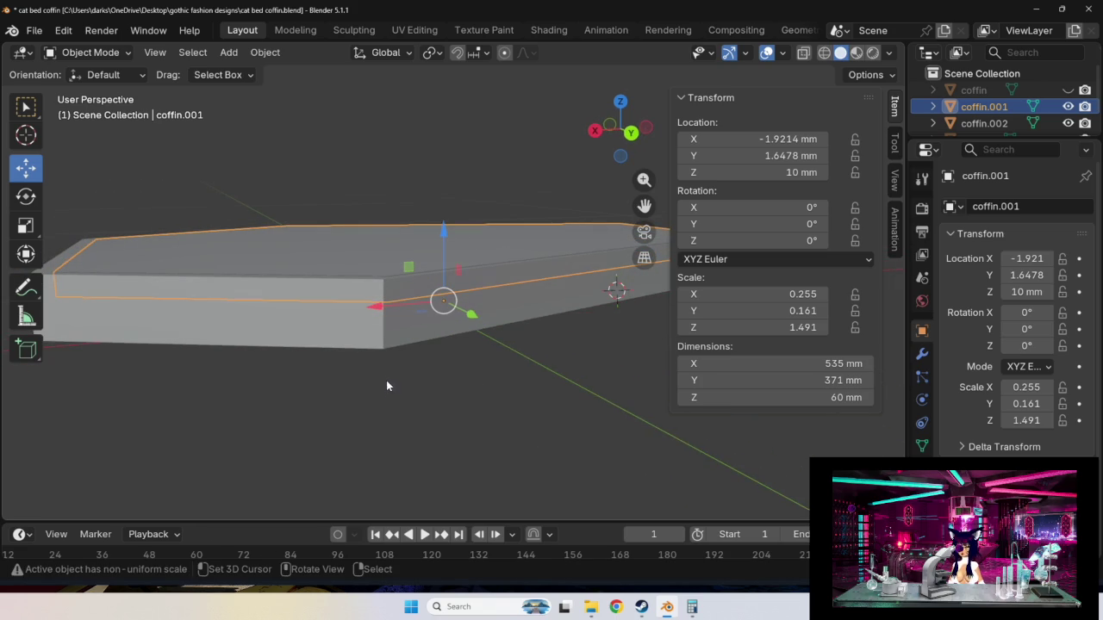
Measure the slab's side edge with the Measure tool, reading 39.7651 mm.
left_click(25, 318)
mouse_move(385, 363)
middle_mouse_down()
mouse_move(426, 413)
mouse_move(441, 411)
middle_mouse_up()
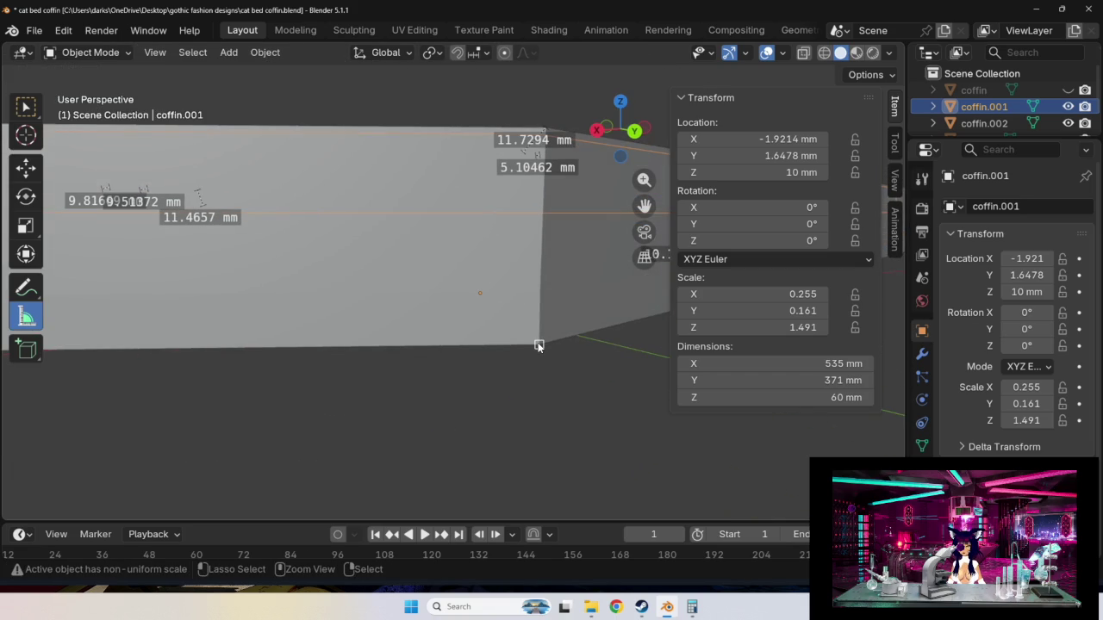
left_click_drag(538, 346, 547, 121)
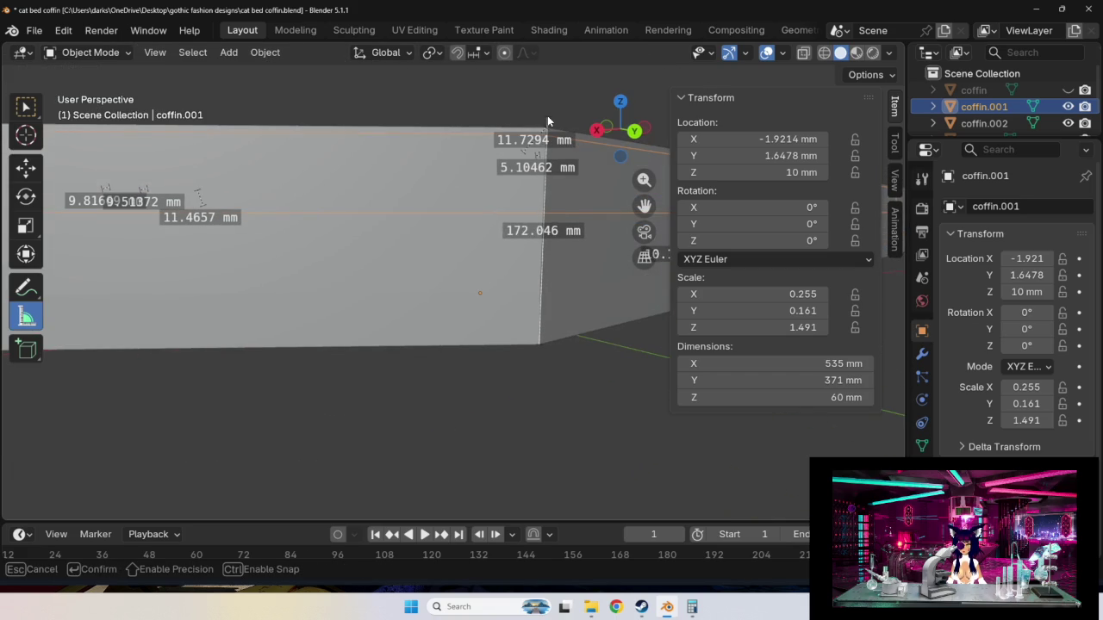
left_click_drag(547, 115, 549, 126)
mouse_move(637, 453)
middle_mouse_down()
mouse_move(606, 466)
mouse_move(606, 453)
mouse_move(586, 457)
mouse_move(613, 474)
middle_mouse_up()
Select coffin.002 then coffin.001, save as cat bed coffin.blend, and close Blender.
right_click(456, 325)
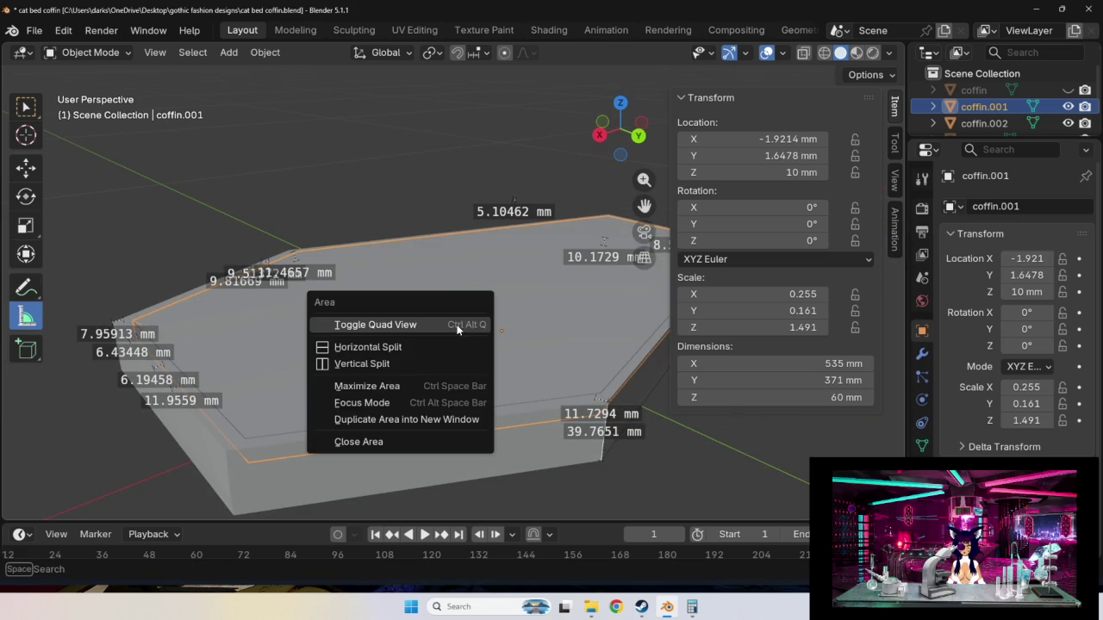
left_click(984, 123)
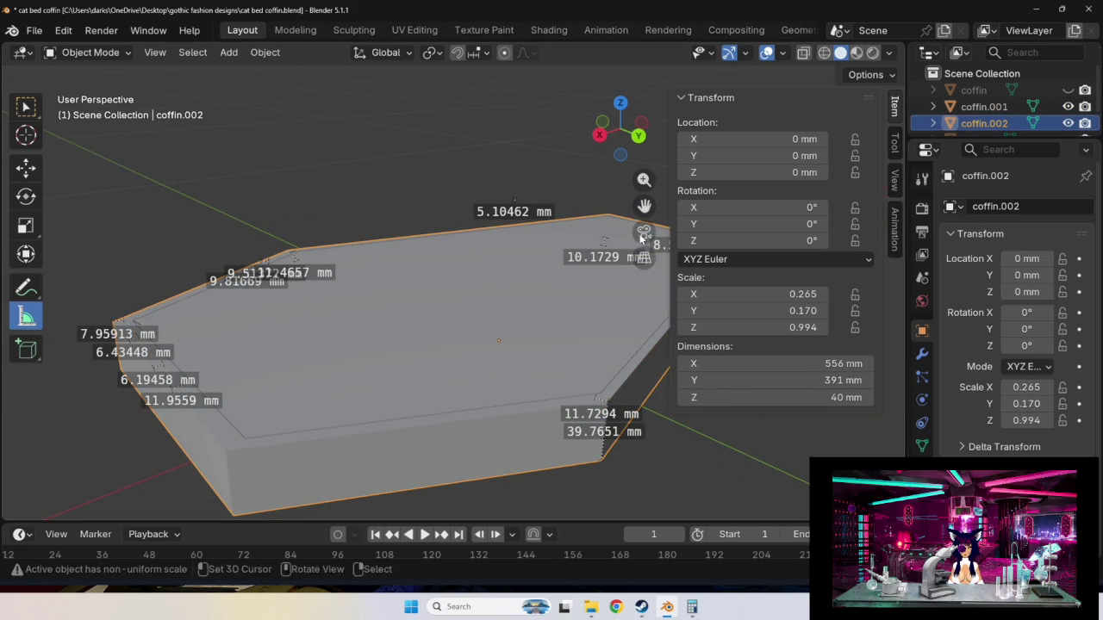
left_click(984, 106)
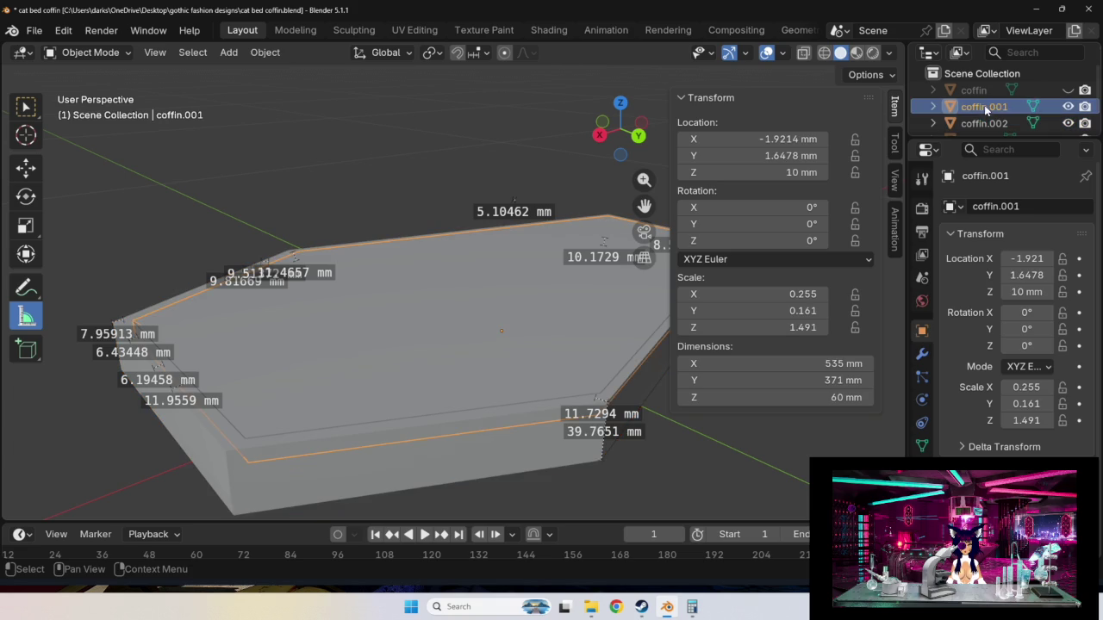
mouse_move(742, 475)
middle_mouse_down()
mouse_move(678, 408)
mouse_move(712, 441)
mouse_move(740, 430)
middle_mouse_up()
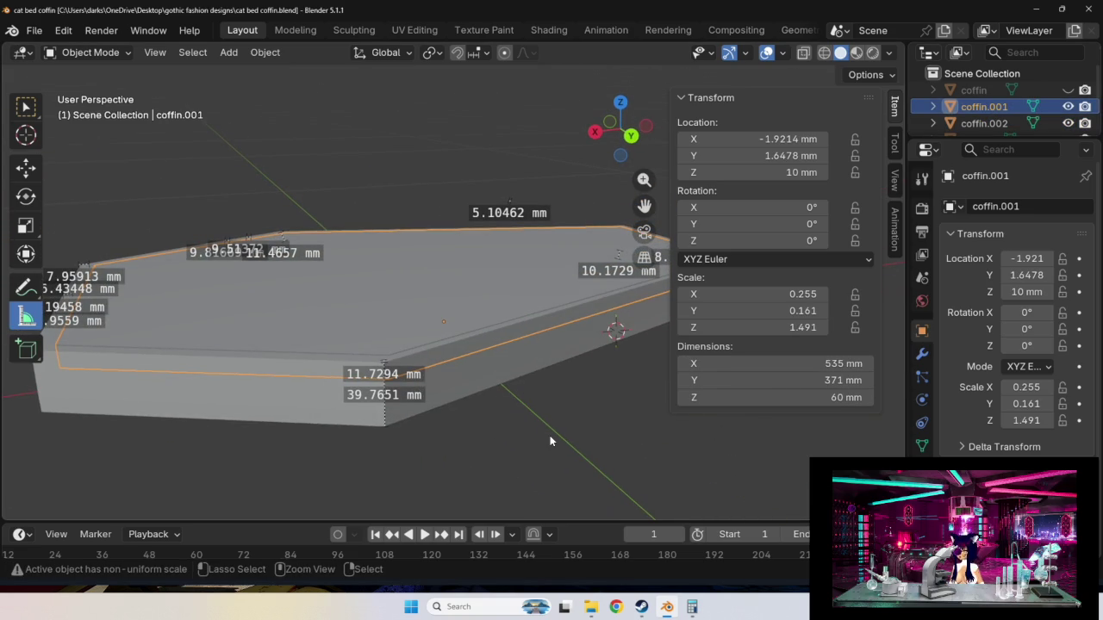
key("ctrl+s")
left_click(1090, 6)
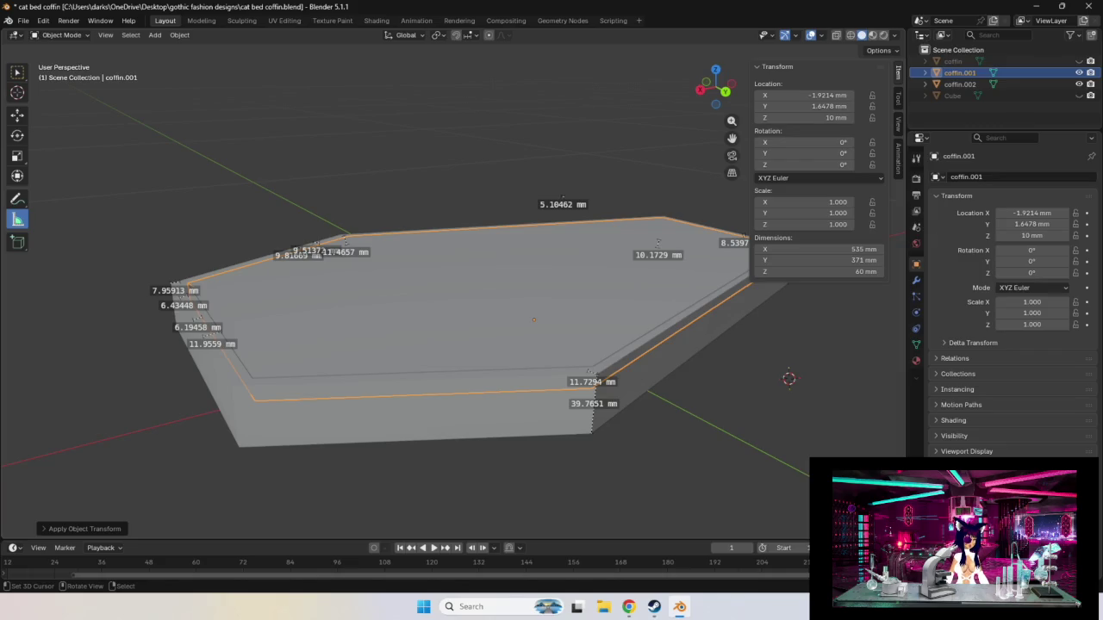
Delete the old coffin.001 slab, then select and copy coffin.002.
mouse_move(665, 335)
middle_mouse_down()
mouse_move(704, 345)
mouse_move(710, 360)
mouse_move(599, 295)
mouse_move(655, 300)
middle_mouse_up()
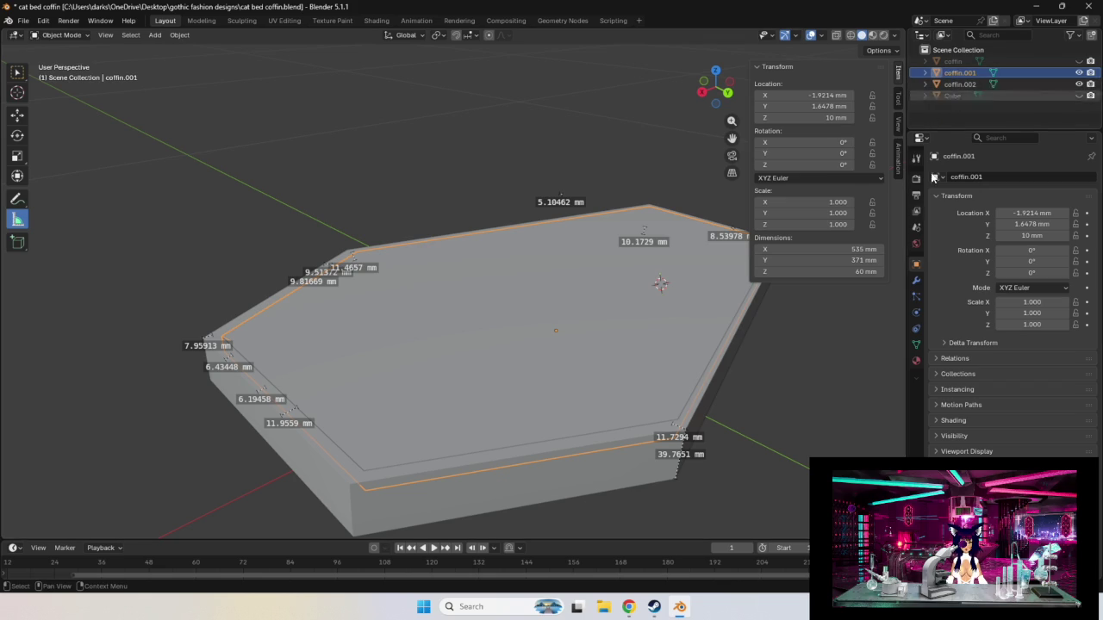
key("Delete")
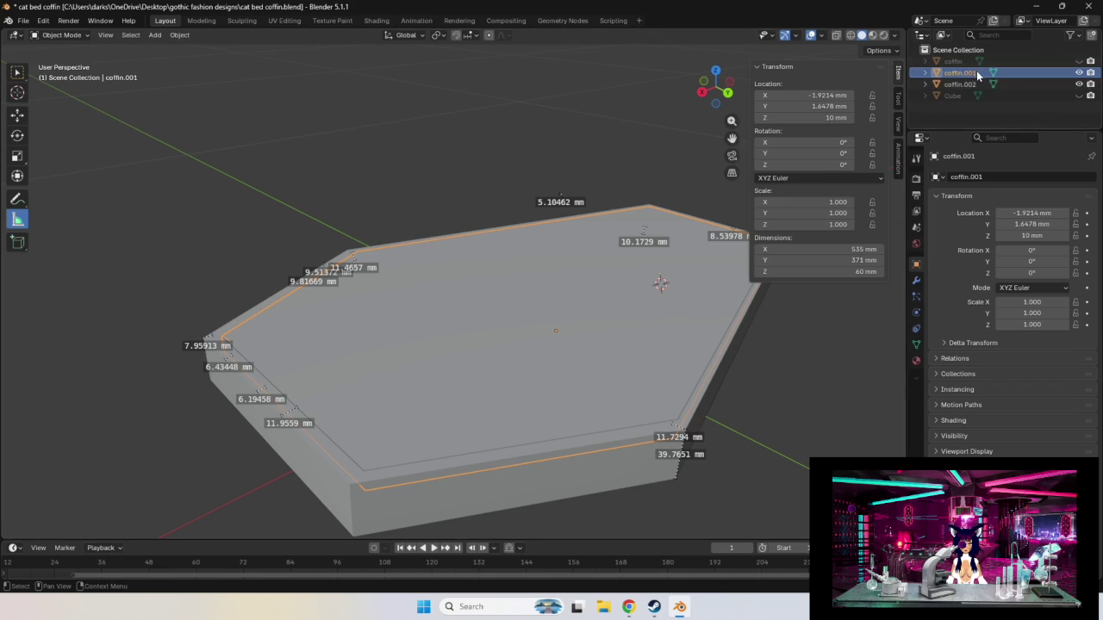
left_click(959, 72)
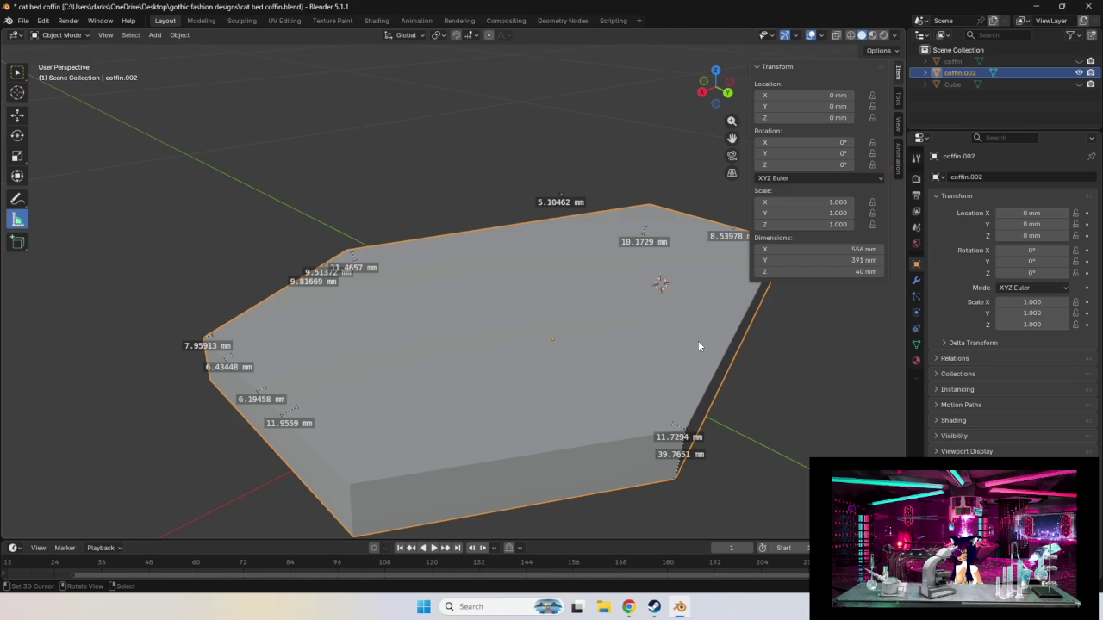
key("ctrl+c")
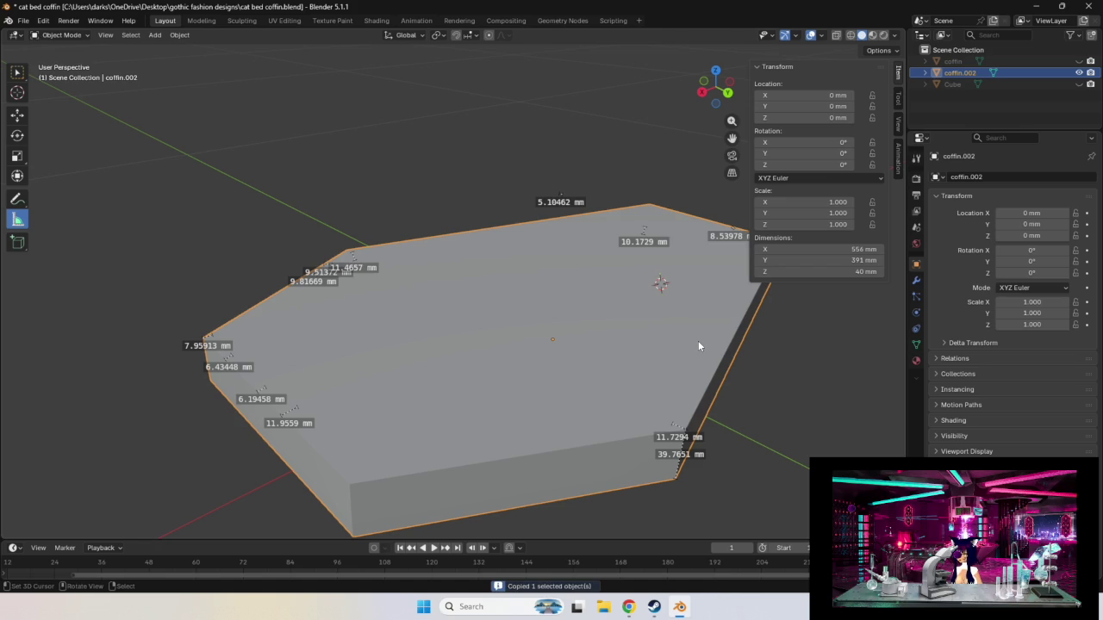
Duplicate coffin.002 in place at the origin and change its Y dimension to 381 mm.
key("shift+d")
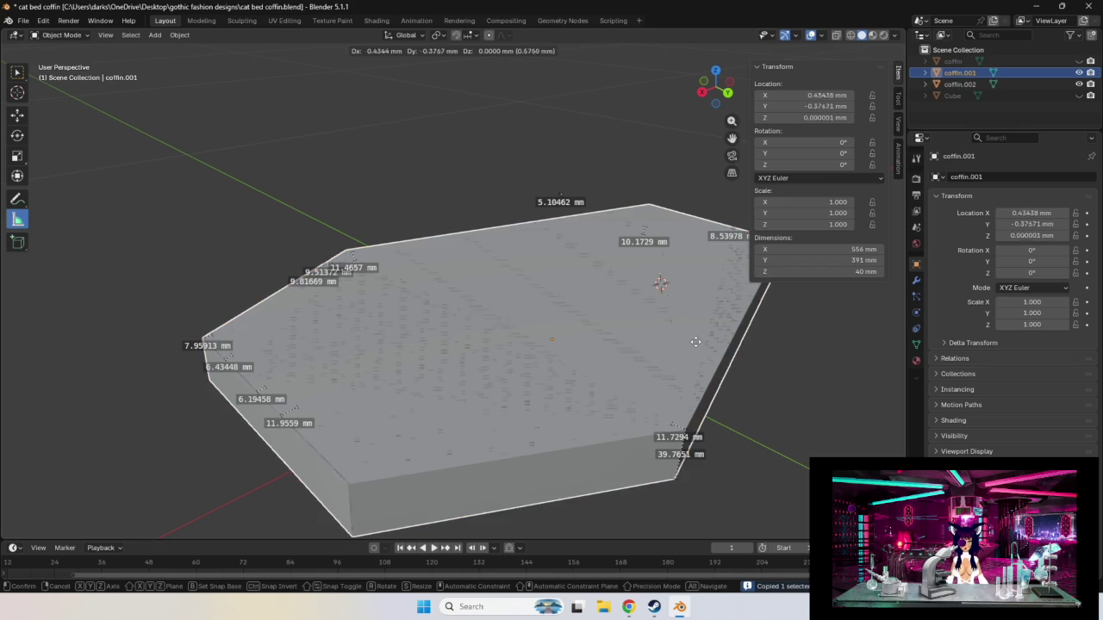
right_click(762, 280)
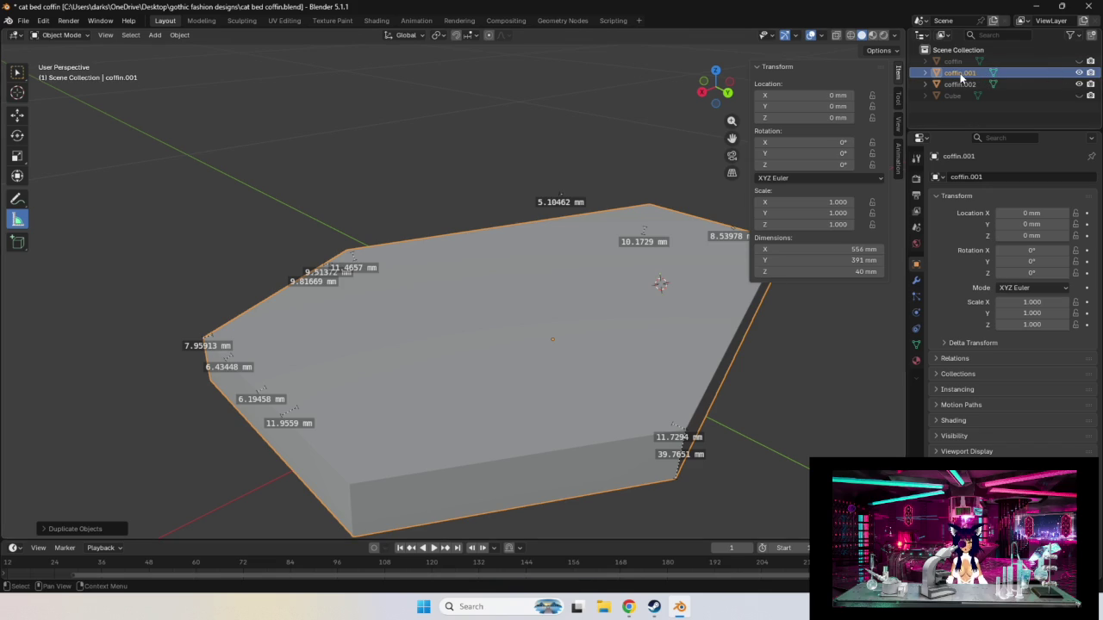
left_click(861, 259)
left_click(767, 260)
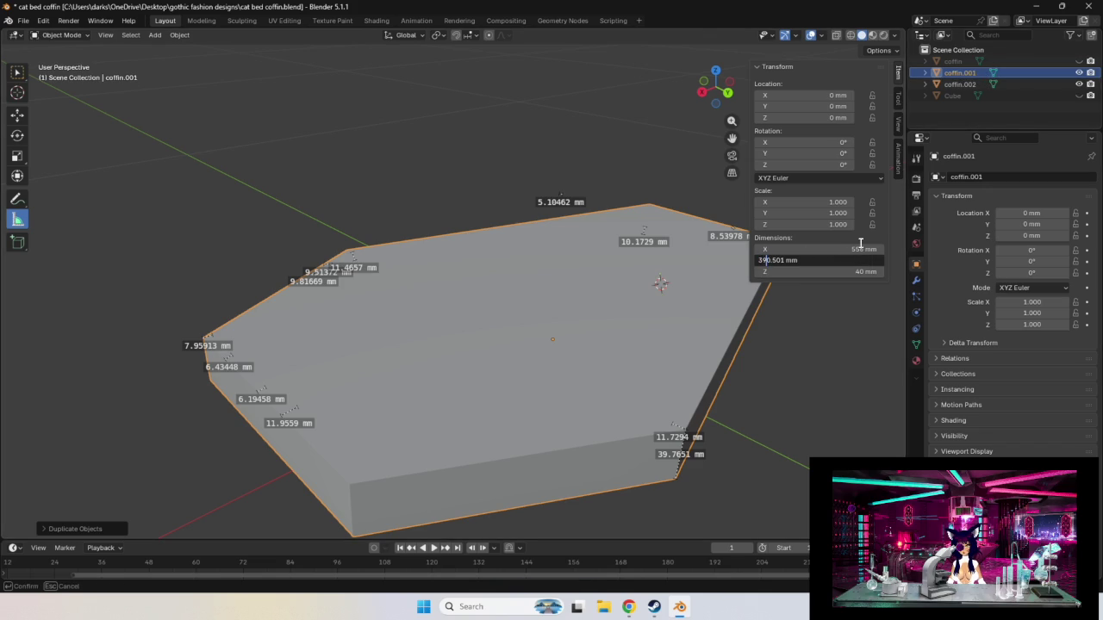
key("BackSpace")
type("8")
key("Return")
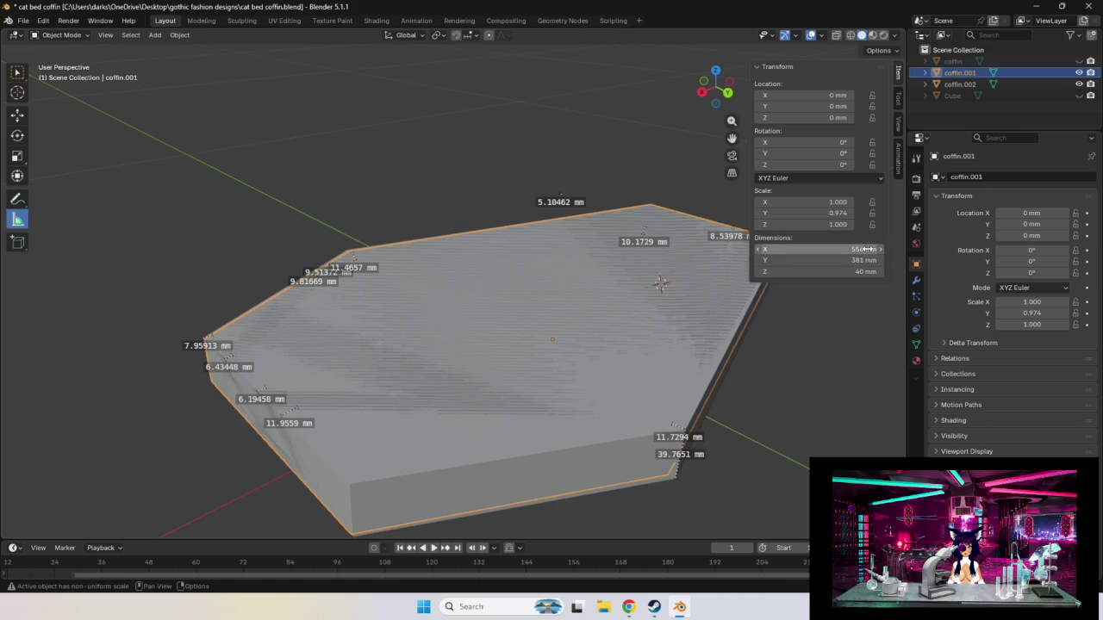
Re-edit the duplicate's Y dimension, then undo it back to 391 mm.
left_click(862, 259)
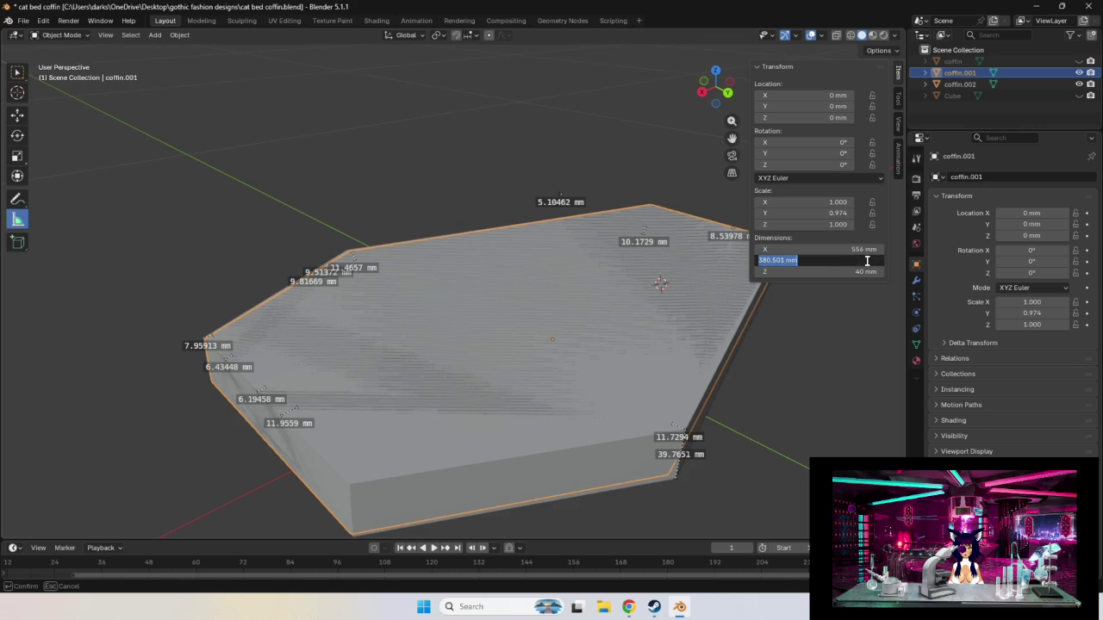
left_click(770, 259)
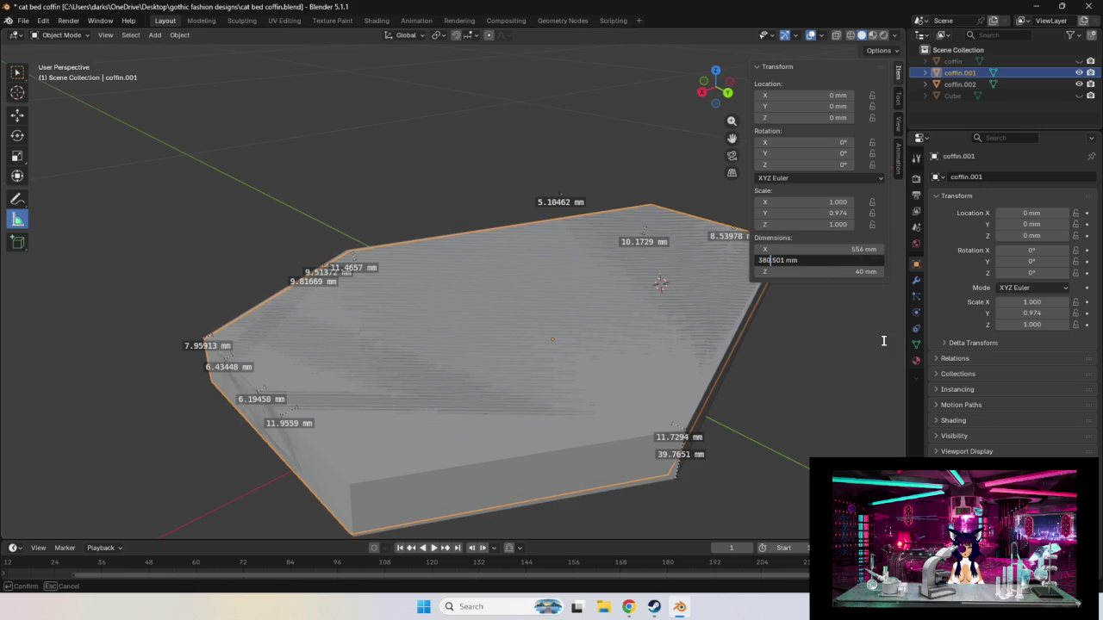
key("Return")
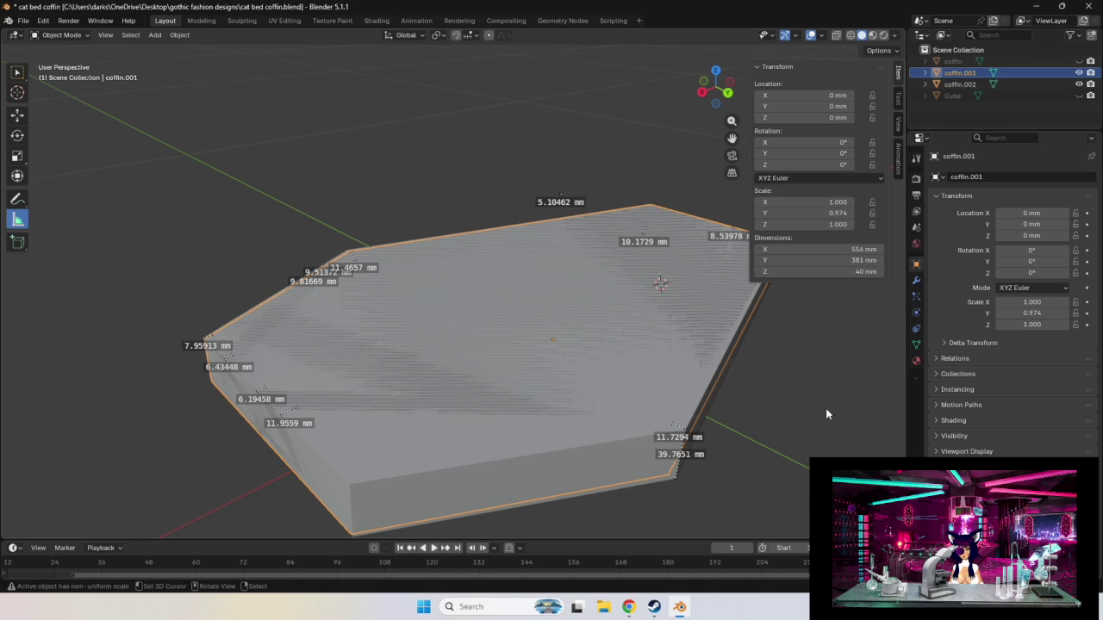
left_click(828, 416)
right_click(828, 416)
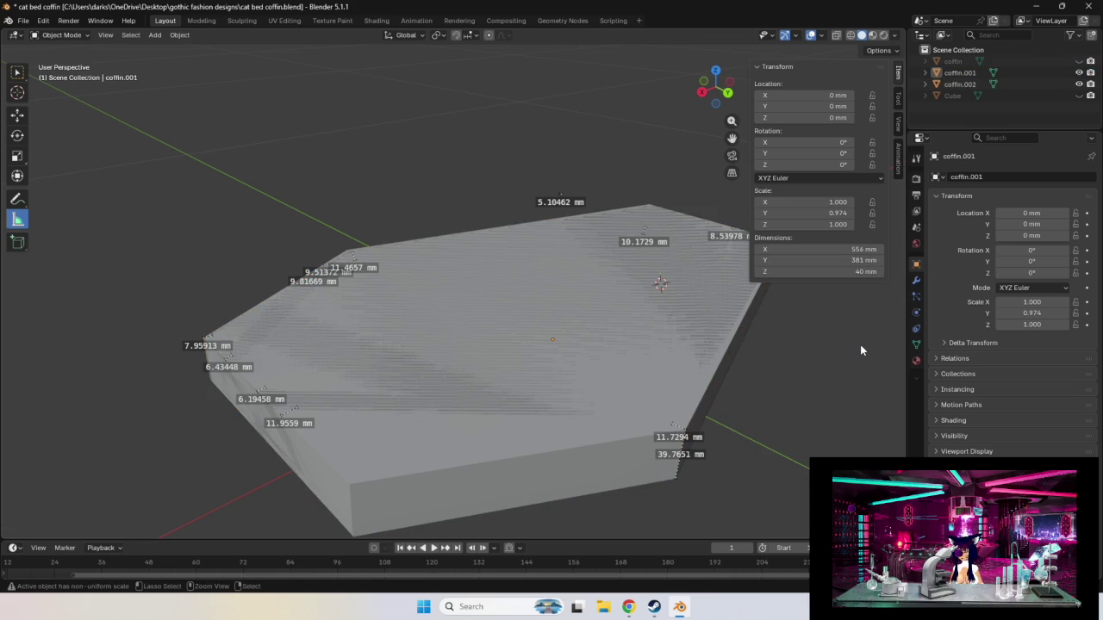
key("ctrl+z")
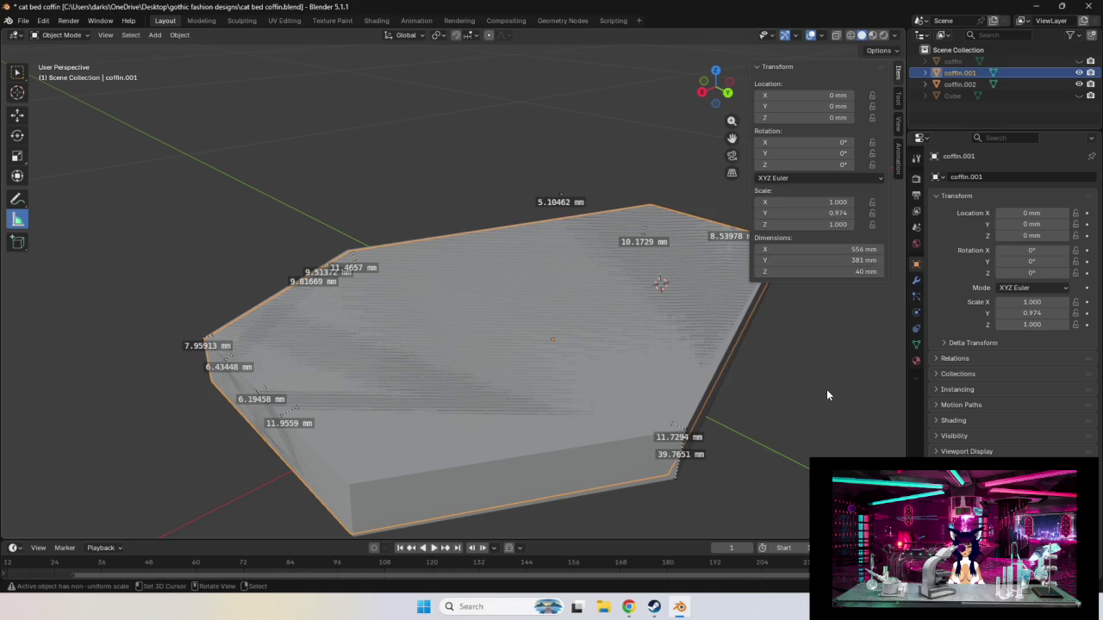
mouse_move(827, 394)
middle_mouse_down()
mouse_move(785, 435)
mouse_move(800, 409)
middle_mouse_up()
double_click(785, 260)
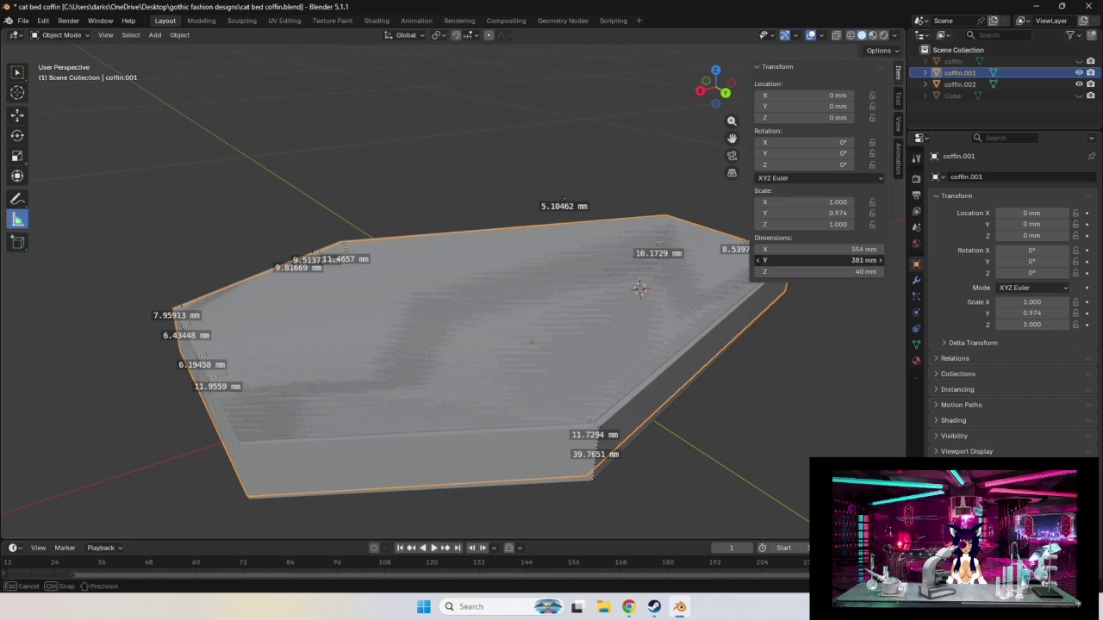
left_click(763, 260)
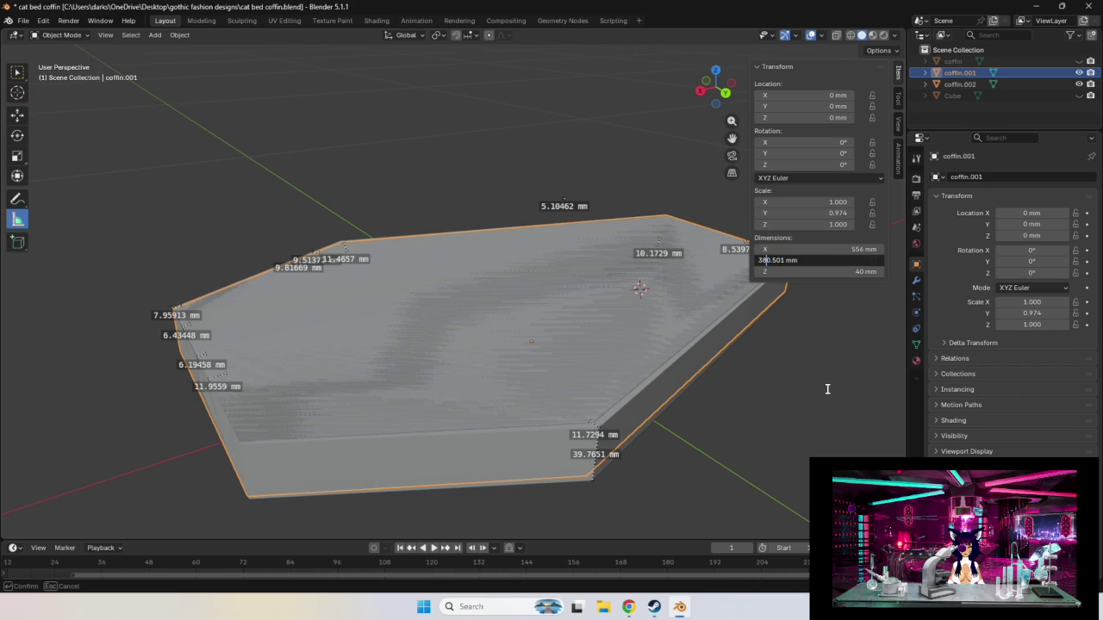
key("Escape")
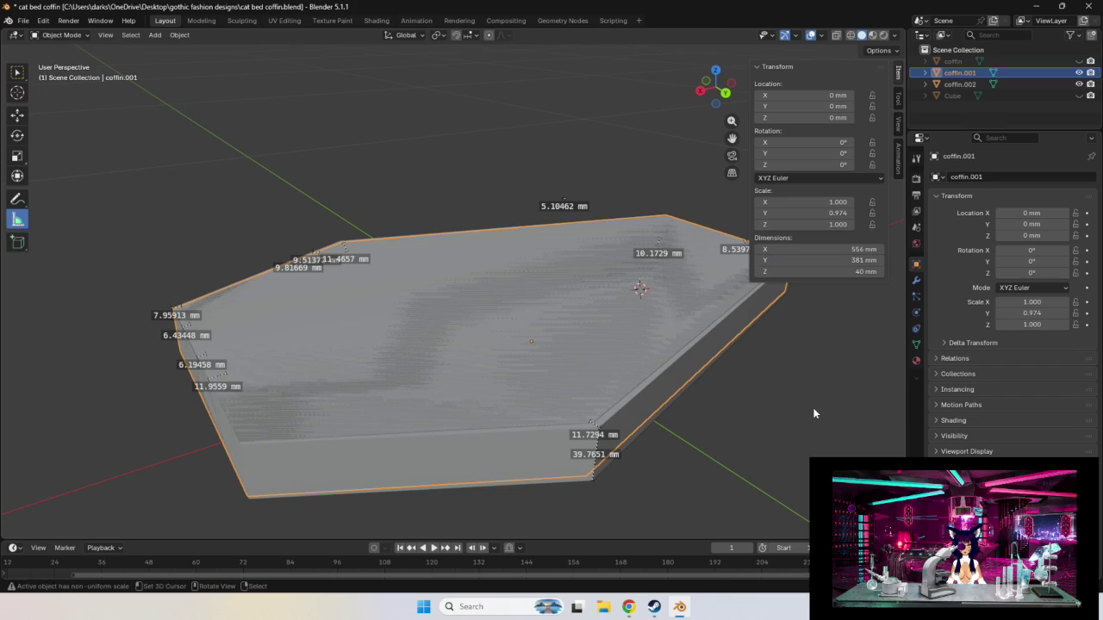
key("ctrl+z")
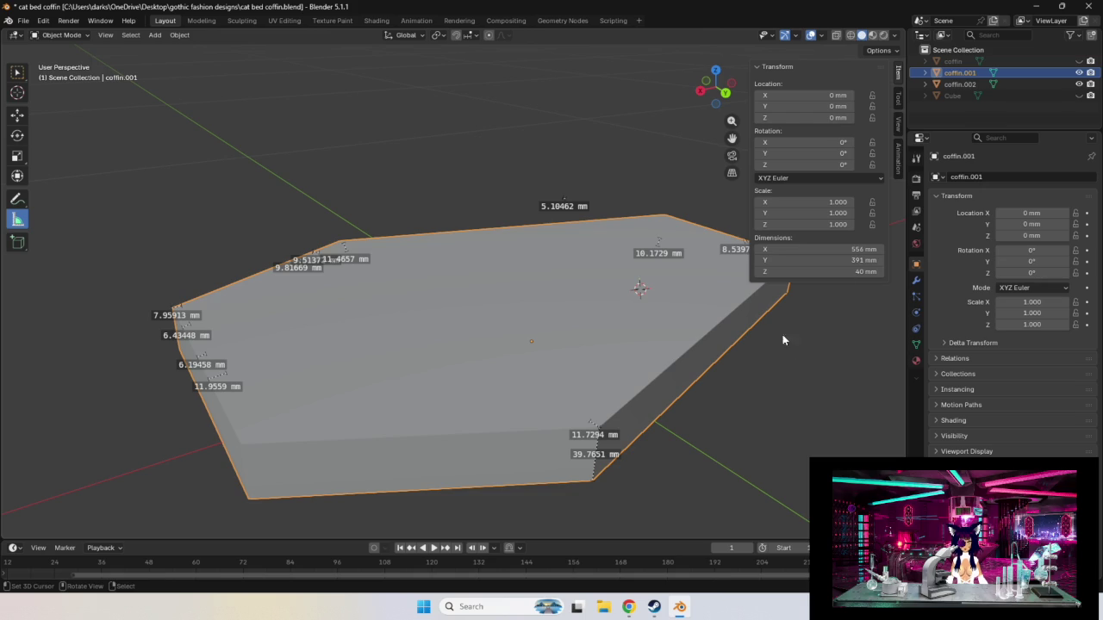
Set the duplicate's Y dimension to 371 mm.
left_click(814, 260)
left_click(764, 260)
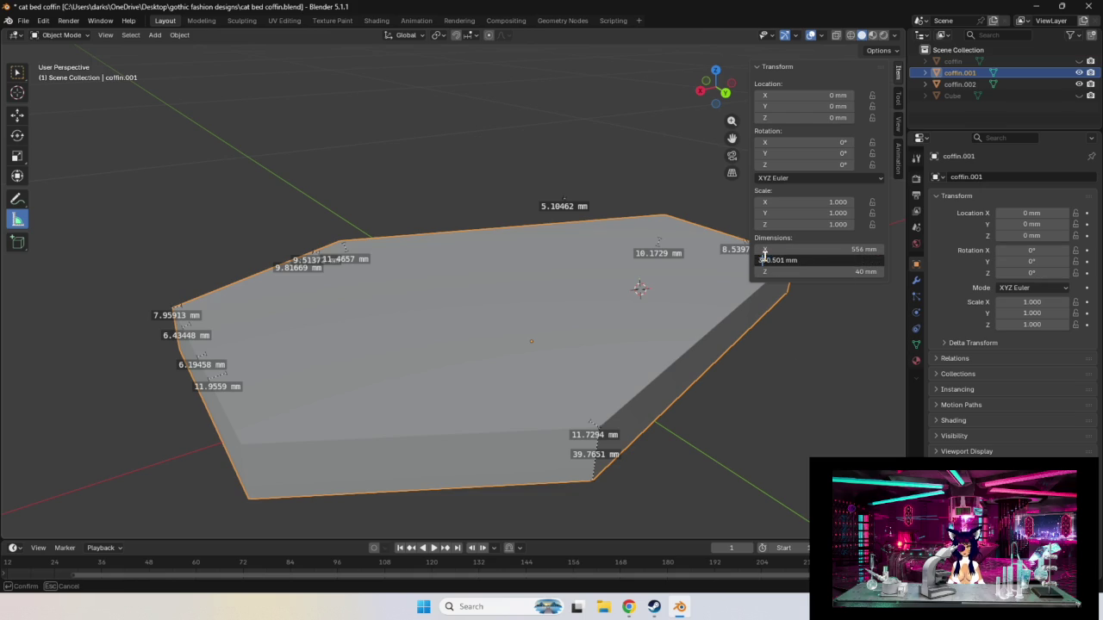
left_click(798, 359)
left_click(754, 261)
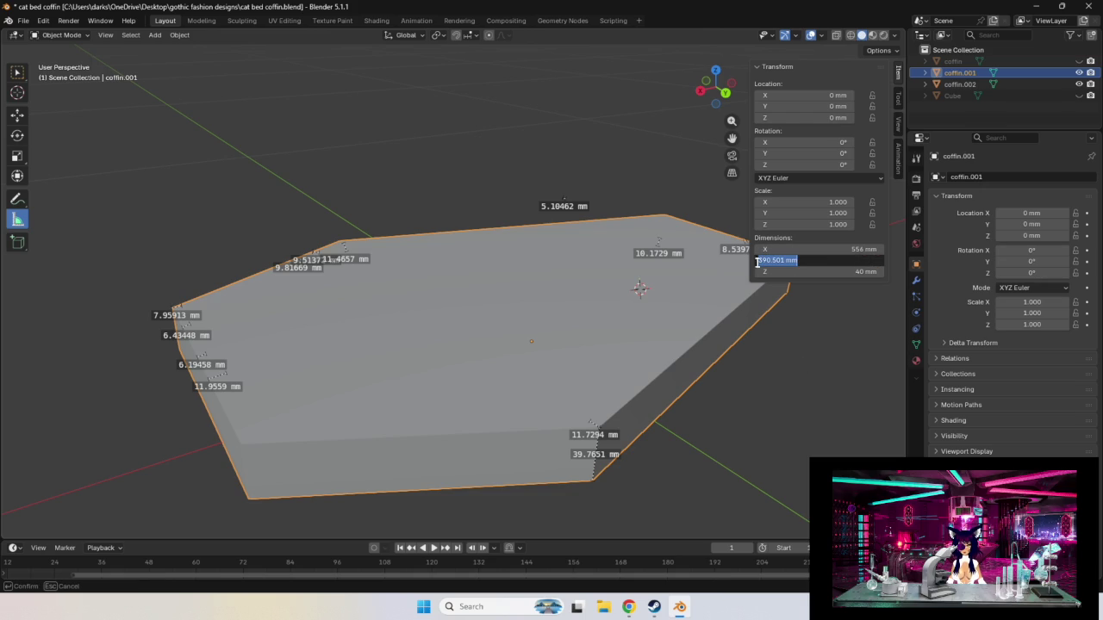
left_click(766, 260)
key("BackSpace")
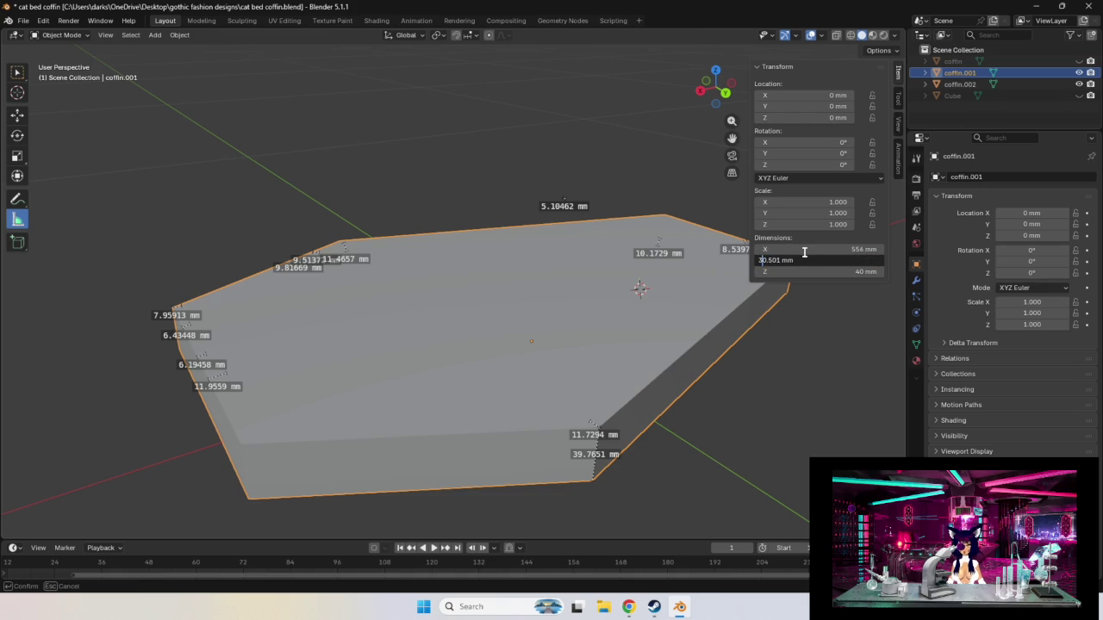
type("7")
key("Return")
Set the X dimension to 536 mm and the Z thickness to 30 mm.
left_click(827, 249)
left_click(765, 249)
key("BackSpace")
type("35.687")
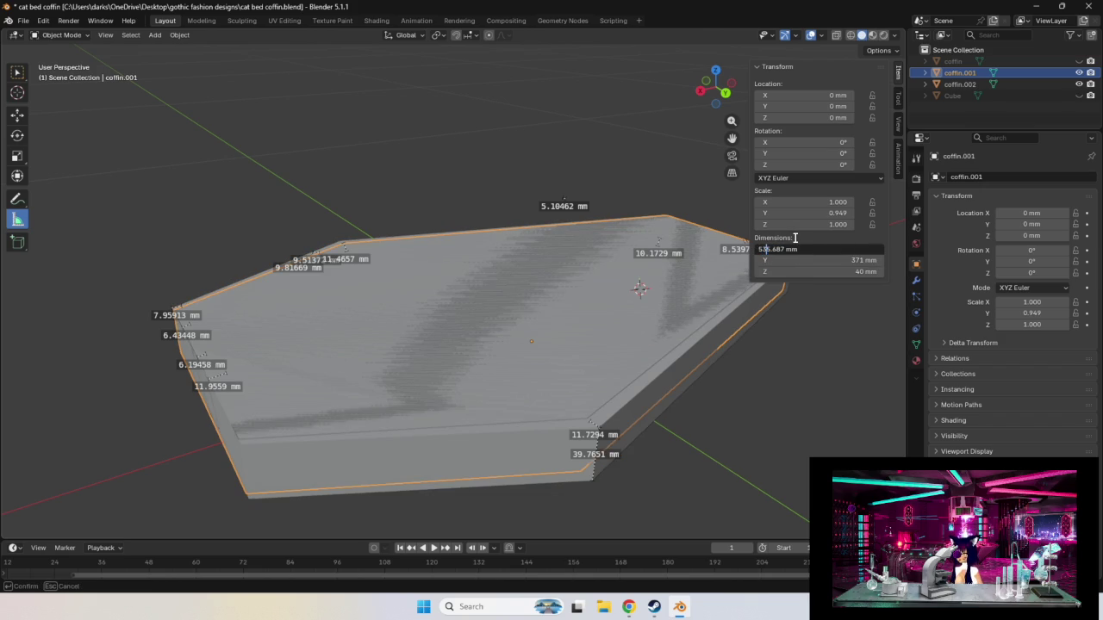
key("Return")
left_click(769, 271)
left_click(760, 271)
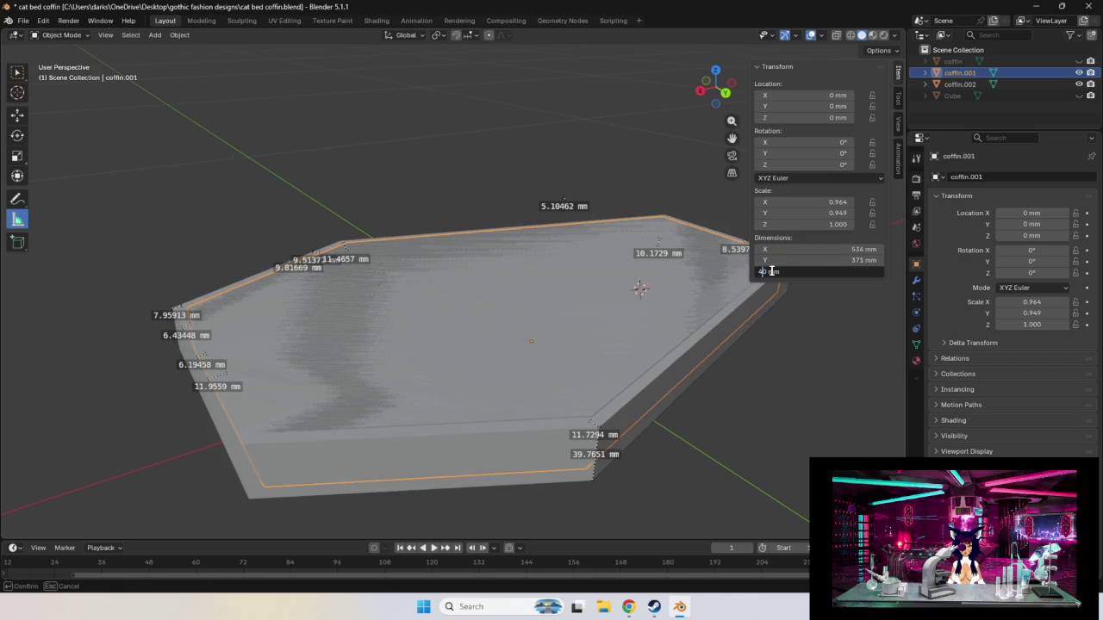
key("Delete")
type("3")
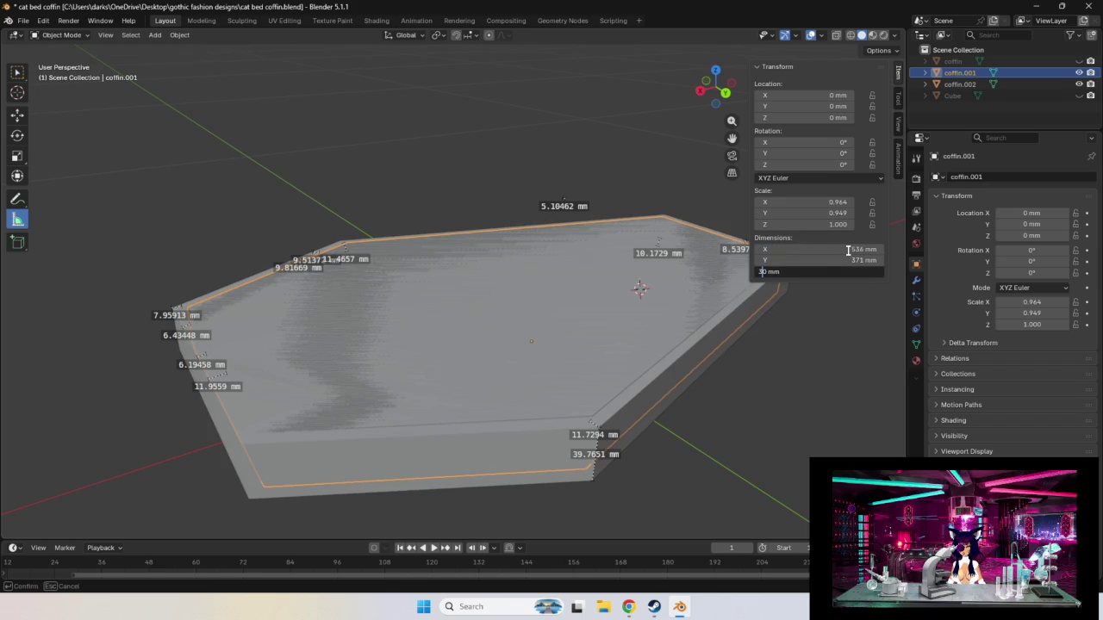
key("Return")
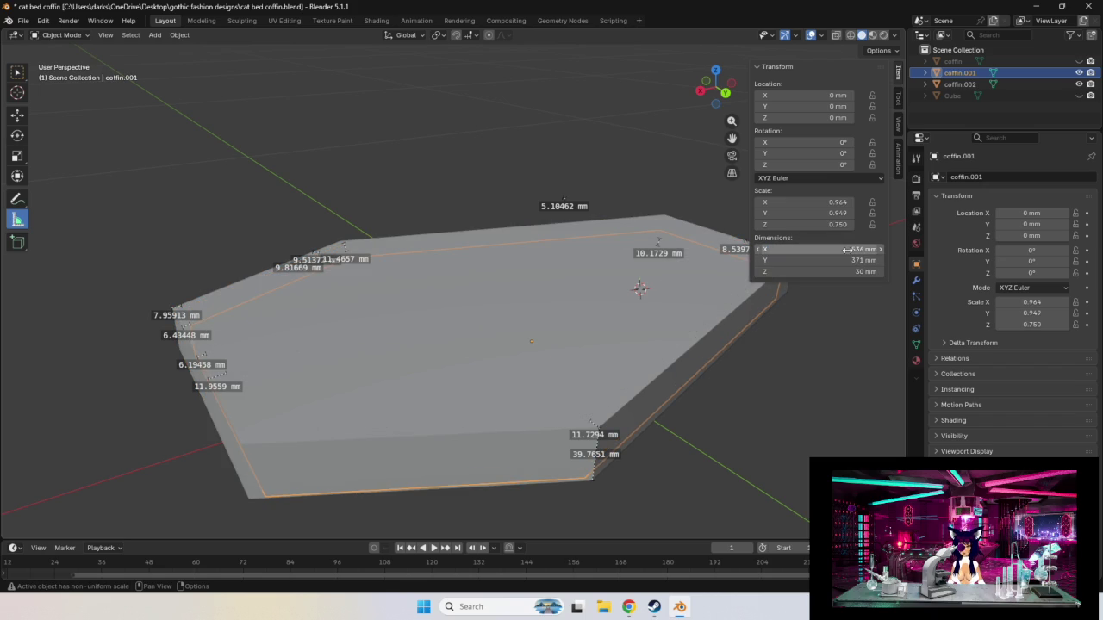
mouse_move(754, 470)
middle_mouse_down()
mouse_move(739, 433)
mouse_move(722, 446)
middle_mouse_up()
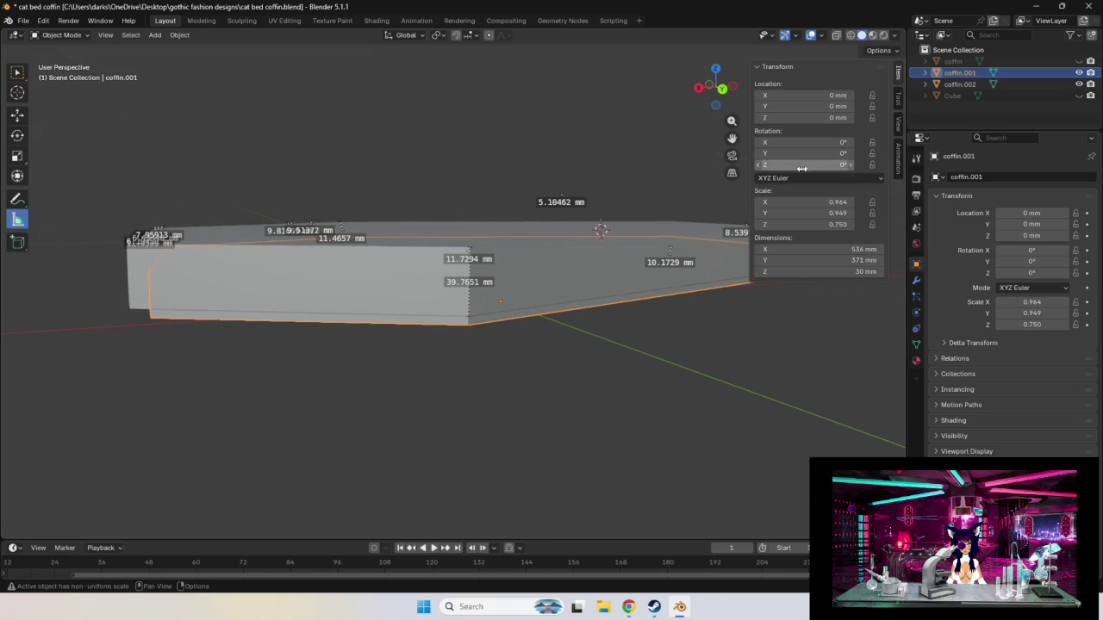
Try a Z location of 10 mm for coffin.001 and view it from above.
left_click(821, 117)
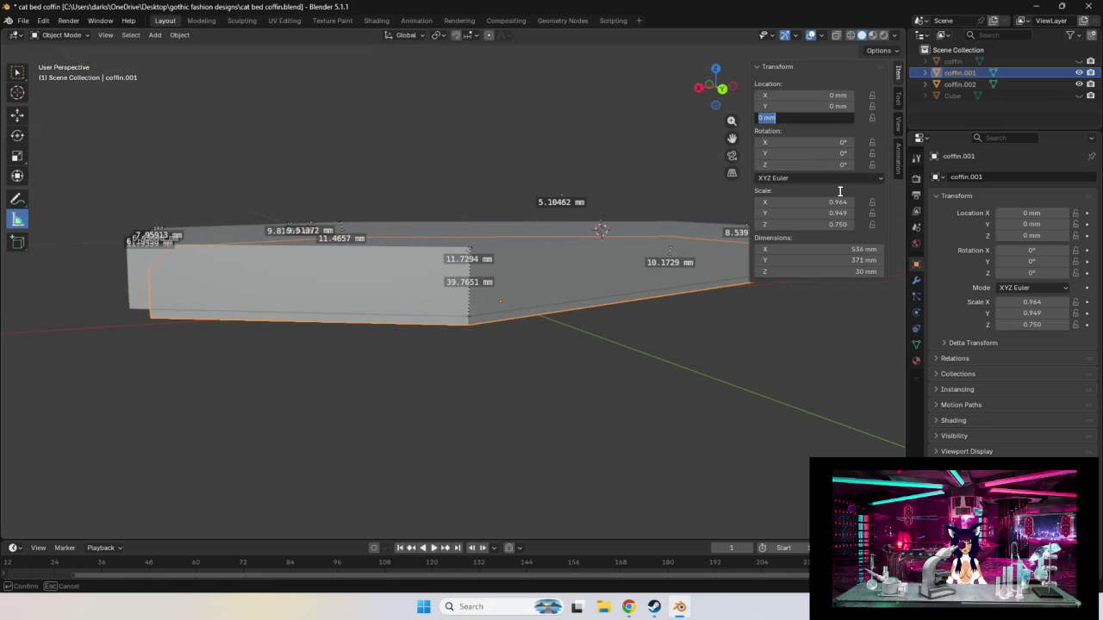
key("BackSpace")
type("10")
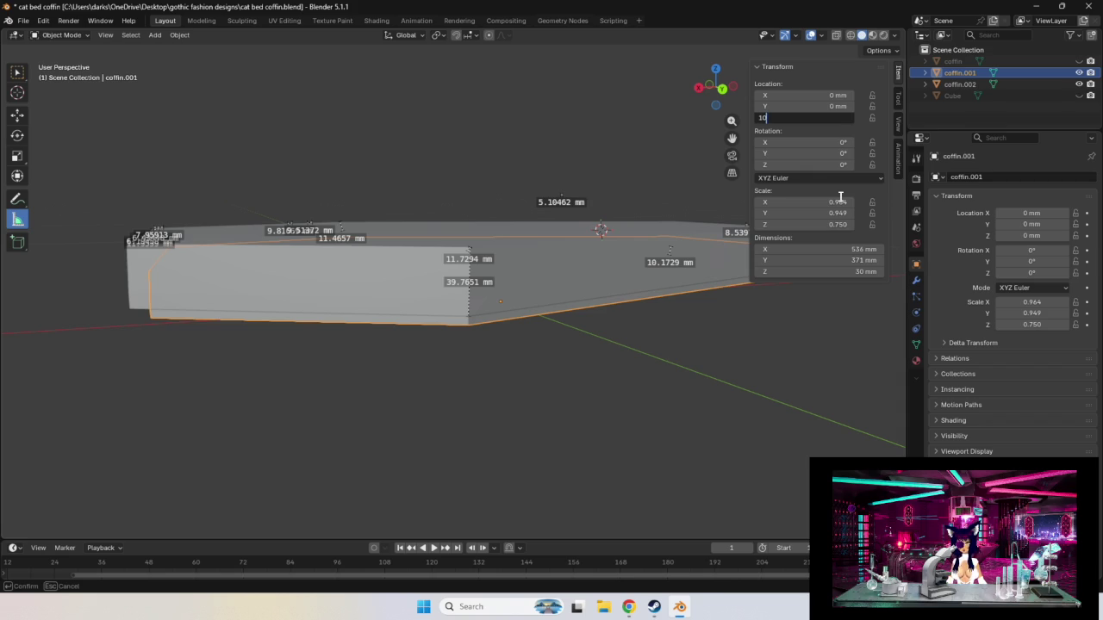
key("Return")
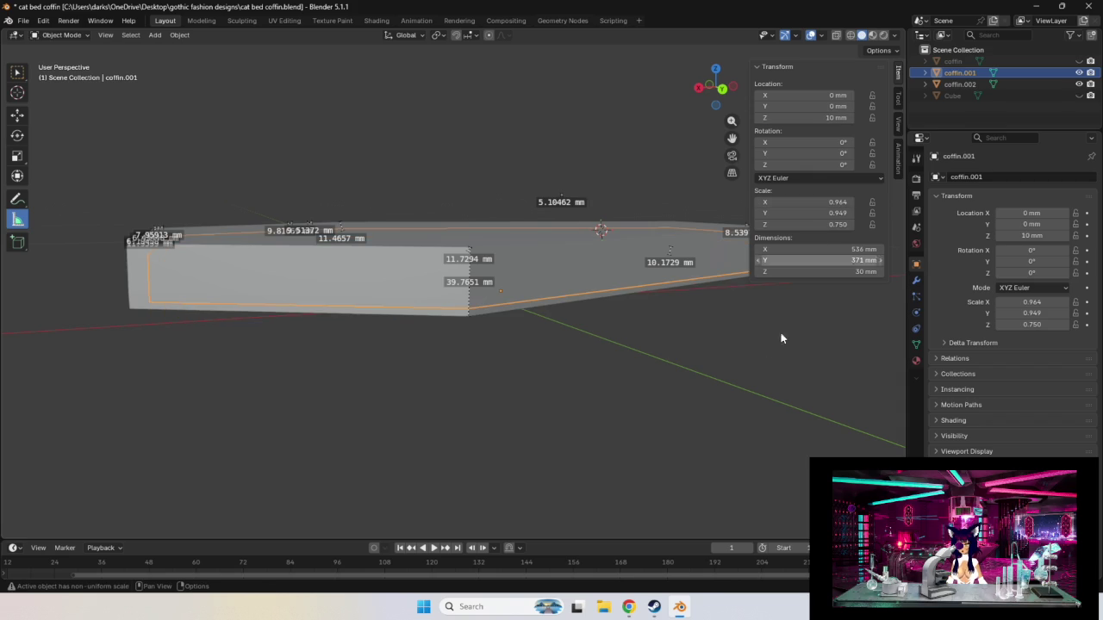
right_click(689, 383)
mouse_move(694, 329)
middle_mouse_down()
mouse_move(685, 366)
mouse_move(726, 315)
middle_mouse_up()
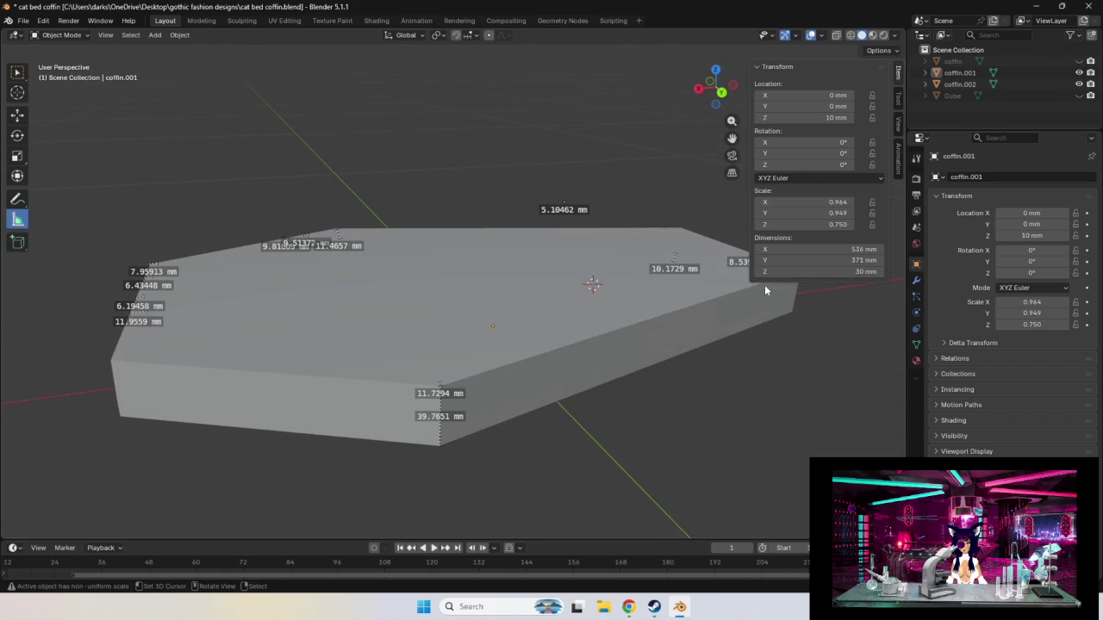
Change coffin.001's Z location to 20 mm, then to 11 mm.
left_click(852, 117)
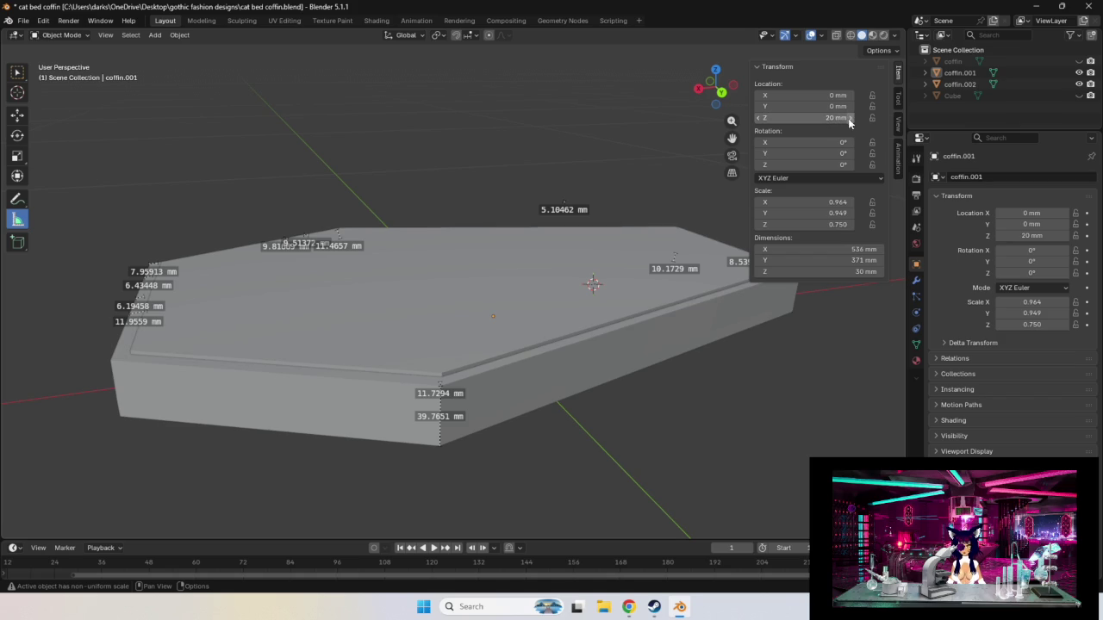
left_click(833, 117)
left_click(765, 117)
double_click(765, 117)
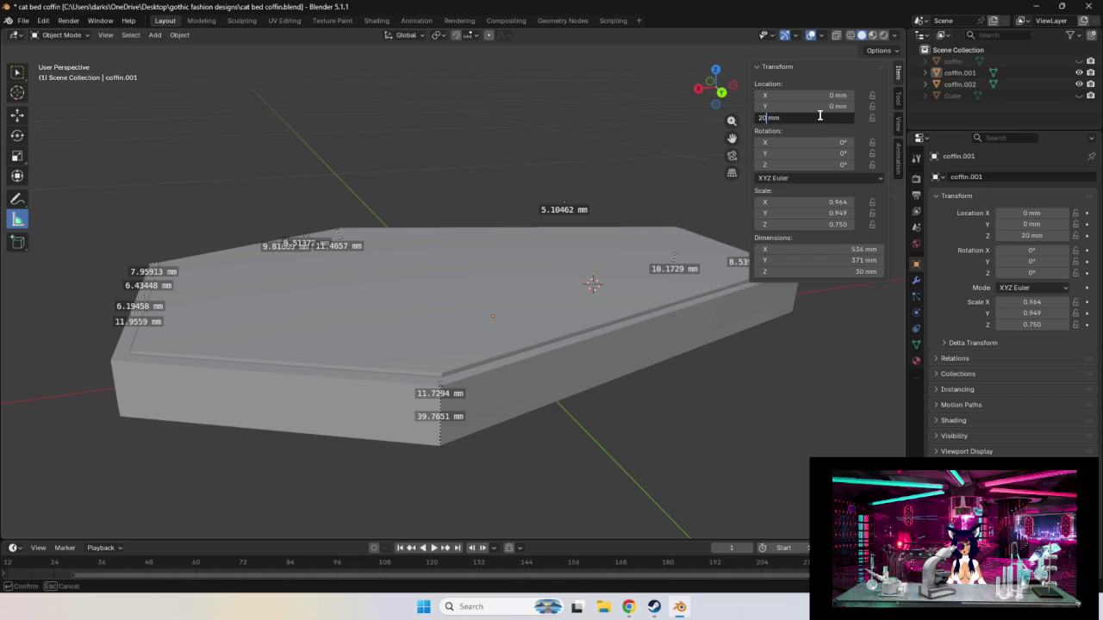
key("BackSpace")
type("11")
key("Return")
Orbit around the slab and toggle coffin.002's visibility to compare the slabs.
mouse_move(632, 468)
middle_mouse_down()
mouse_move(635, 440)
mouse_move(642, 445)
mouse_move(605, 280)
middle_mouse_up()
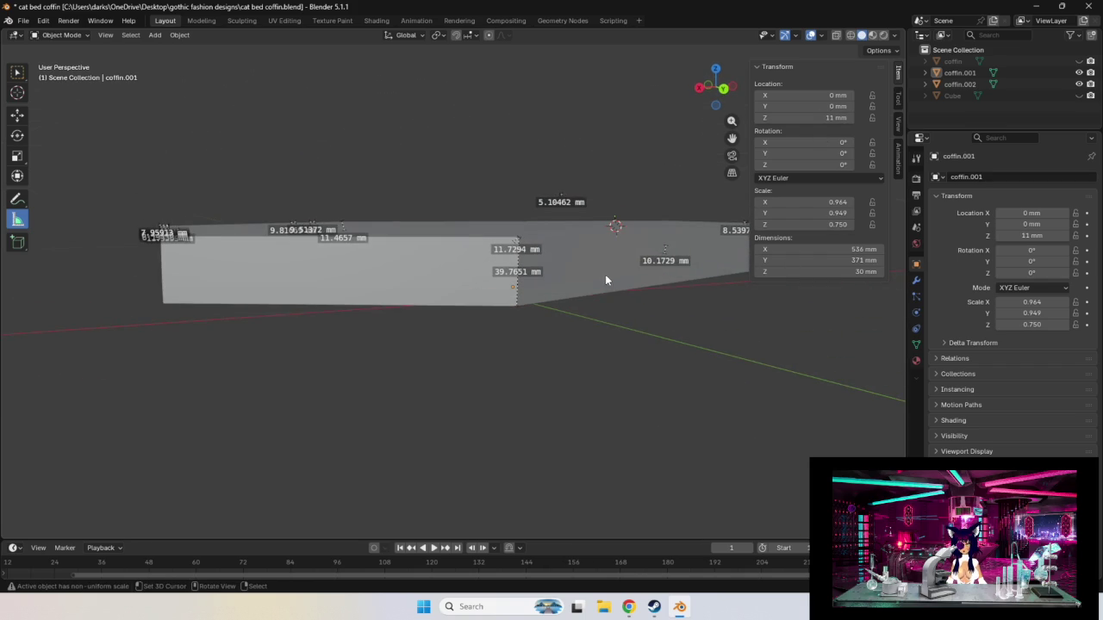
mouse_move(597, 345)
middle_mouse_down()
mouse_move(632, 387)
mouse_move(606, 384)
middle_mouse_up()
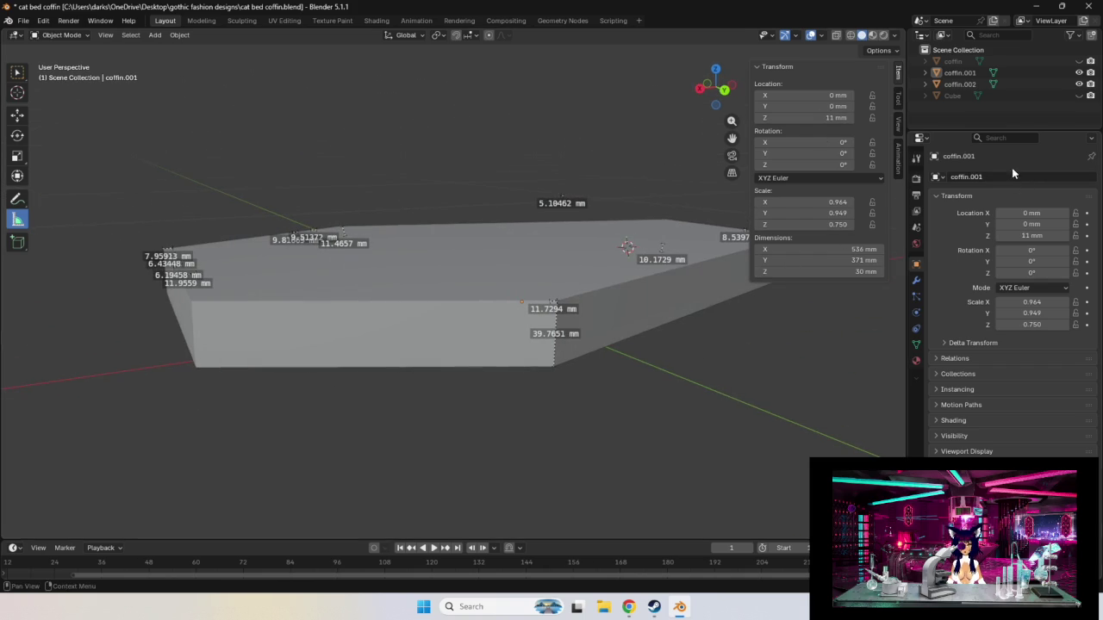
left_click(1078, 85)
left_click(1078, 84)
left_click(1077, 84)
left_click(1078, 85)
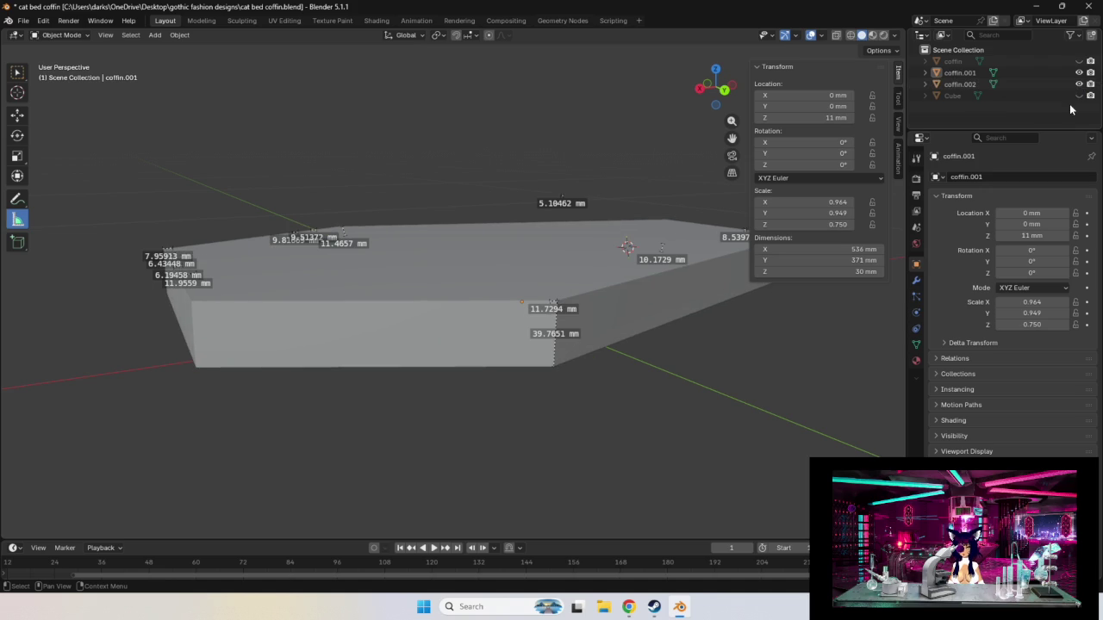
Raise coffin.001's Z location to 15 mm, then 16 mm.
left_click(796, 118)
left_click(767, 119)
key("BackSpace")
type("5")
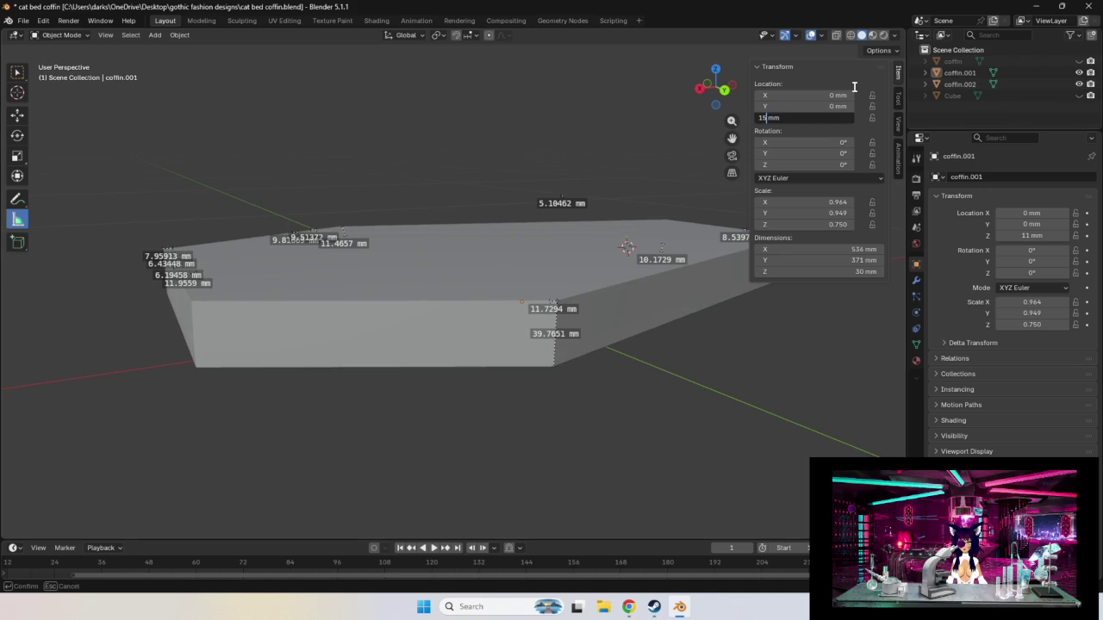
key("Return")
left_click(832, 115)
key("BackSpace")
type("6")
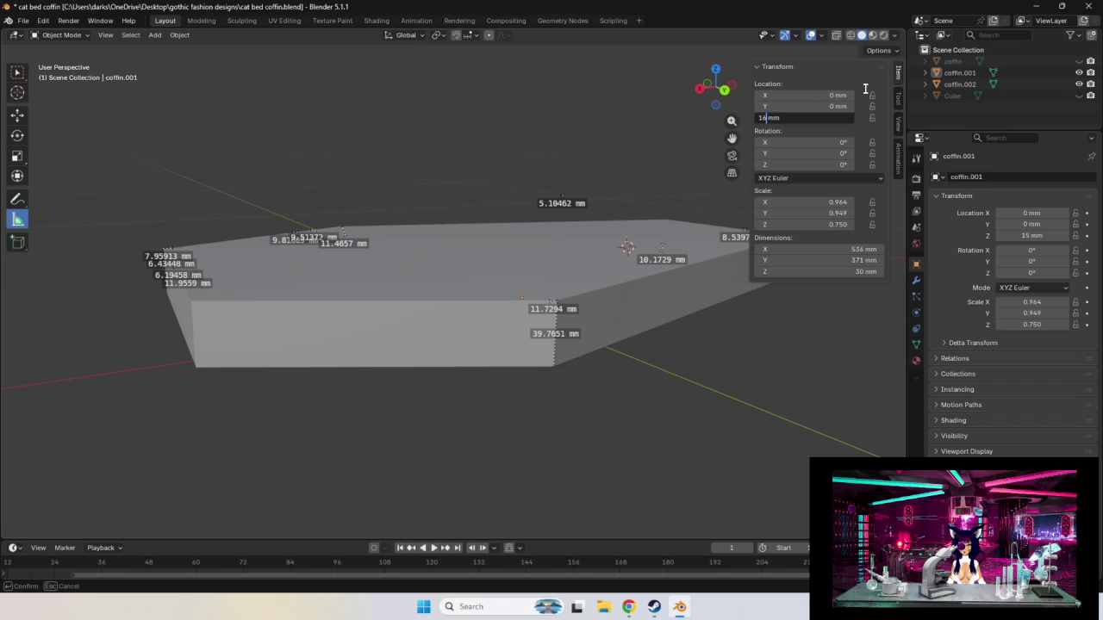
key("Return")
Try Z locations of 17 mm and then 20 mm.
left_click(767, 118)
key("BackSpace")
type("7")
key("Return")
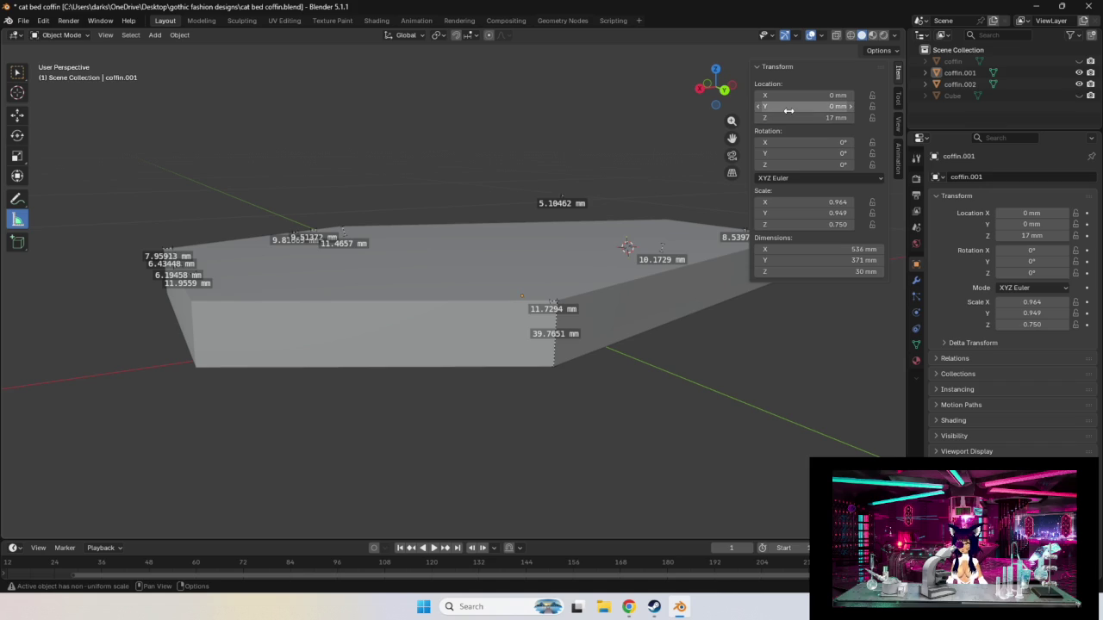
left_click(769, 117)
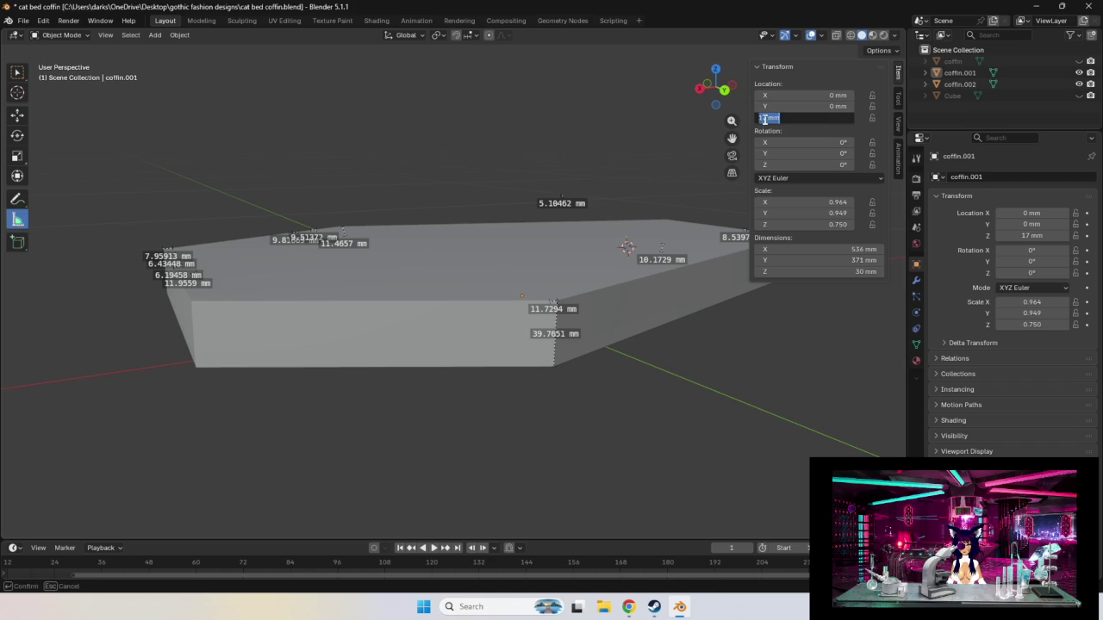
key("BackSpace")
key("BackSpace")
type("20")
key("Return")
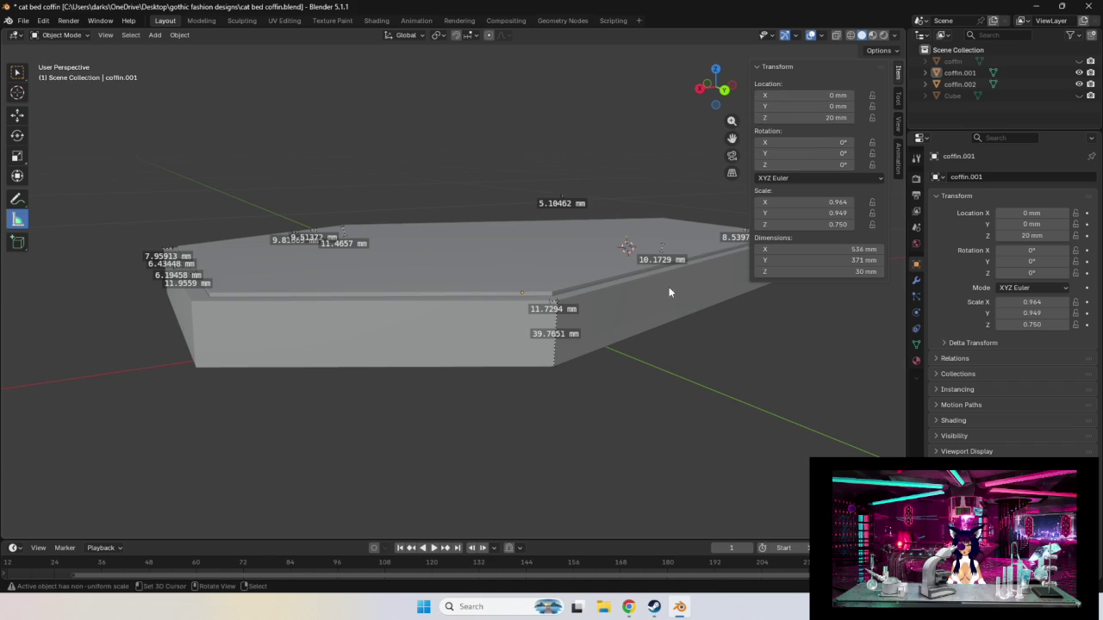
Lower the Z location to 19 mm, then 18 mm.
left_click(792, 117)
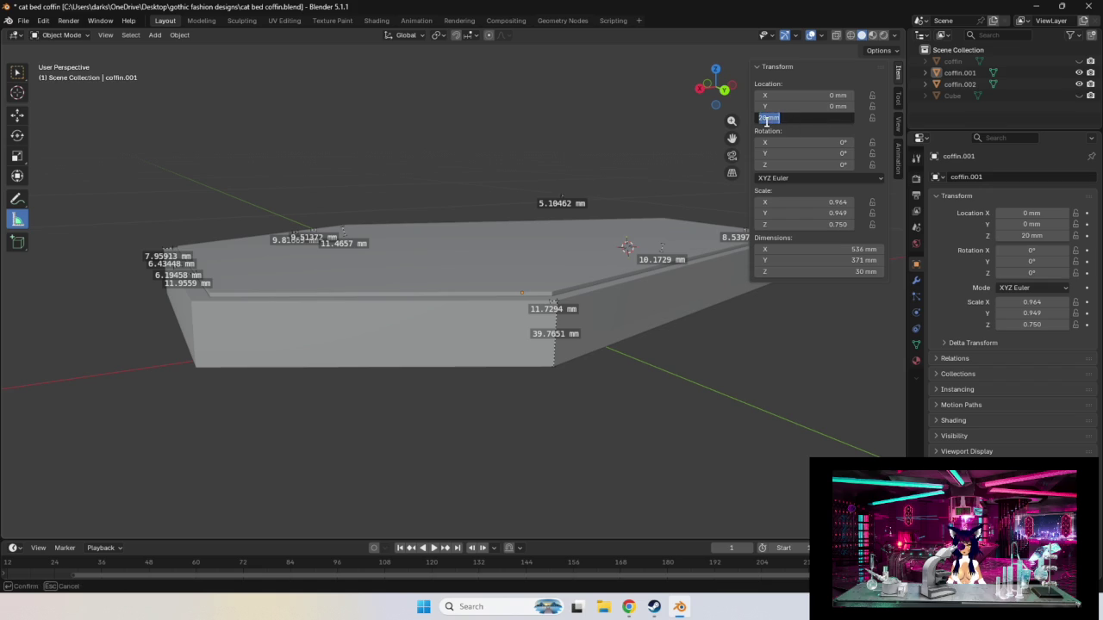
key("BackSpace")
key("BackSpace")
type("19")
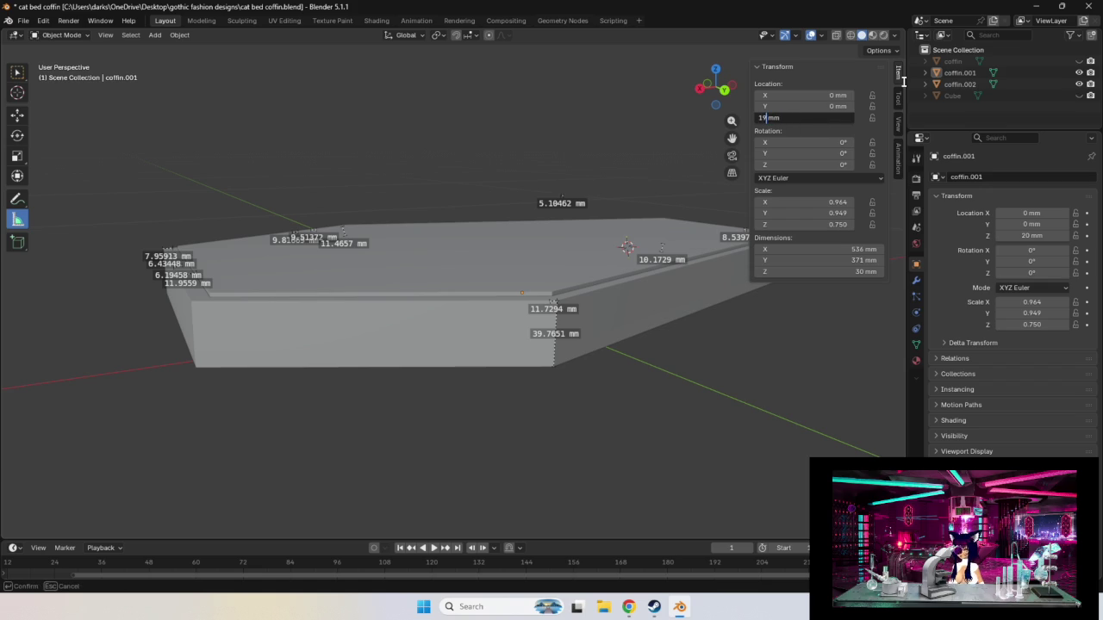
key("Return")
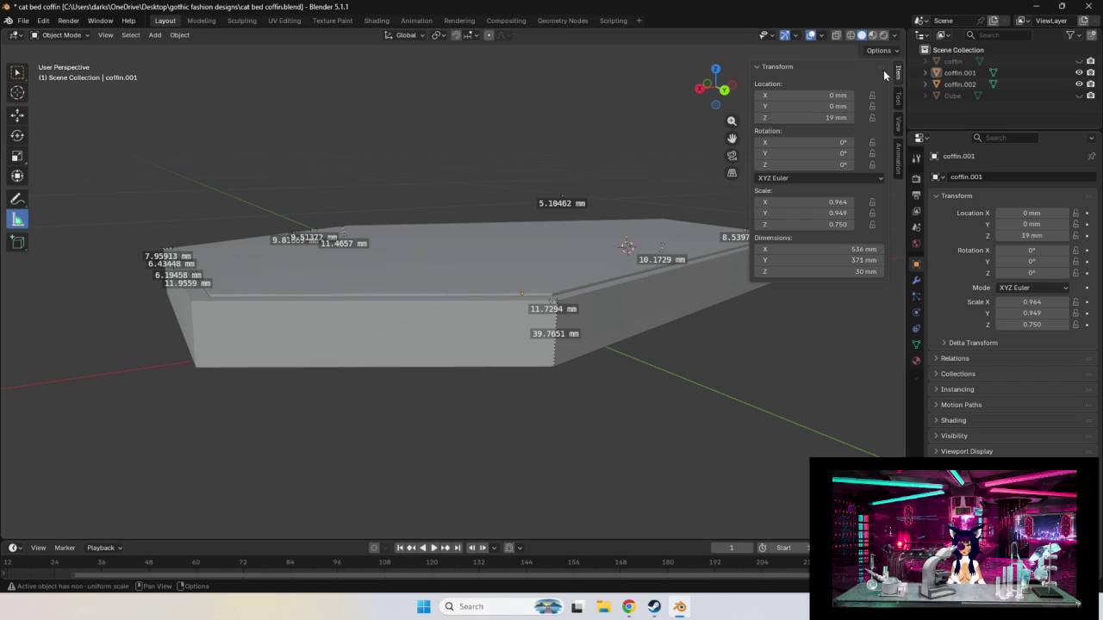
left_click(763, 118)
left_click(766, 118)
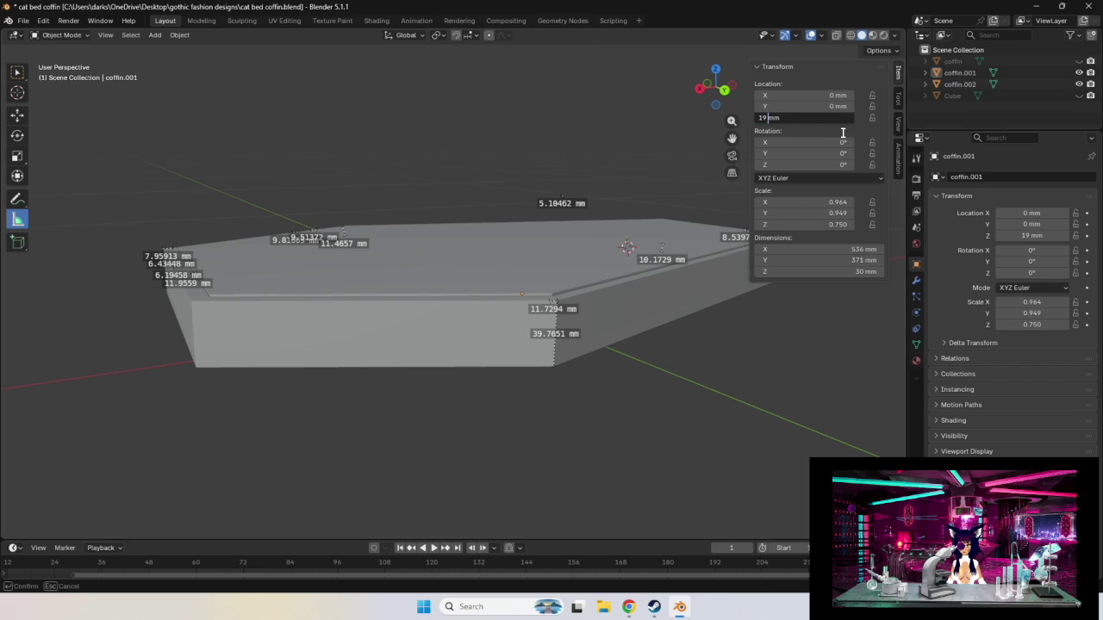
key("BackSpace")
type("8")
key("Return")
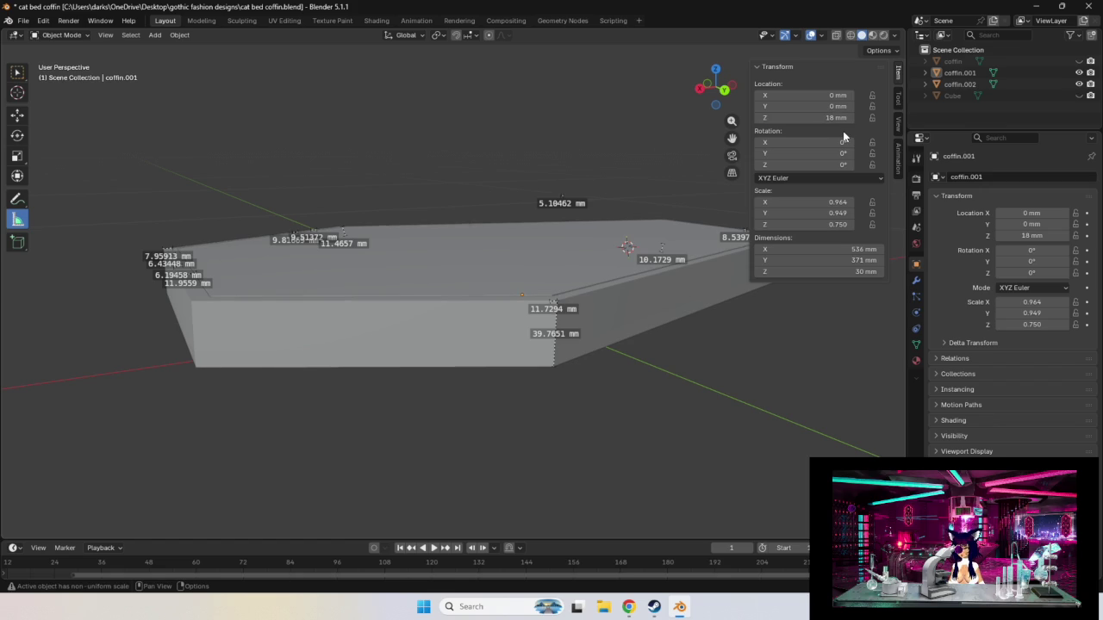
Settle coffin.001 at a Z location of 17 mm and enter Edit Mode.
scroll(589, 278, "up", 3)
scroll(630, 292, "down", 1)
scroll(633, 292, "down", 1)
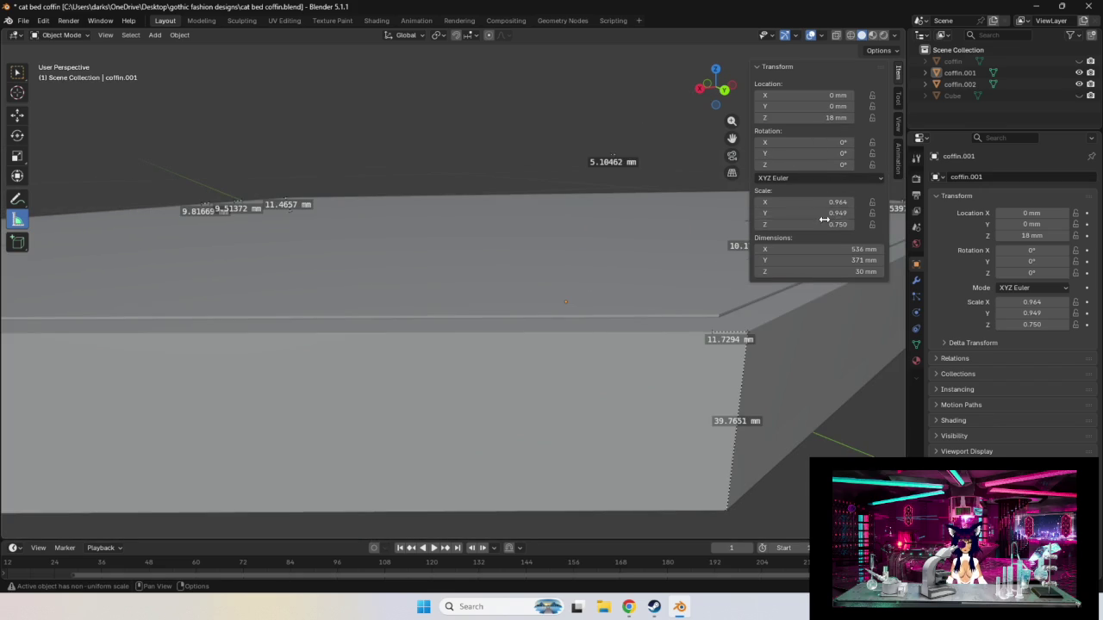
left_click(834, 115)
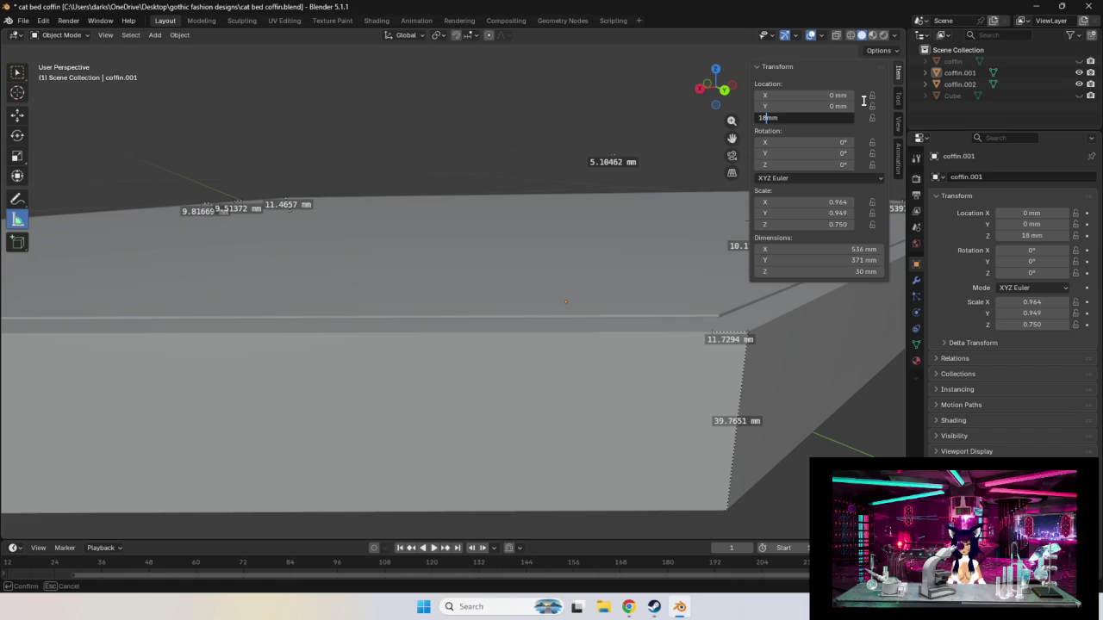
type("17")
key("Return")
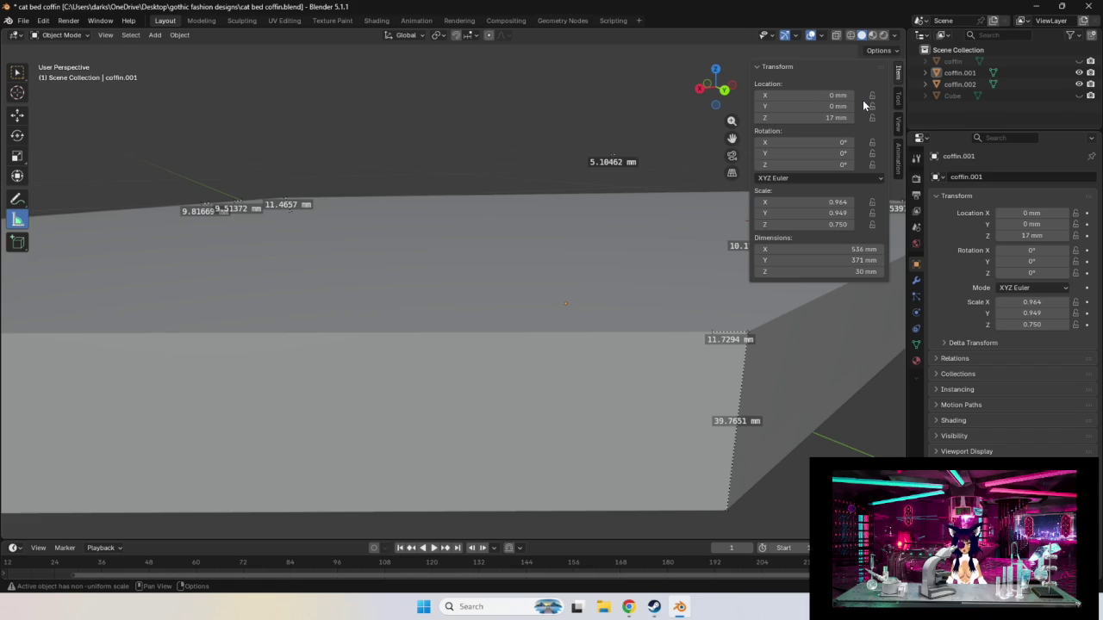
right_click(325, 97)
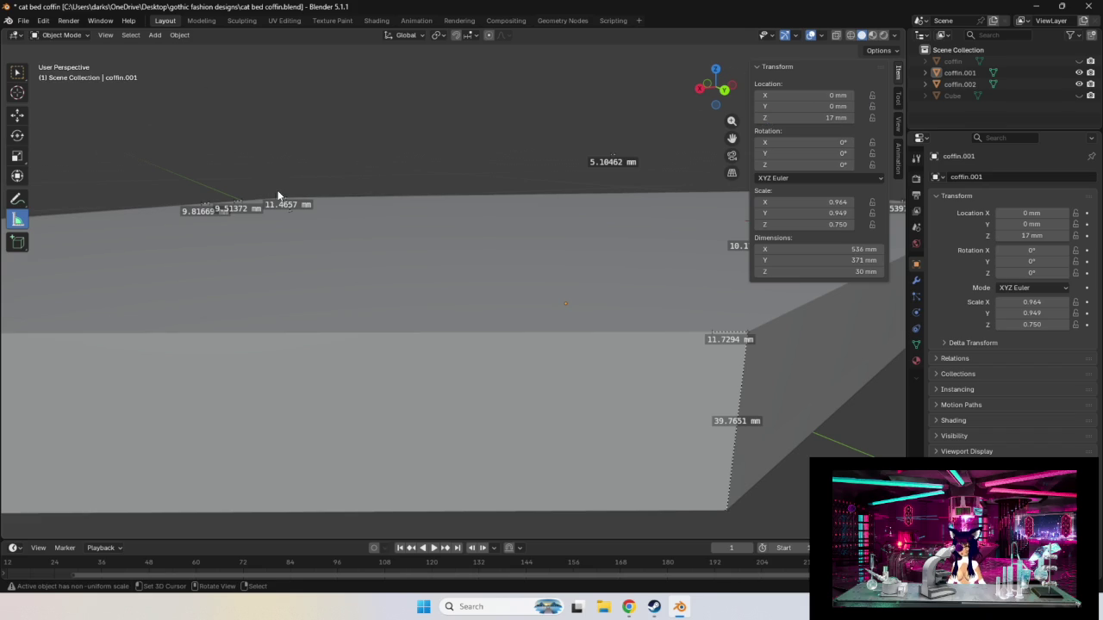
key("Tab")
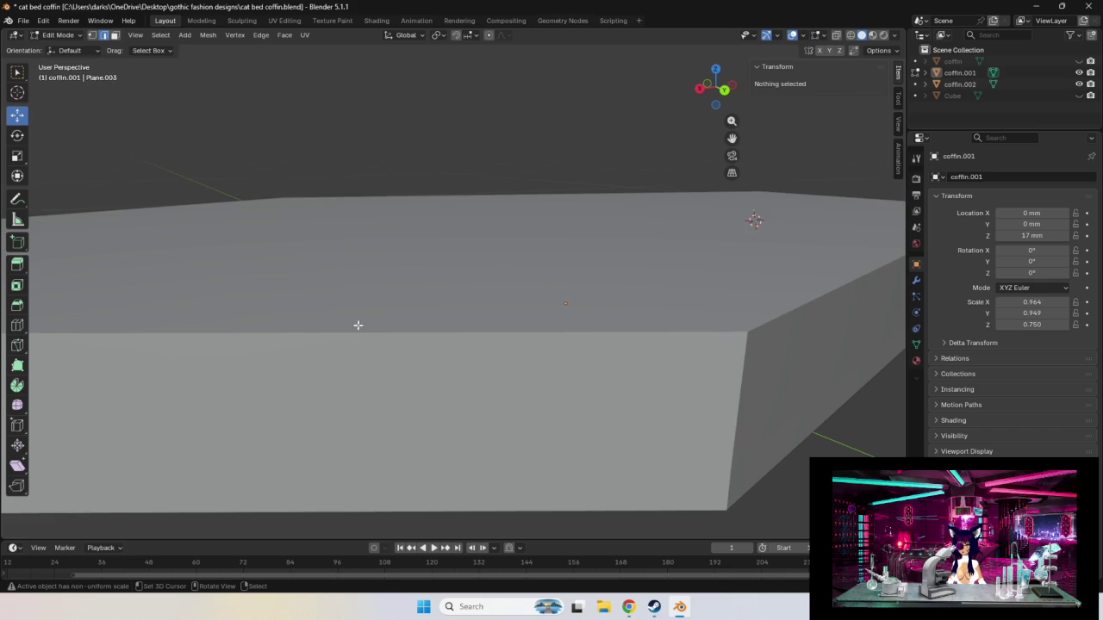
middle_click_drag(344, 282, 365, 283)
key("Tab")
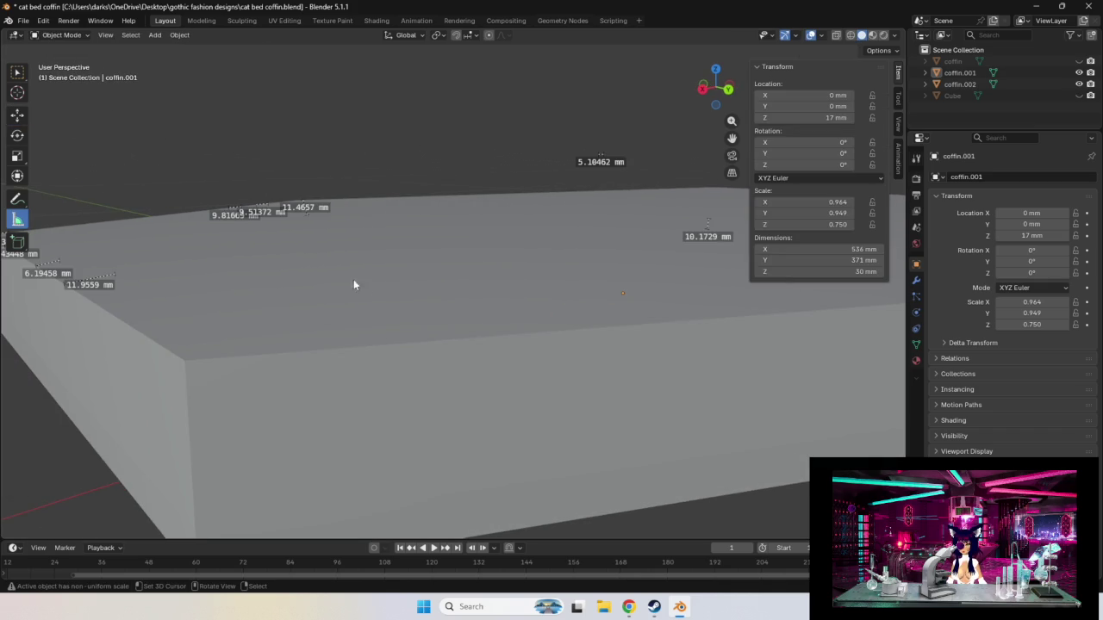
key("z")
left_click(240, 275)
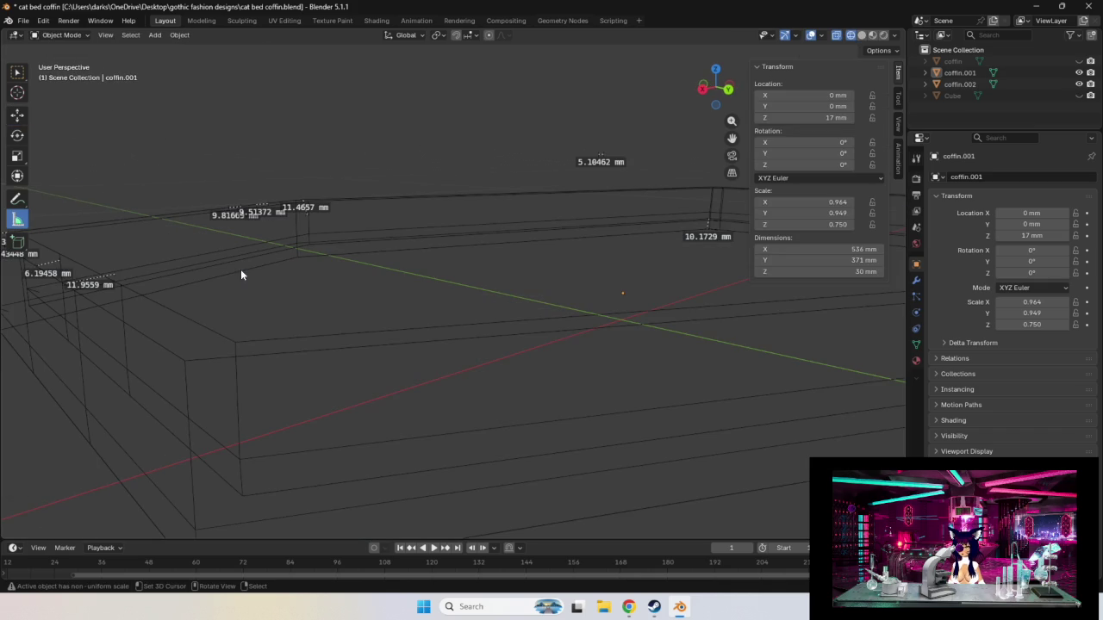
mouse_move(368, 325)
middle_mouse_down()
mouse_move(371, 286)
mouse_move(361, 281)
mouse_move(494, 329)
middle_mouse_up()
scroll(361, 281, "up", 2)
scroll(336, 285, "up", 3)
scroll(320, 292, "down", 5)
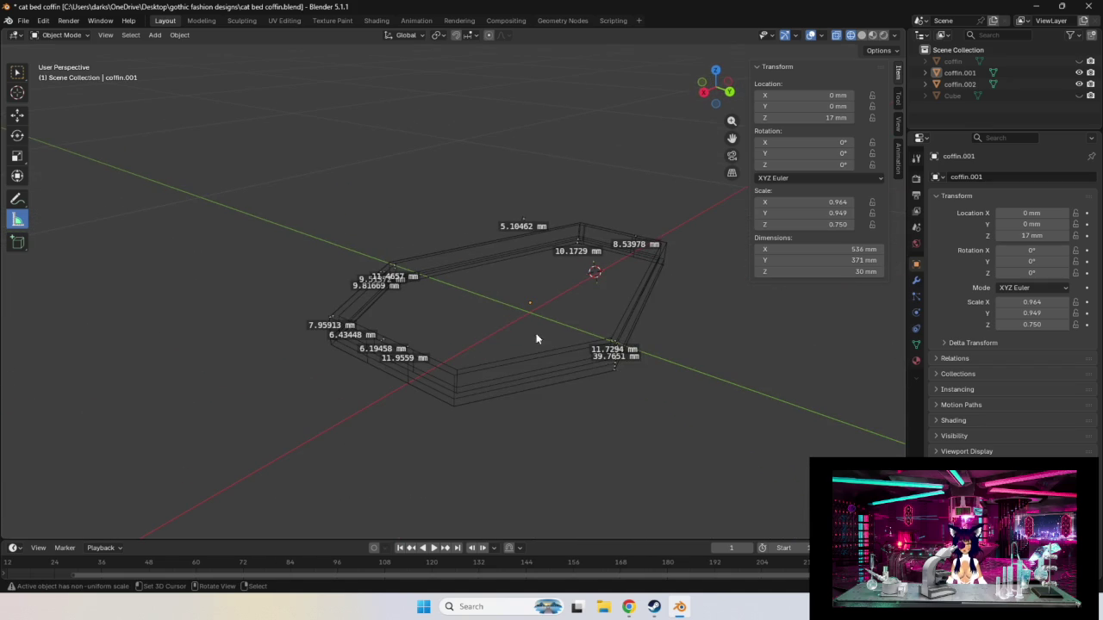
middle_click_drag(597, 324, 586, 320)
key("z")
left_click(682, 320)
mouse_move(682, 326)
middle_mouse_down()
mouse_move(713, 377)
mouse_move(692, 376)
middle_mouse_up()
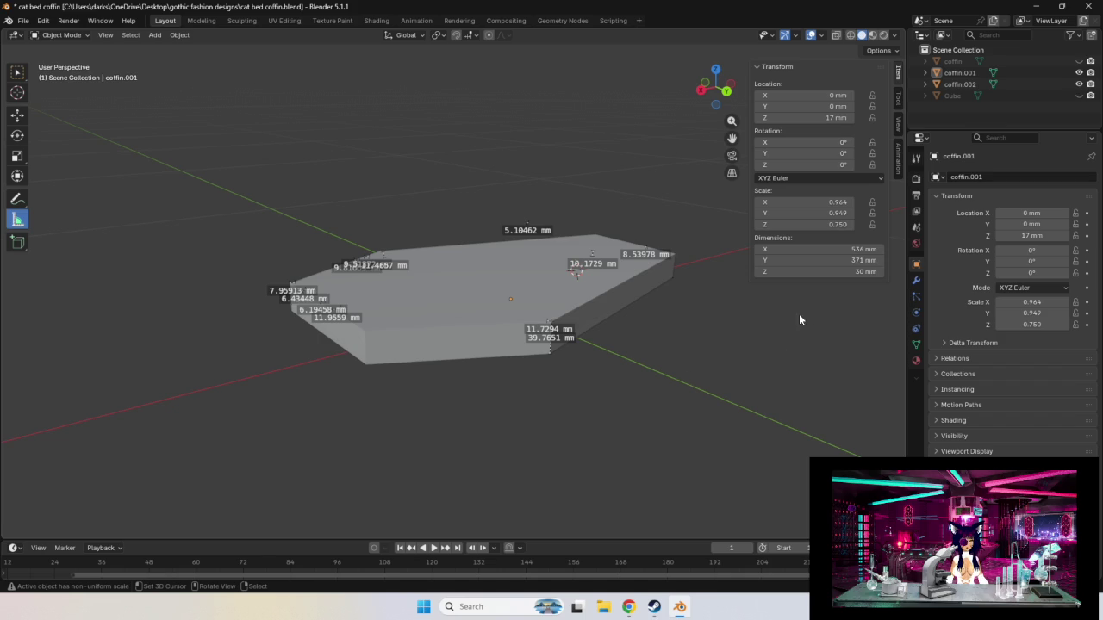
left_click(916, 280)
Add a Boolean modifier (Difference, Exact) to coffin.001 and attempt to pick its cutter object.
left_click(995, 178)
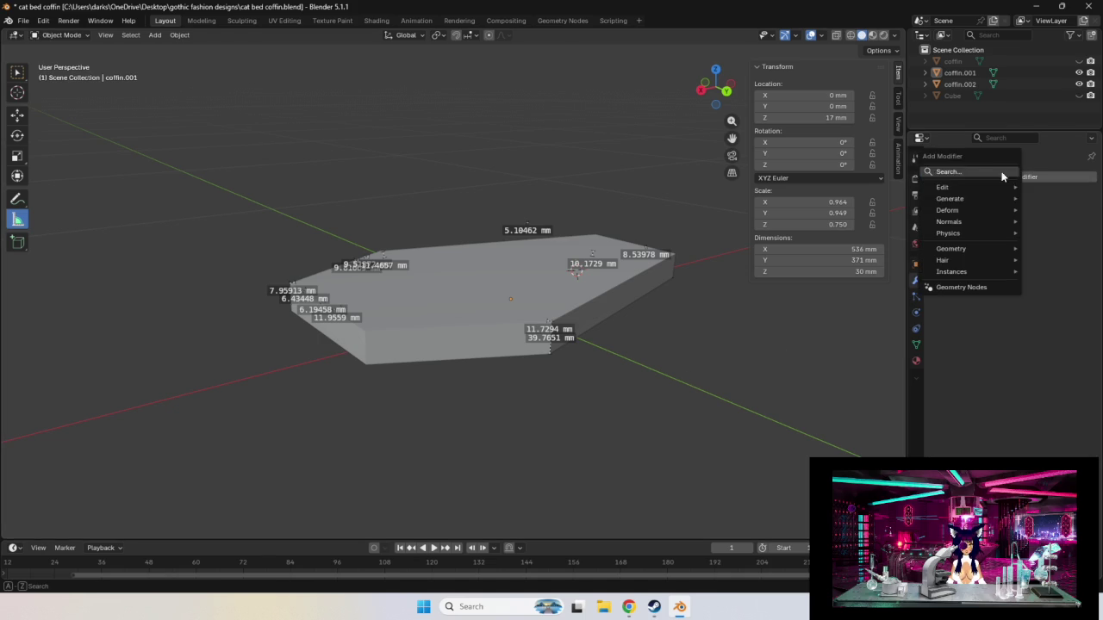
type("bool")
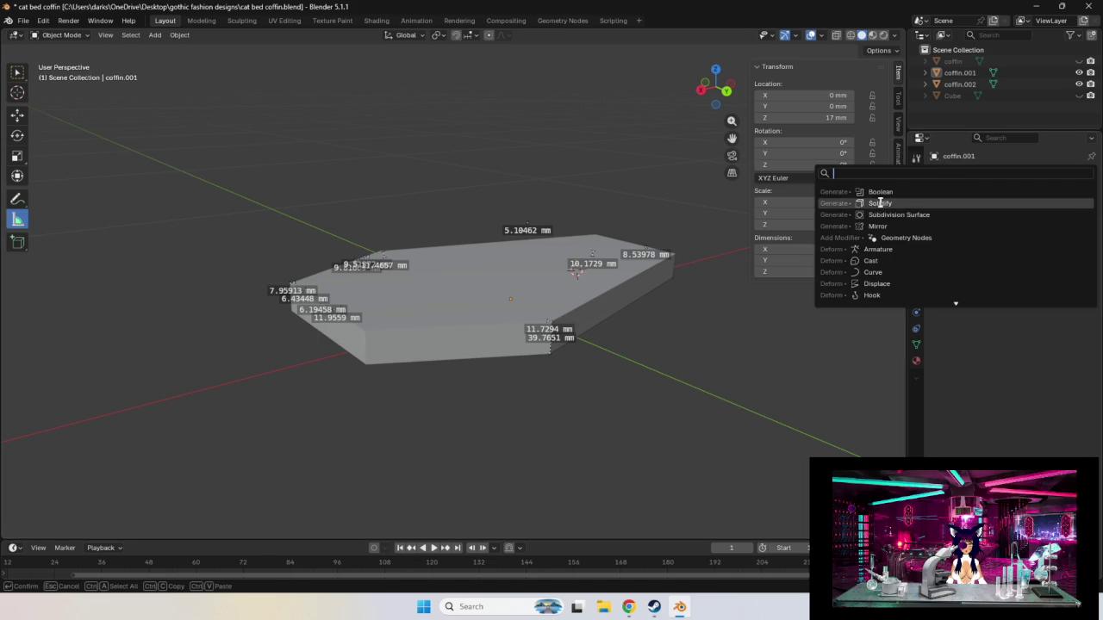
key("Return")
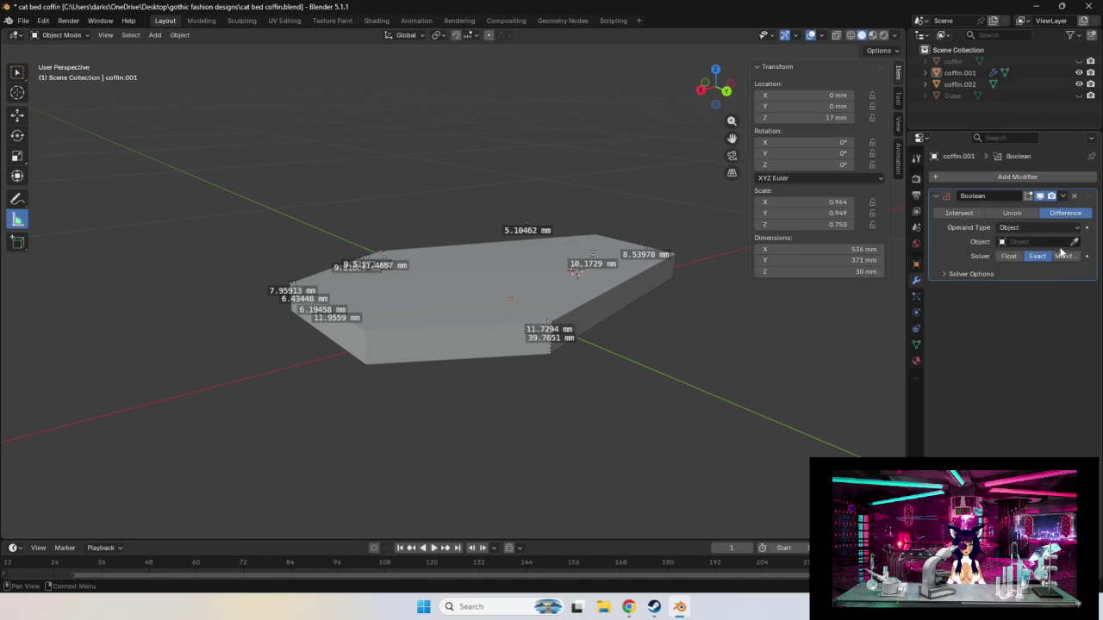
left_click(1043, 242)
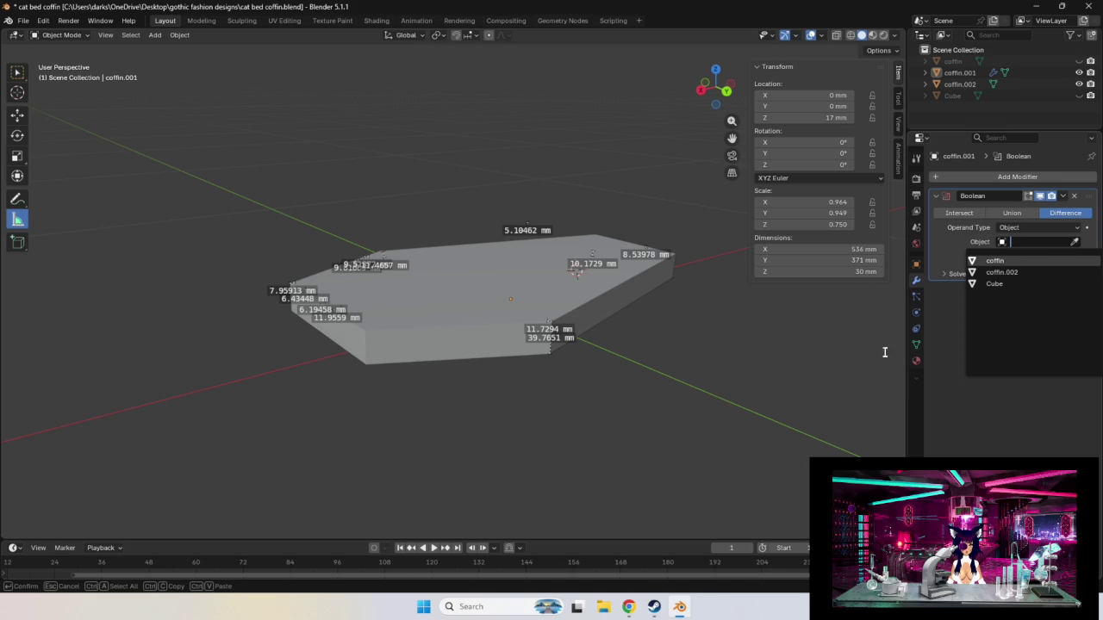
left_click(810, 366)
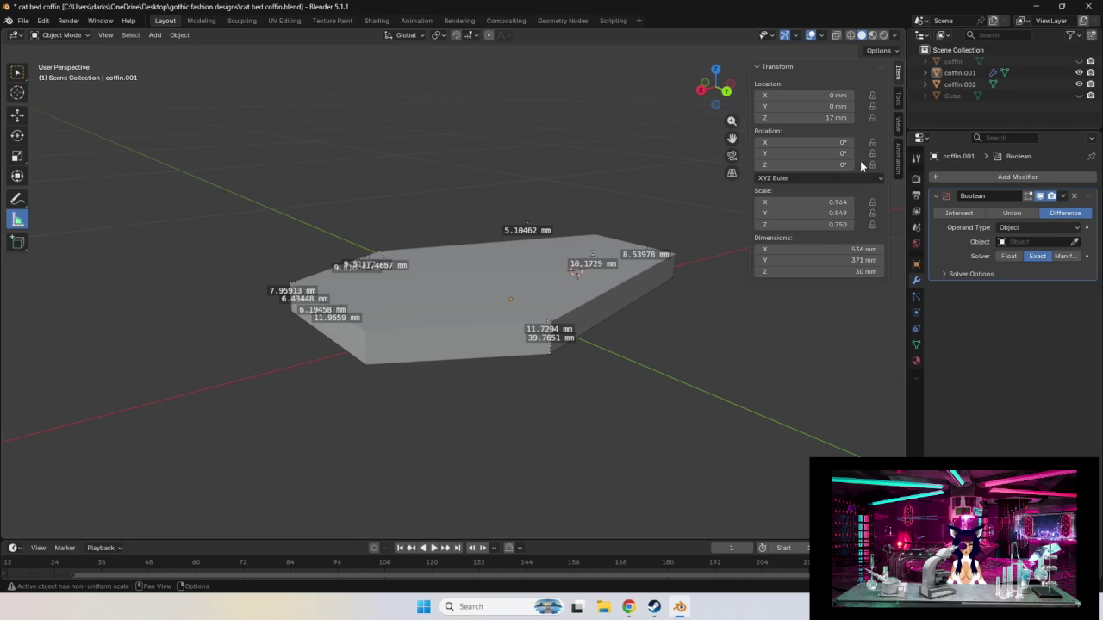
right_click(775, 399)
left_click(976, 74)
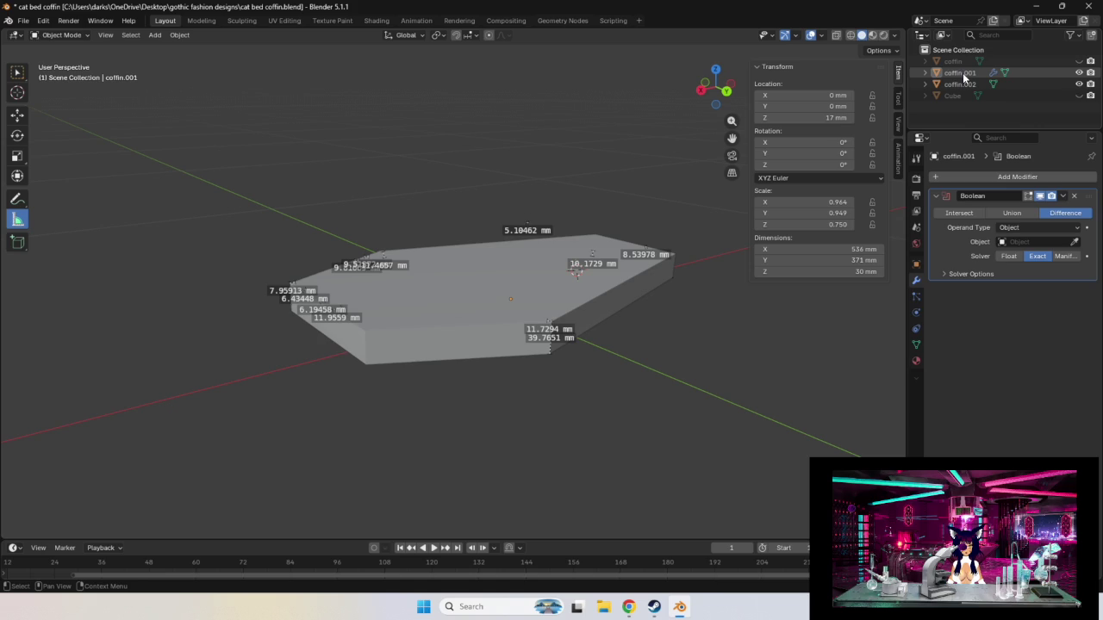
left_click(1074, 241)
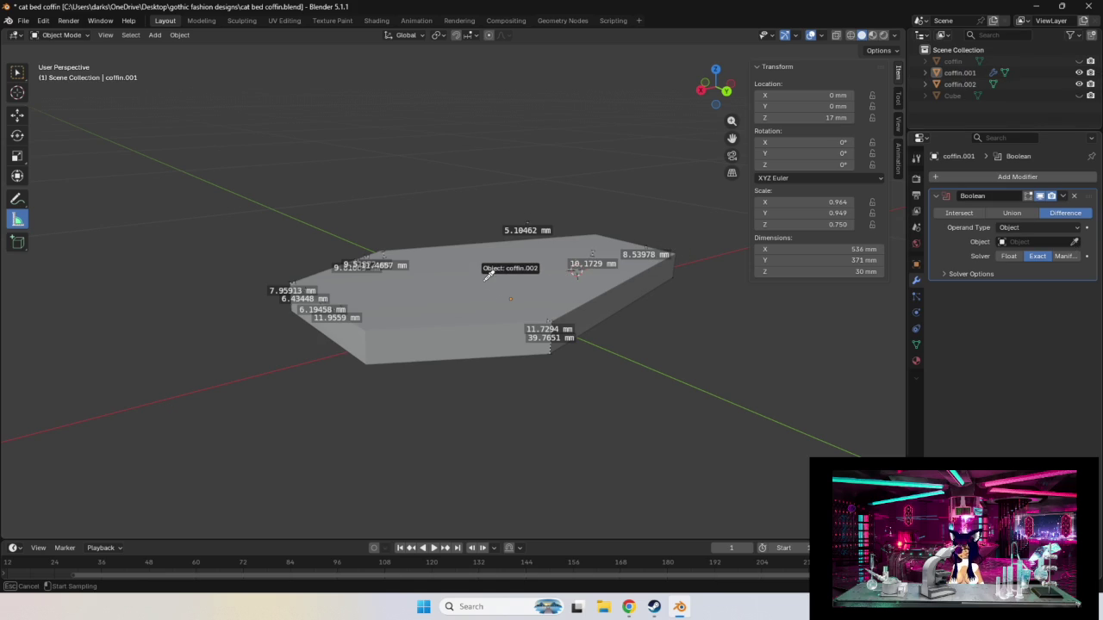
key("Escape")
Switch to wireframe shading, frame the coffin, and retry the Boolean object eyedropper.
key("z")
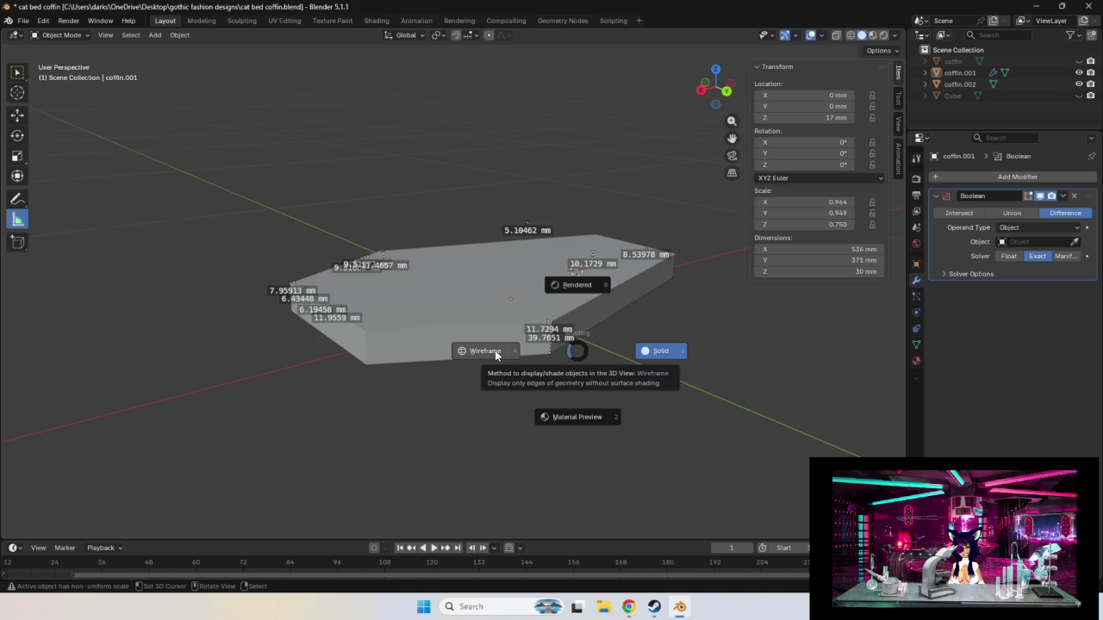
left_click(496, 351)
left_click(1075, 241)
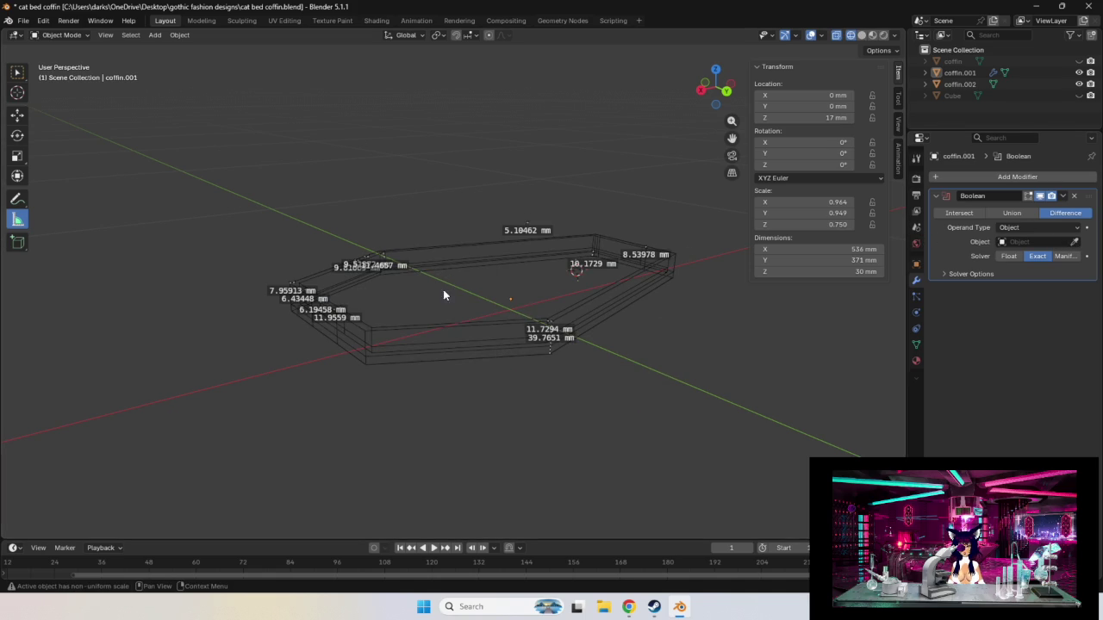
mouse_move(570, 352)
middle_mouse_down("ctrl")
mouse_move(500, 348)
mouse_move(529, 344)
mouse_move(485, 337)
mouse_move(468, 314)
middle_mouse_up("ctrl")
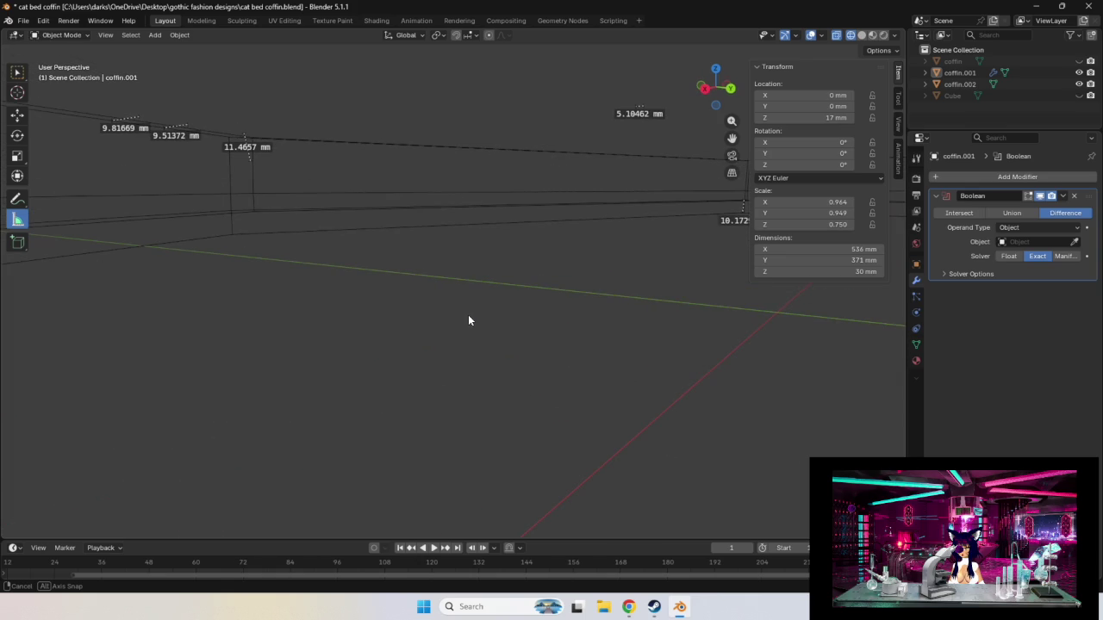
left_click(1075, 243)
left_click(554, 175)
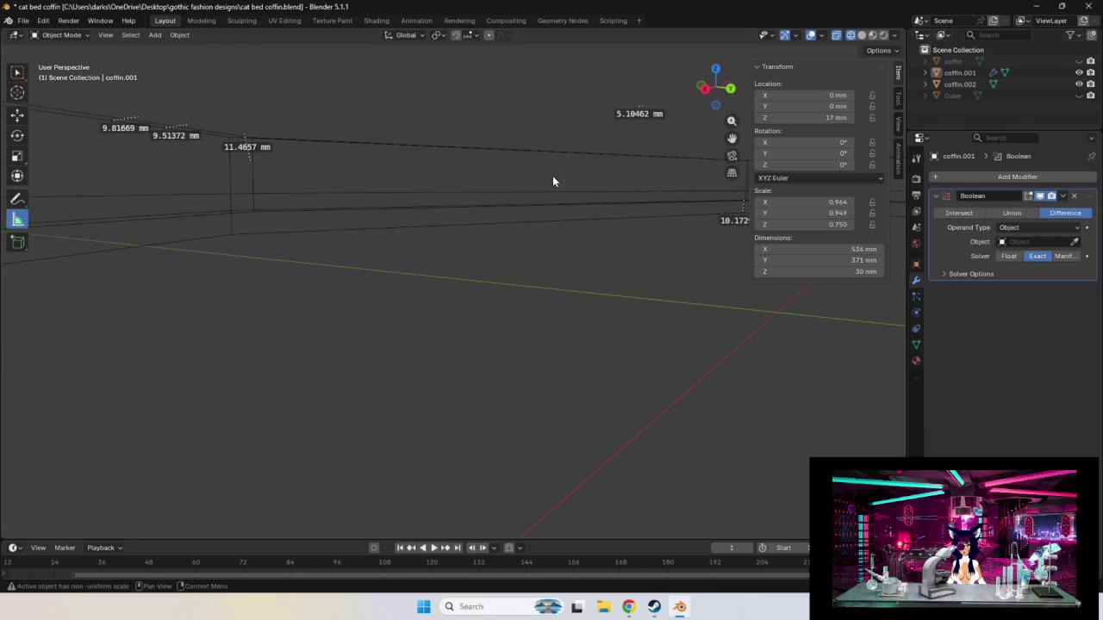
scroll(610, 283, "down", 6)
middle_click_drag(610, 283, 586, 286)
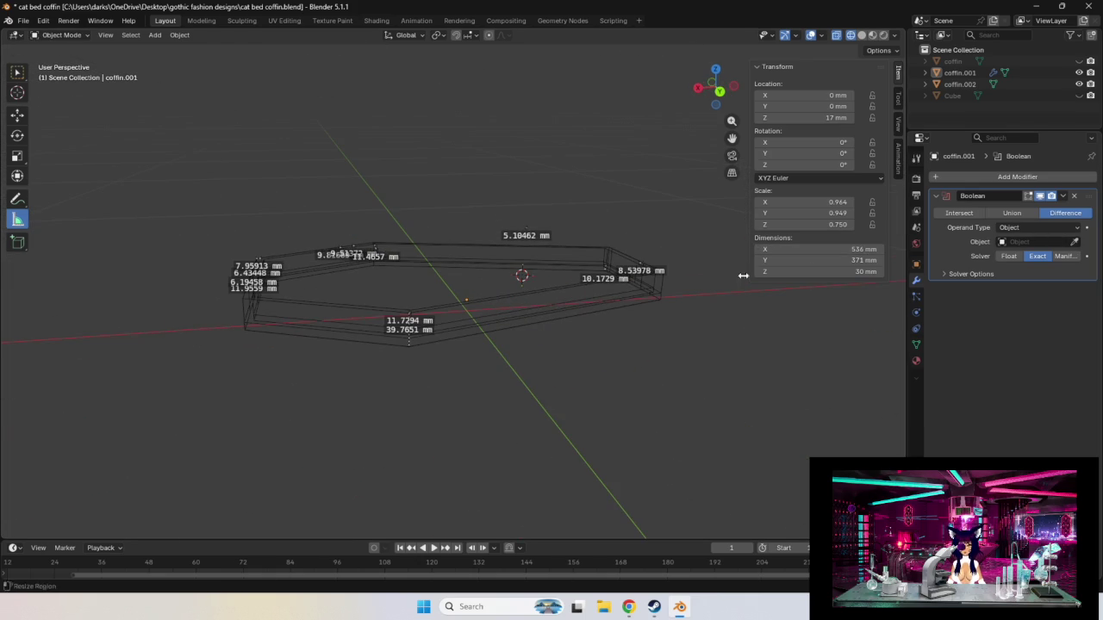
scroll(754, 307, "up", 2)
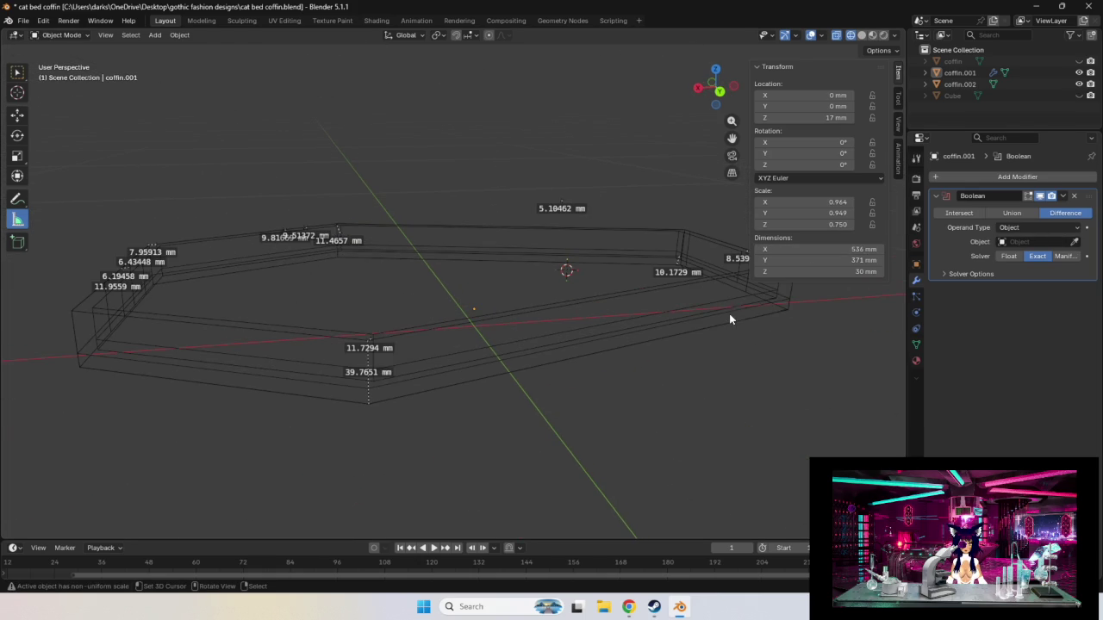
left_click(991, 73)
Nudge coffin.001 to 18 mm and return the viewport to solid shading.
left_click(765, 117)
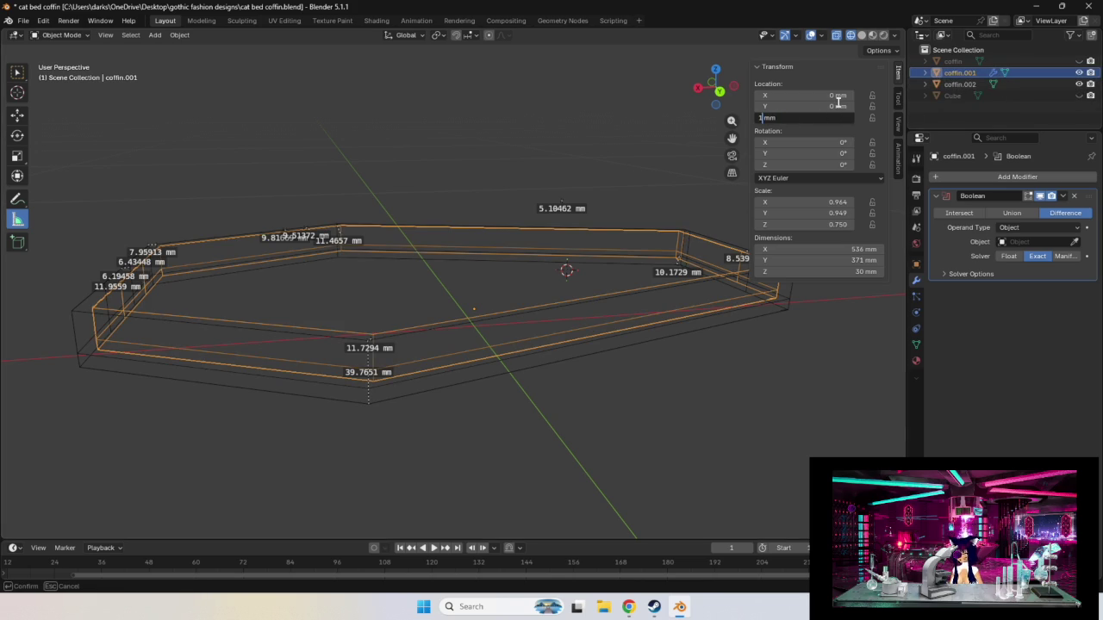
type("18")
key("Return")
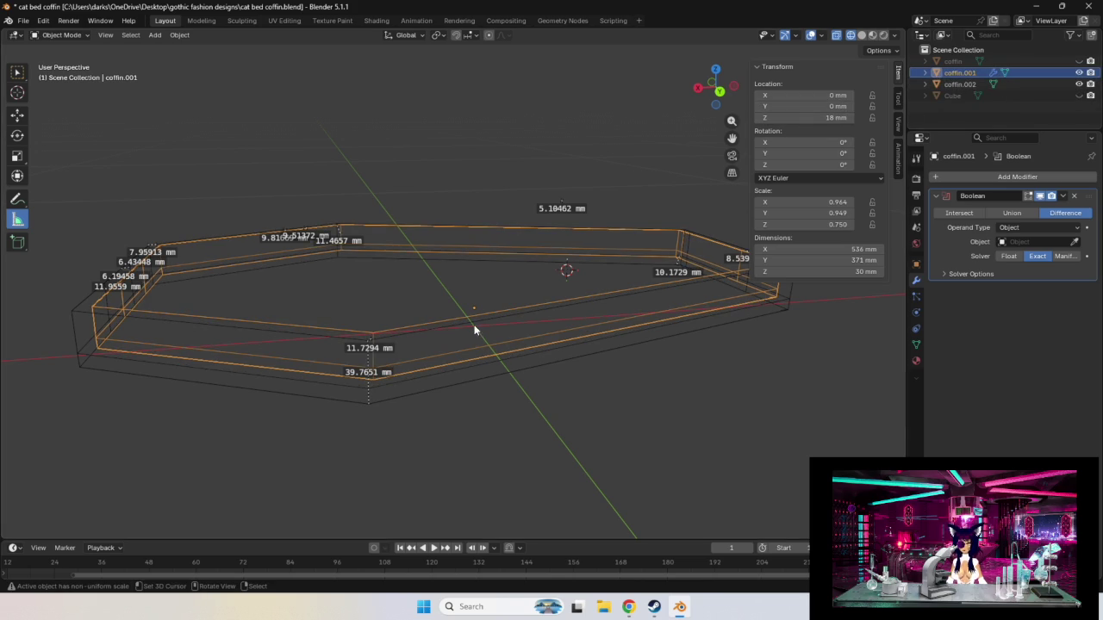
middle_click_drag(462, 475, 494, 472)
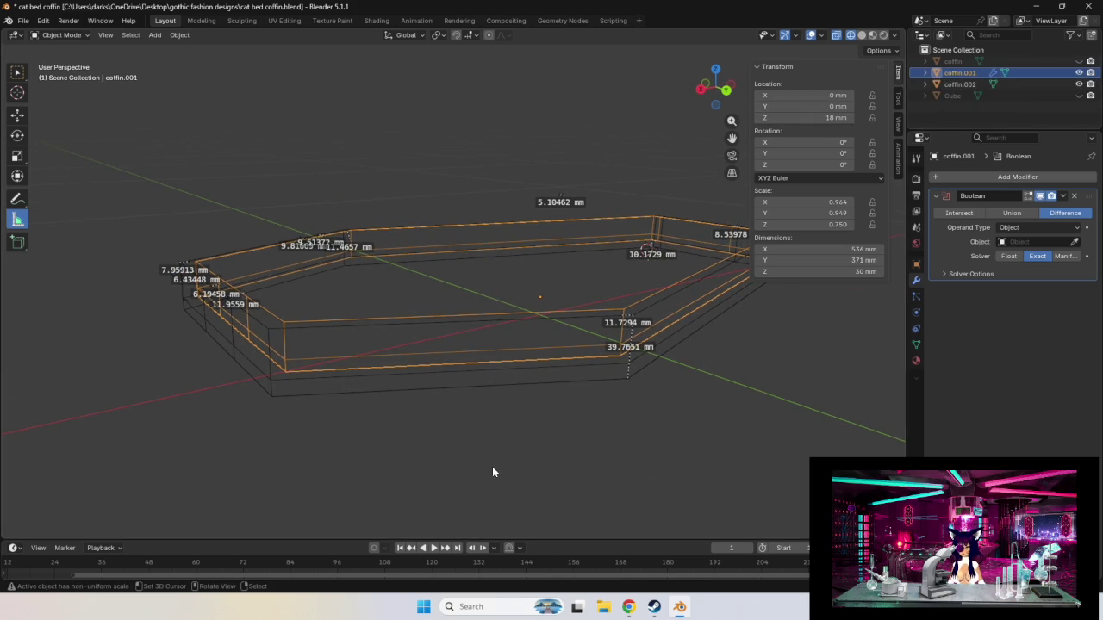
key("z")
left_click(564, 470)
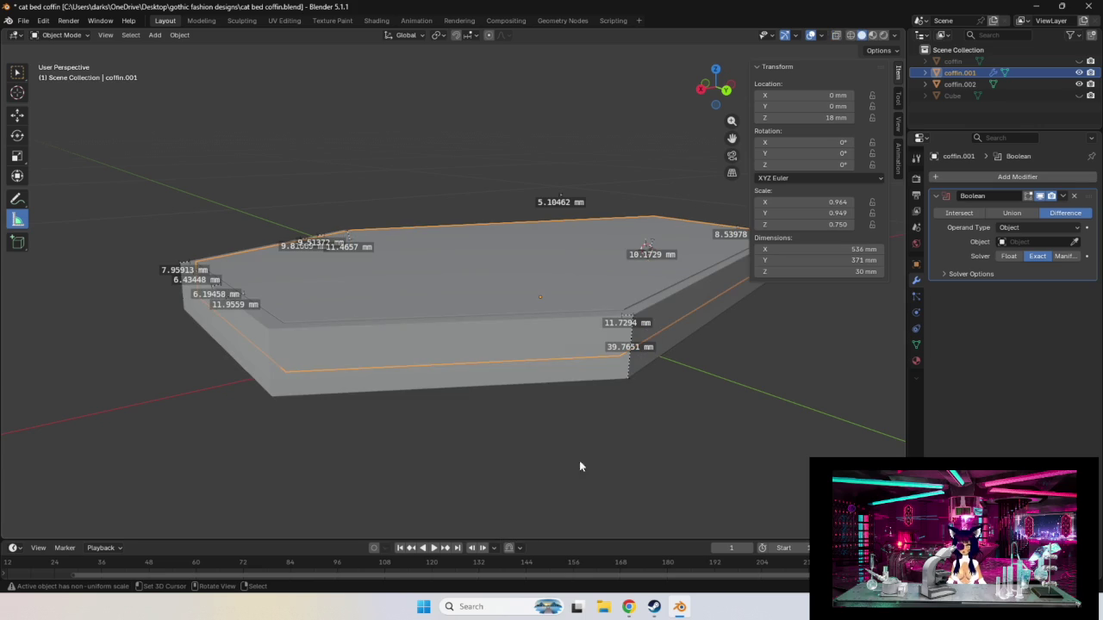
Try coffin.001 as its own cutter, revert it to 17 mm, and delete the Boolean modifier.
left_click(1073, 242)
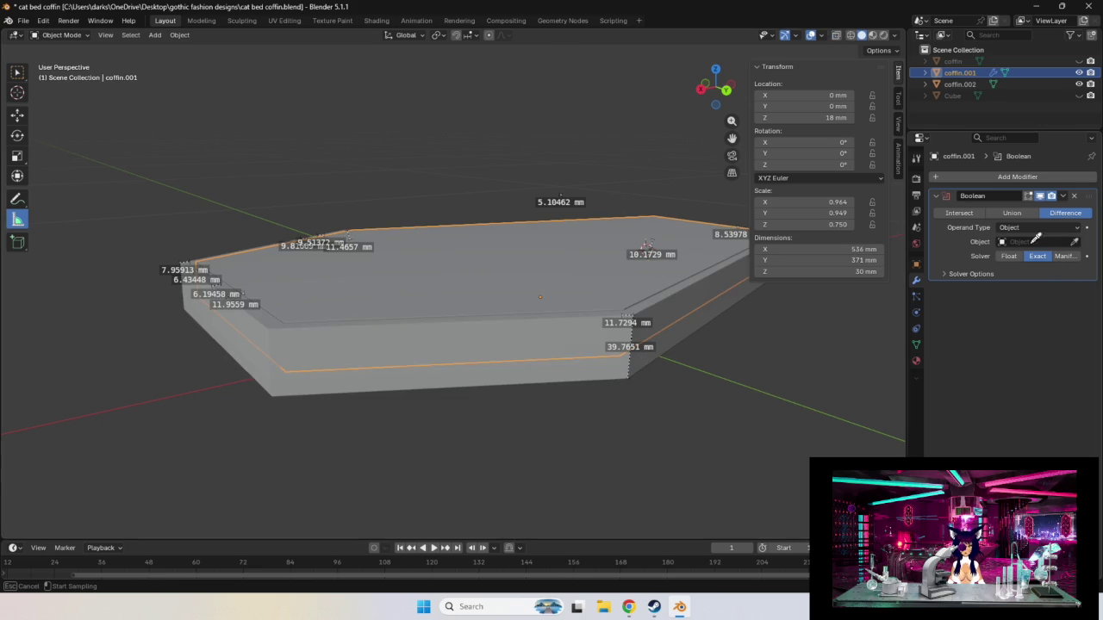
left_click(582, 272)
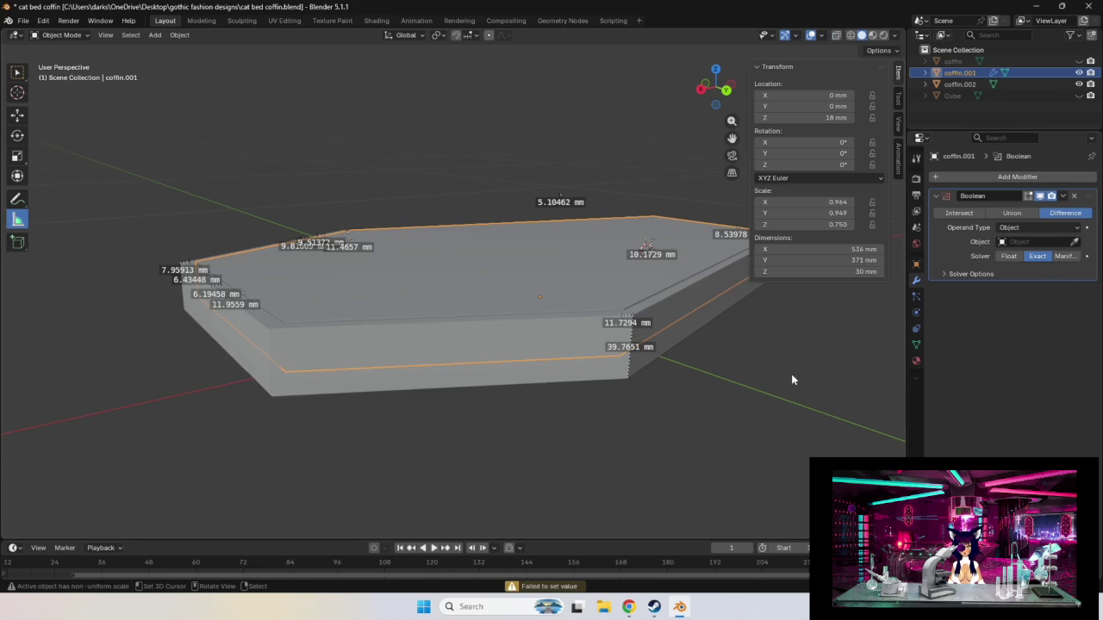
middle_click_drag(777, 404, 813, 423)
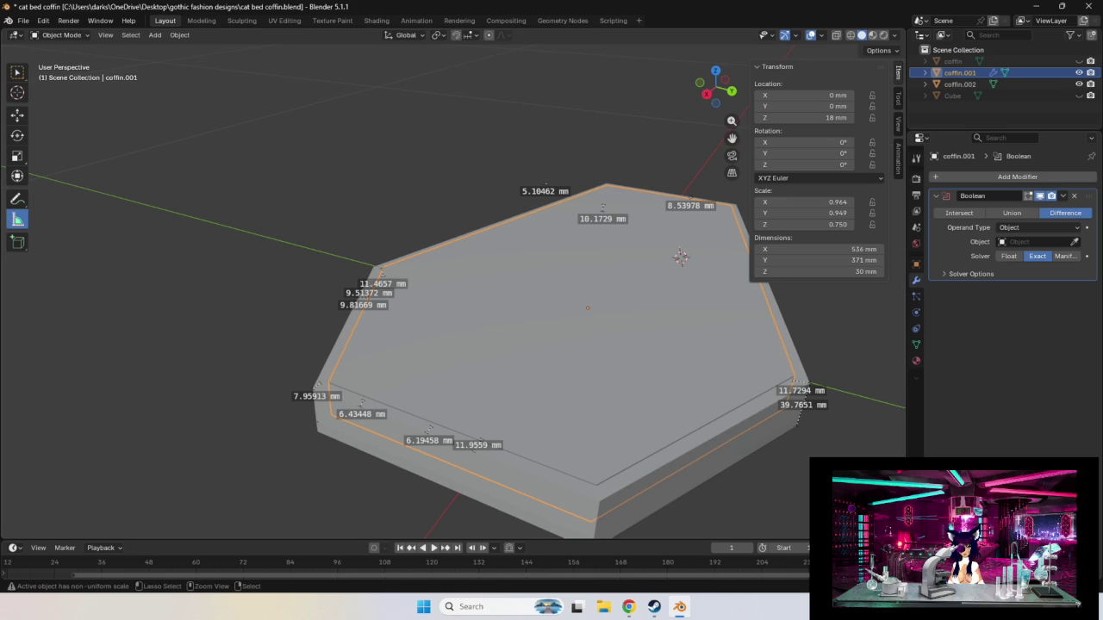
key("ctrl+z")
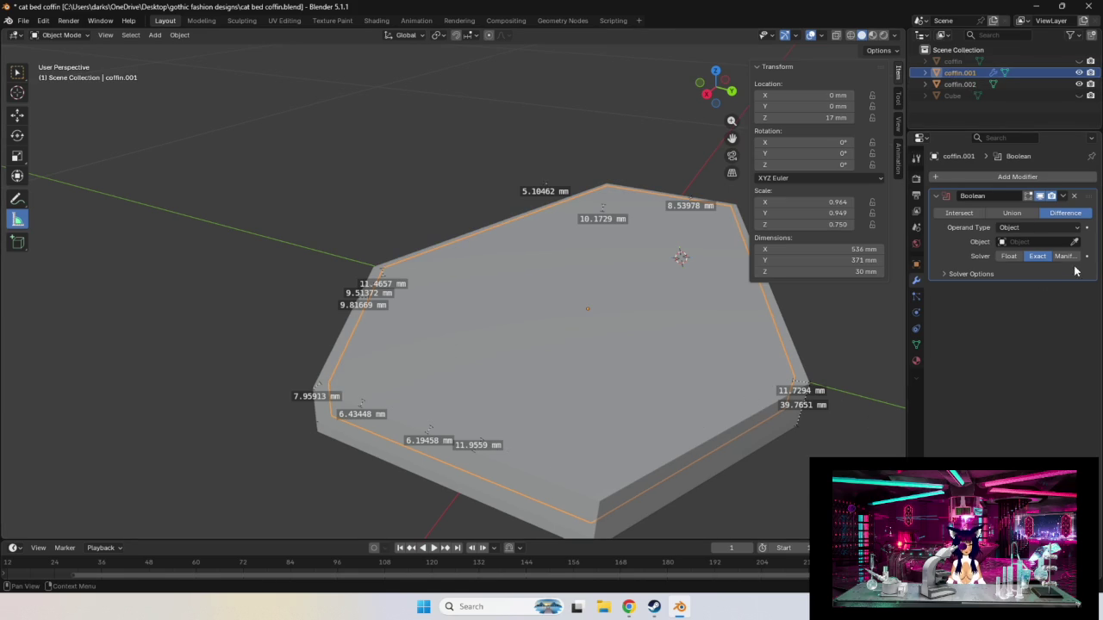
left_click(1073, 197)
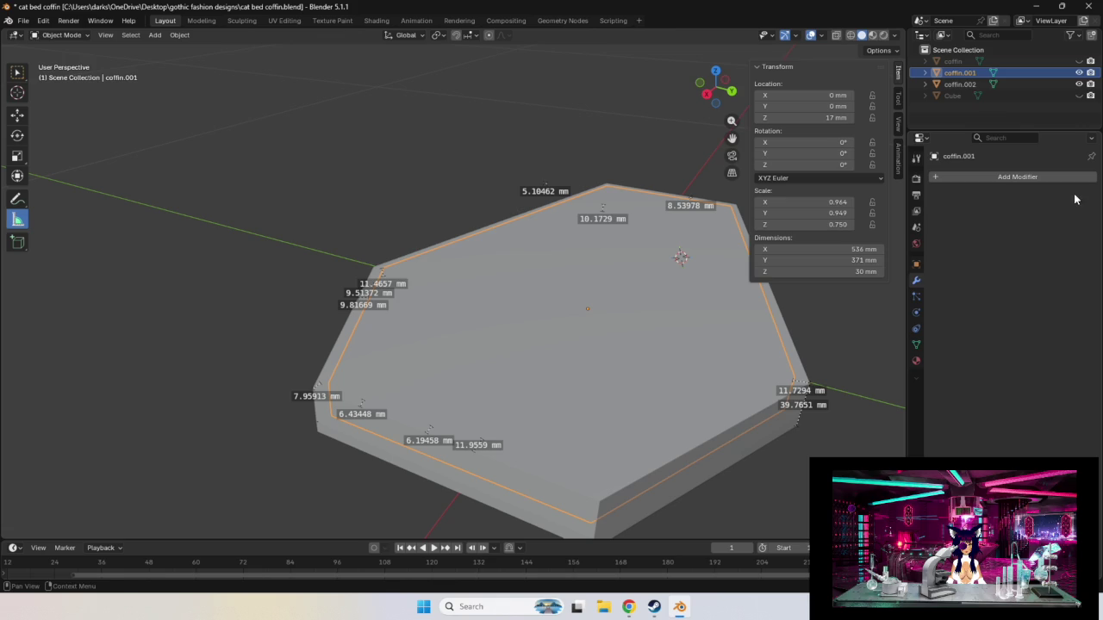
Add a Difference Boolean to coffin.002 with coffin.001 as the cutting object.
left_click(960, 83)
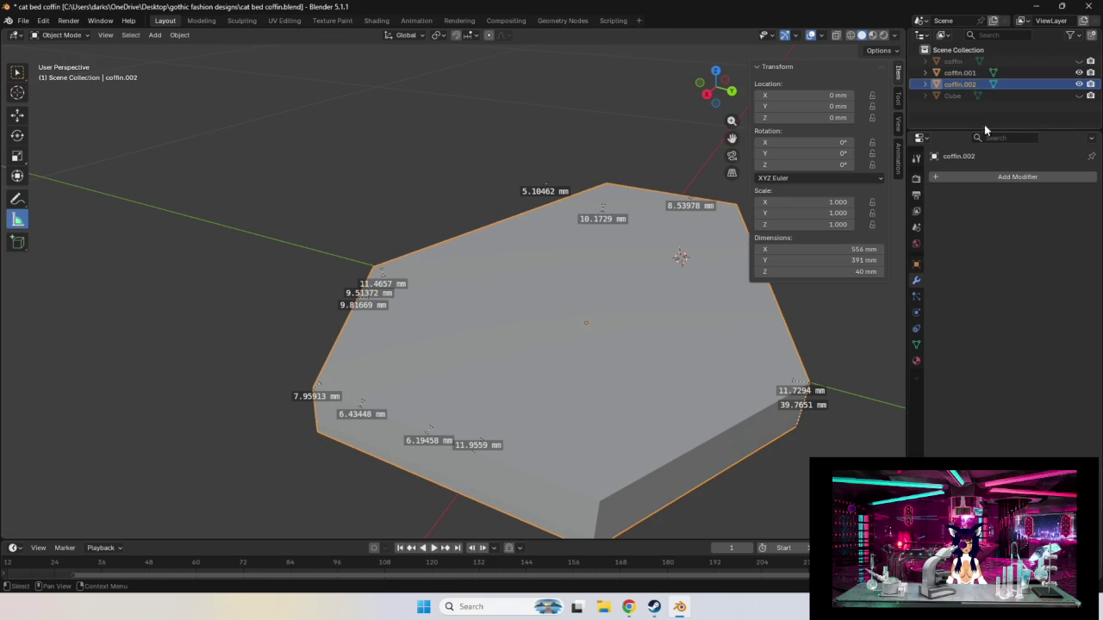
left_click(1010, 176)
mouse_move(982, 190)
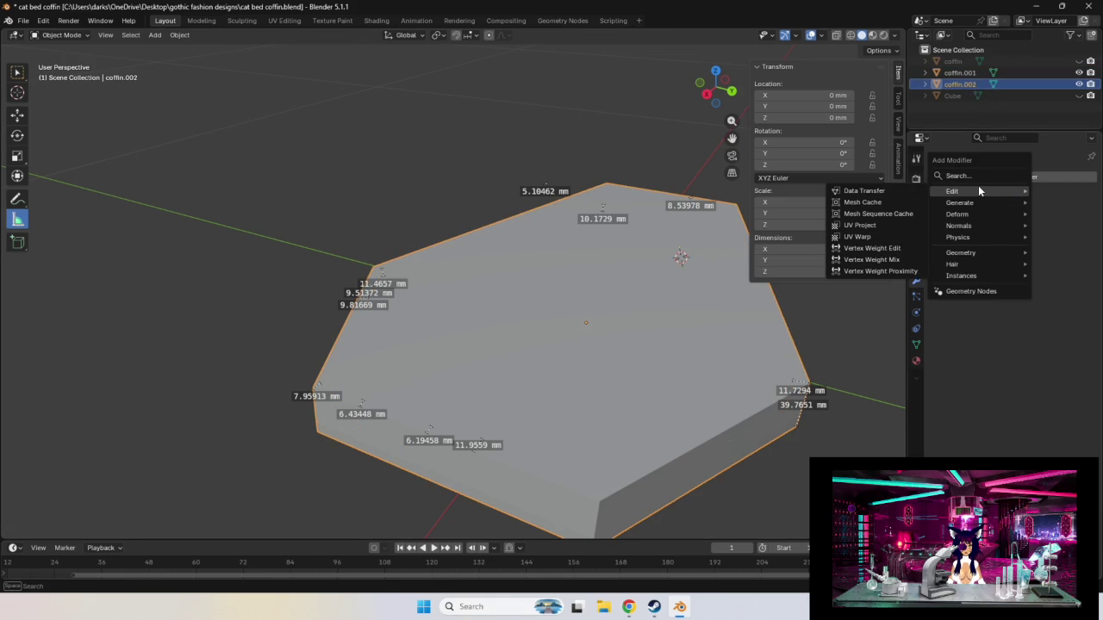
left_click(955, 176)
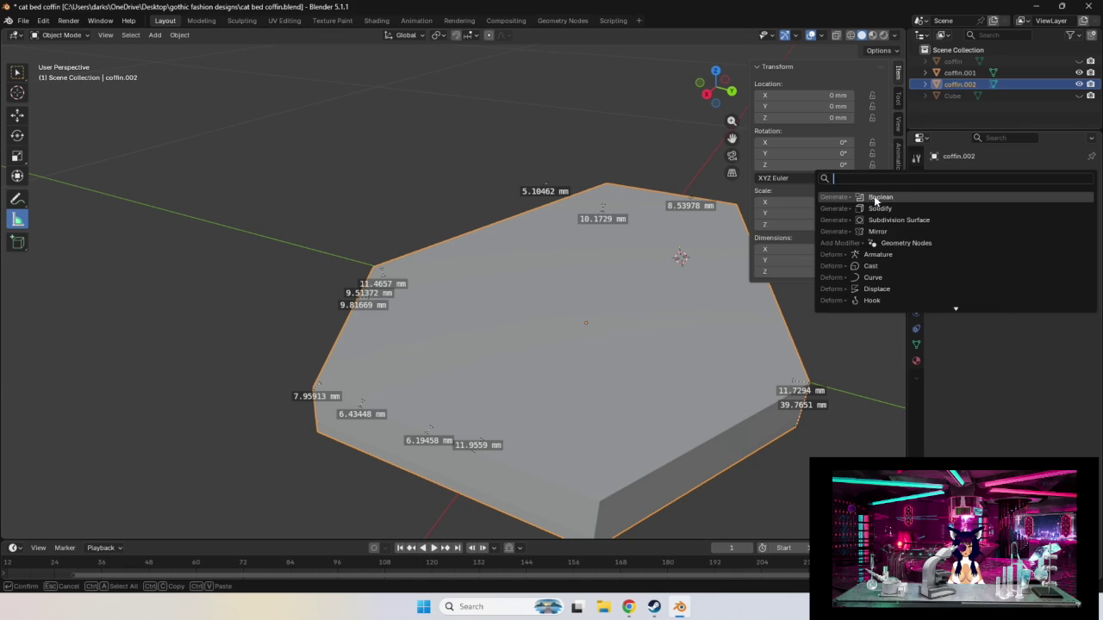
left_click(874, 197)
left_click(1074, 241)
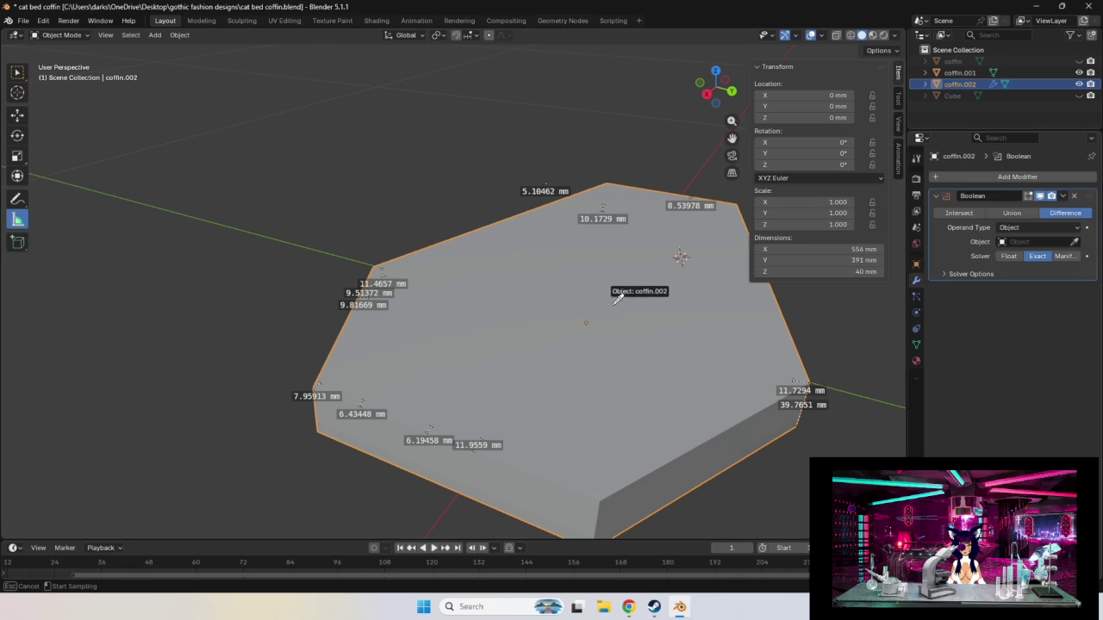
left_click(955, 73)
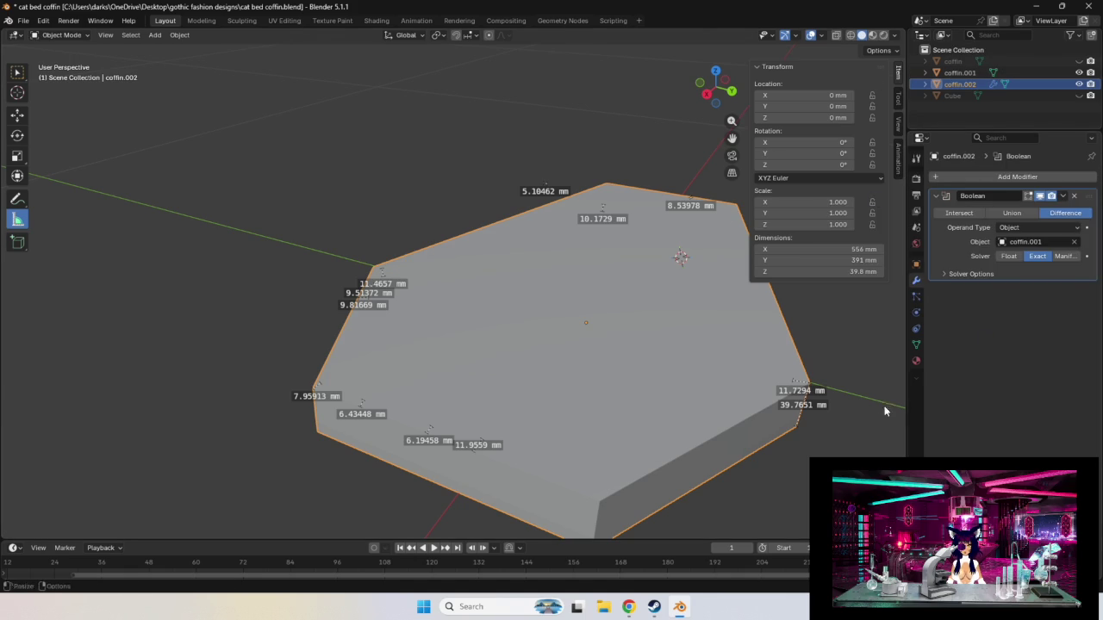
Orbit to inspect the coffin's recessed top and select the inner slab coffin.001.
middle_click_drag(871, 393, 841, 373)
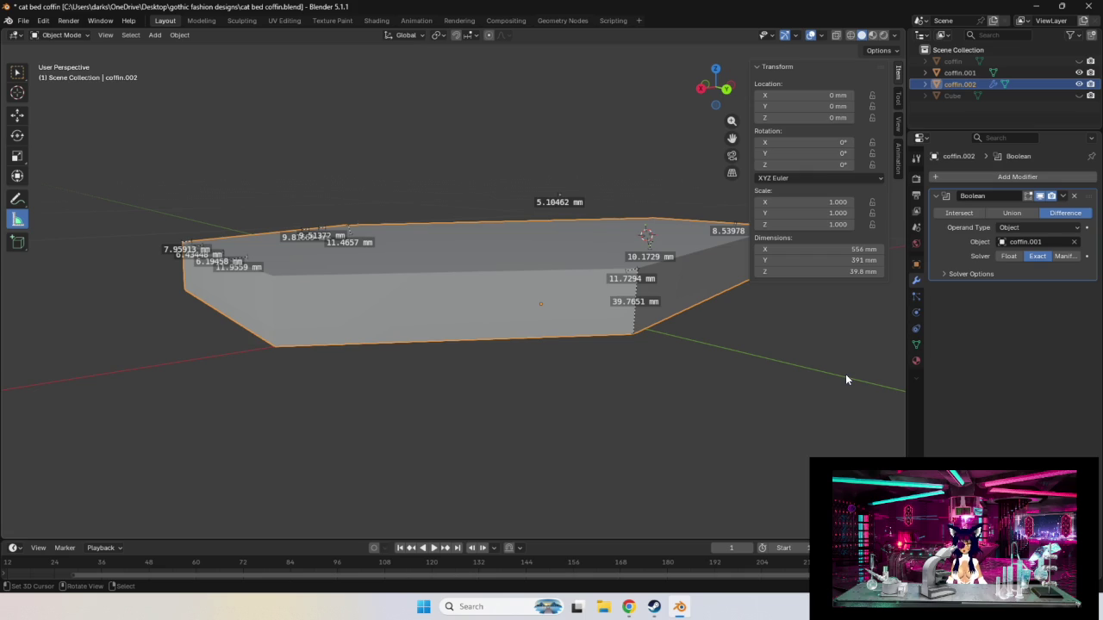
middle_click_drag(828, 354, 899, 71)
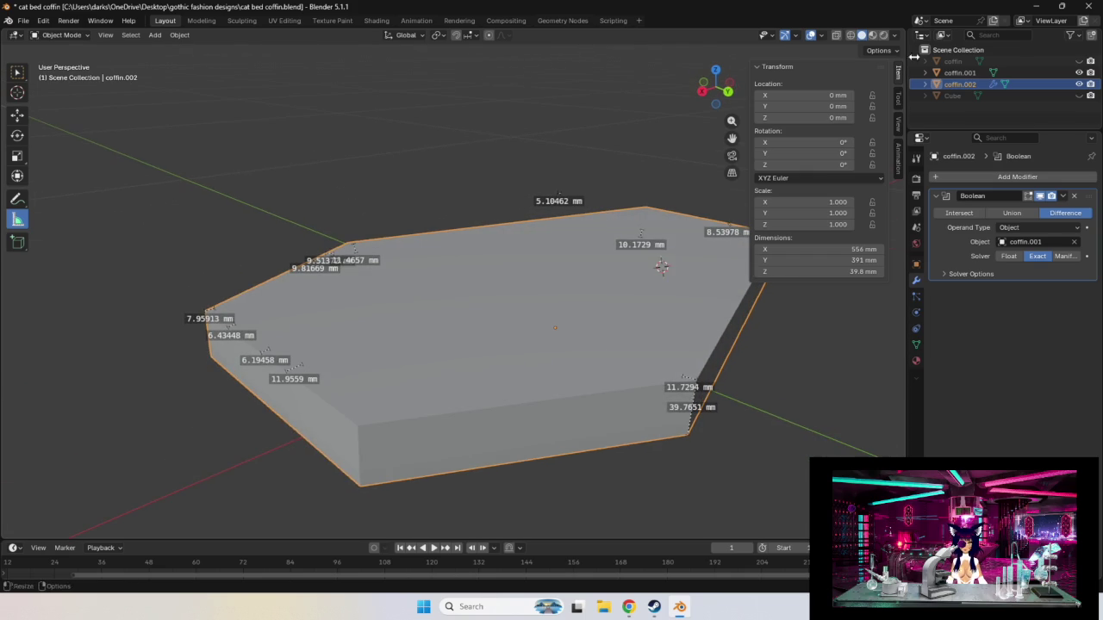
left_click(959, 72)
Raise the inner slab coffin.001 to 18 mm.
left_click(834, 119)
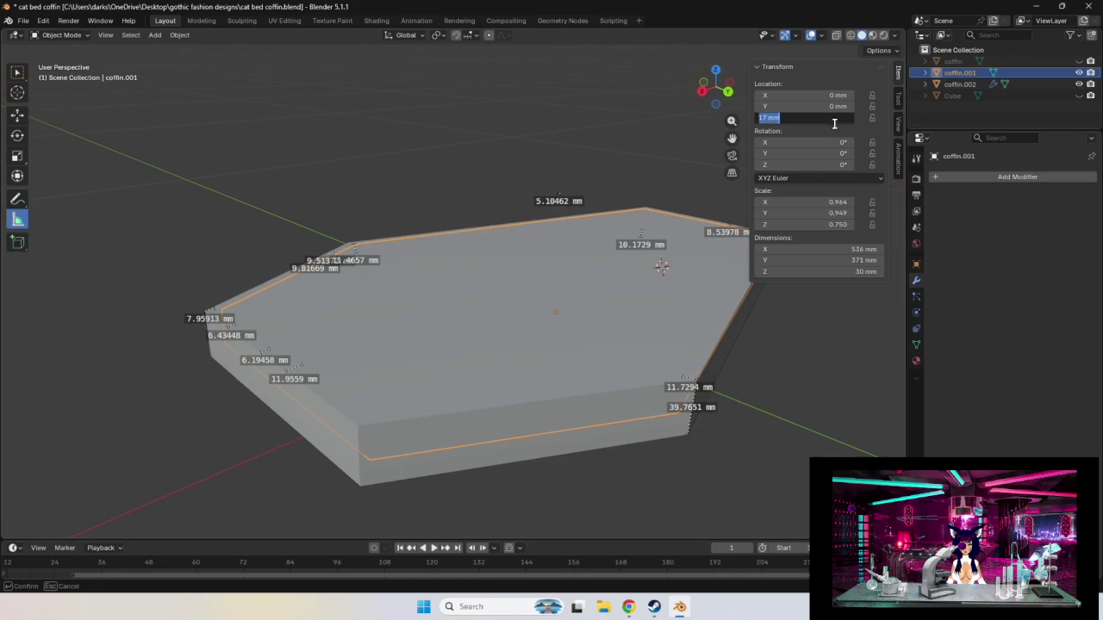
left_click(771, 118)
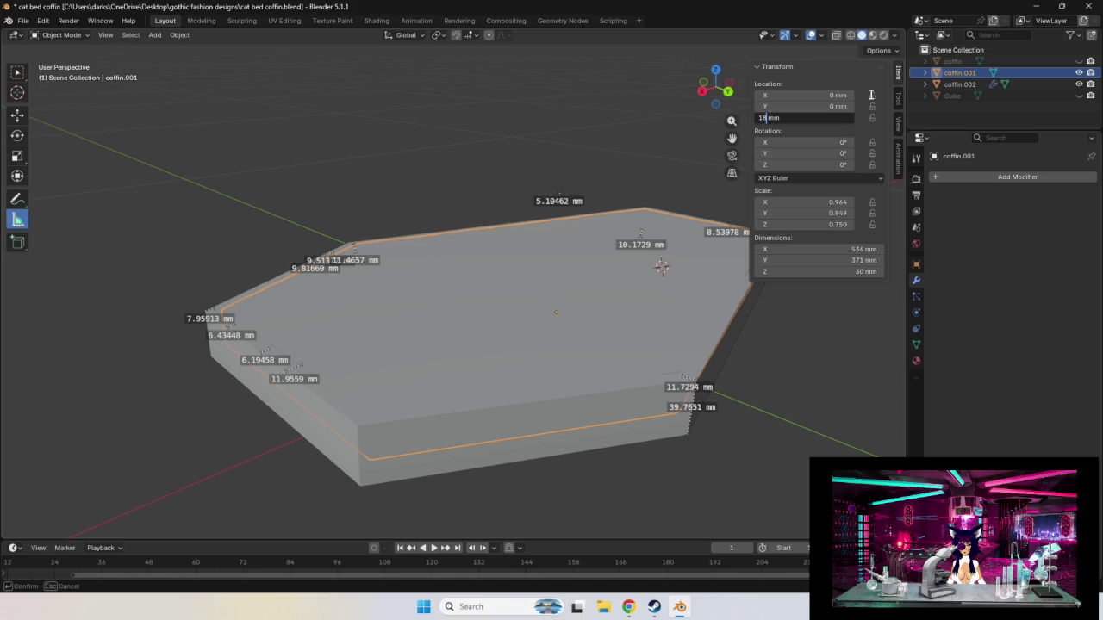
key("Return")
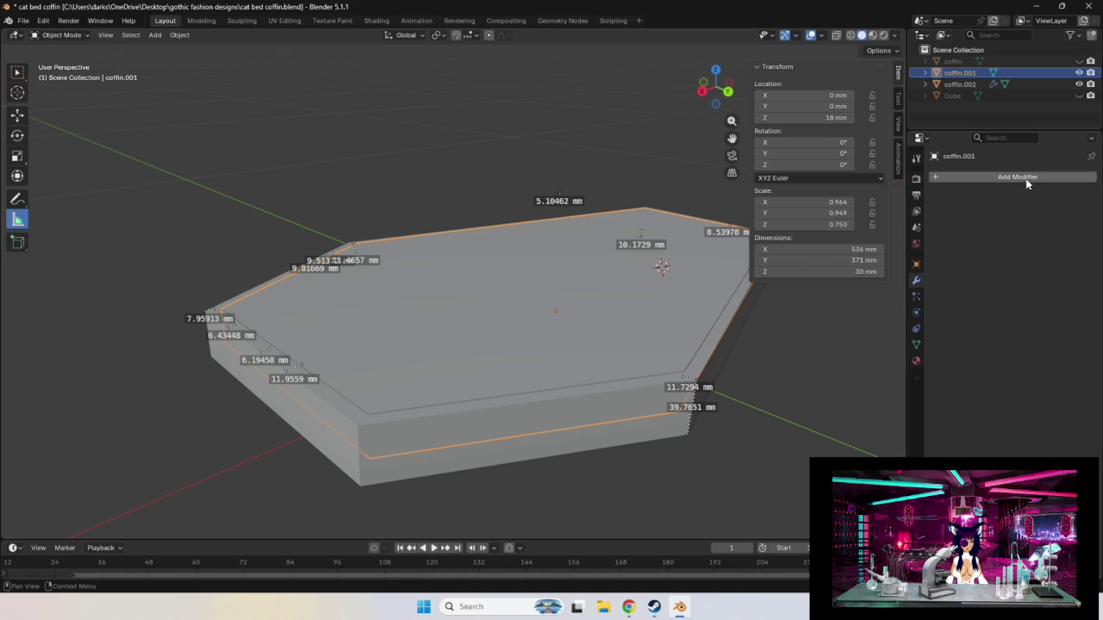
Toggle coffin.001's visibility to check the cut, save cat bed coffin.blend, and apply the Boolean.
left_click(1077, 74)
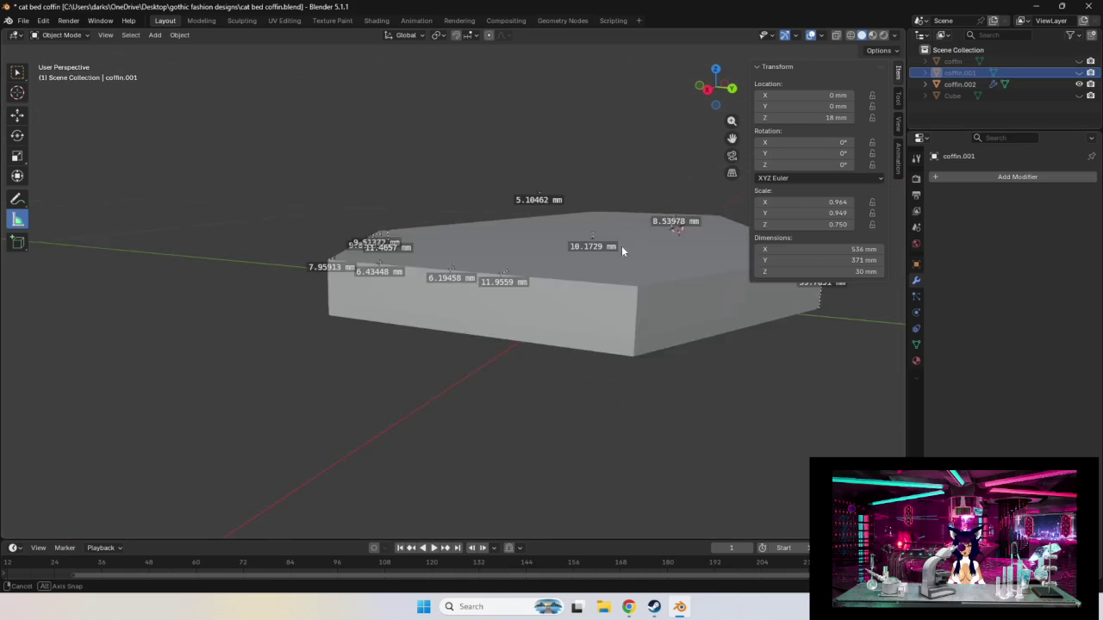
left_click(982, 84)
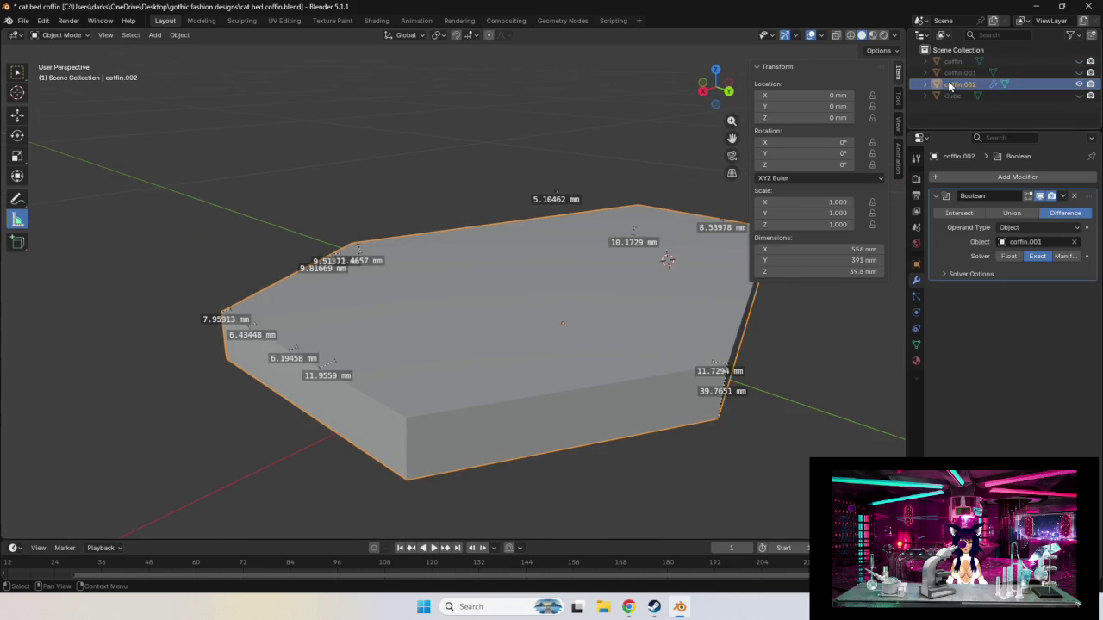
left_click(1079, 73)
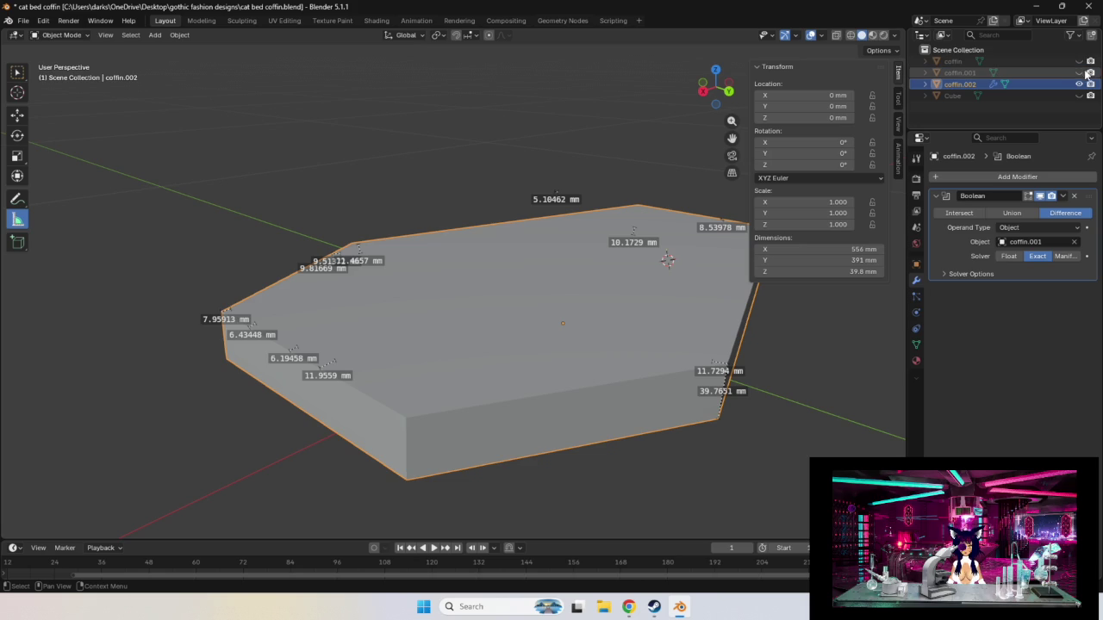
left_click(1079, 73)
left_click(1079, 73)
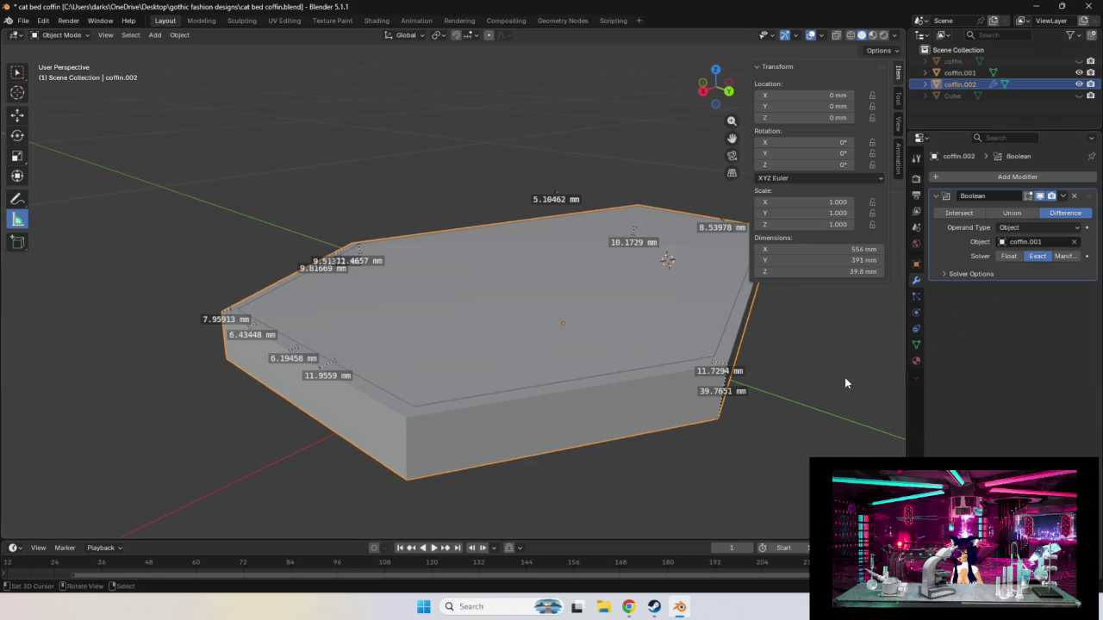
key("ctrl+s")
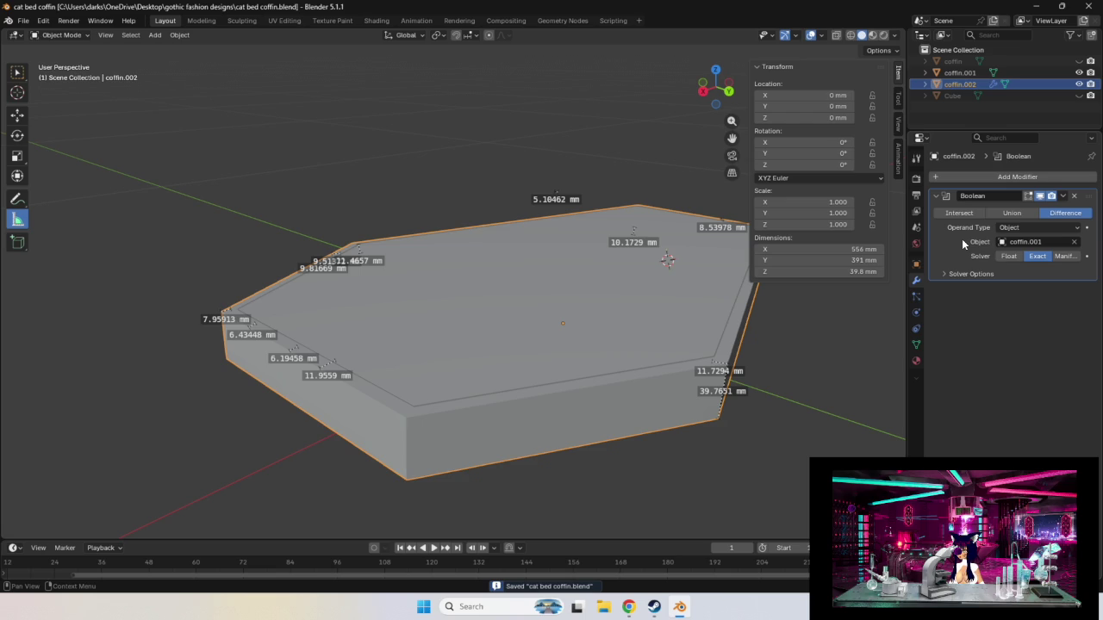
key("ctrl+a")
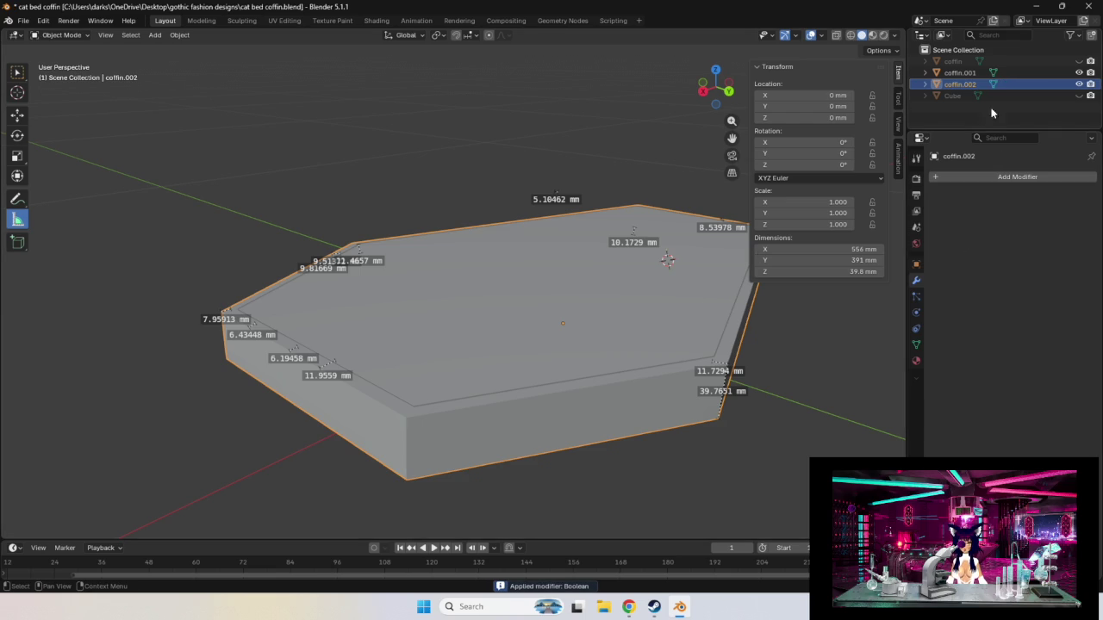
Hide coffin.001, clear the ruler measurements with the Move tool, and undo the Boolean apply.
left_click(1078, 84, "ctrl")
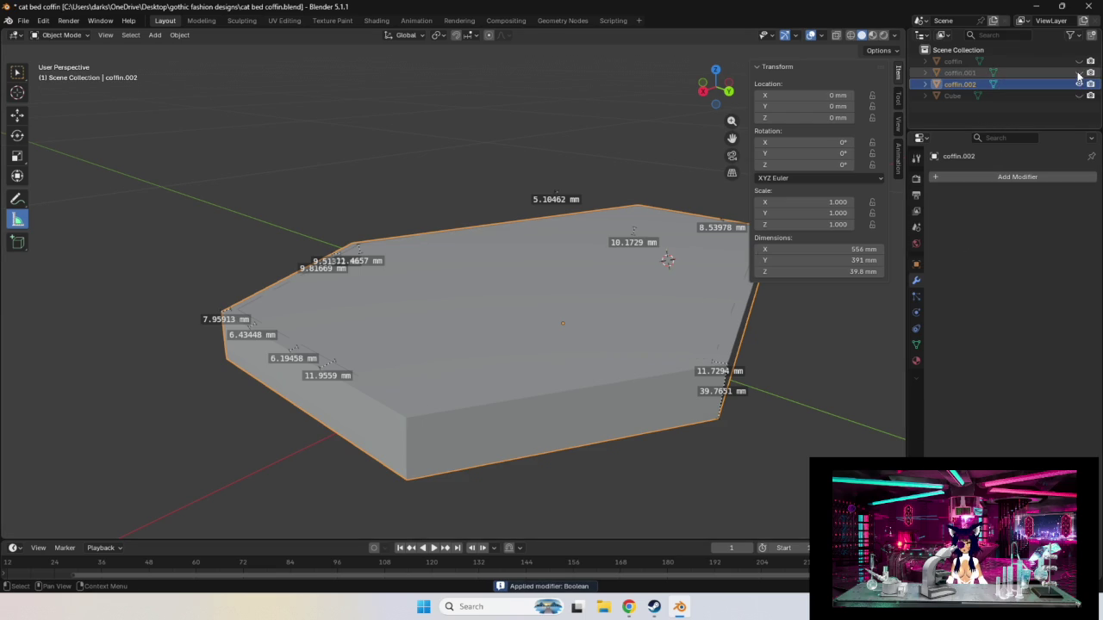
mouse_move(591, 371)
middle_mouse_down()
mouse_move(643, 350)
mouse_move(576, 373)
mouse_move(493, 339)
mouse_move(509, 344)
middle_mouse_up()
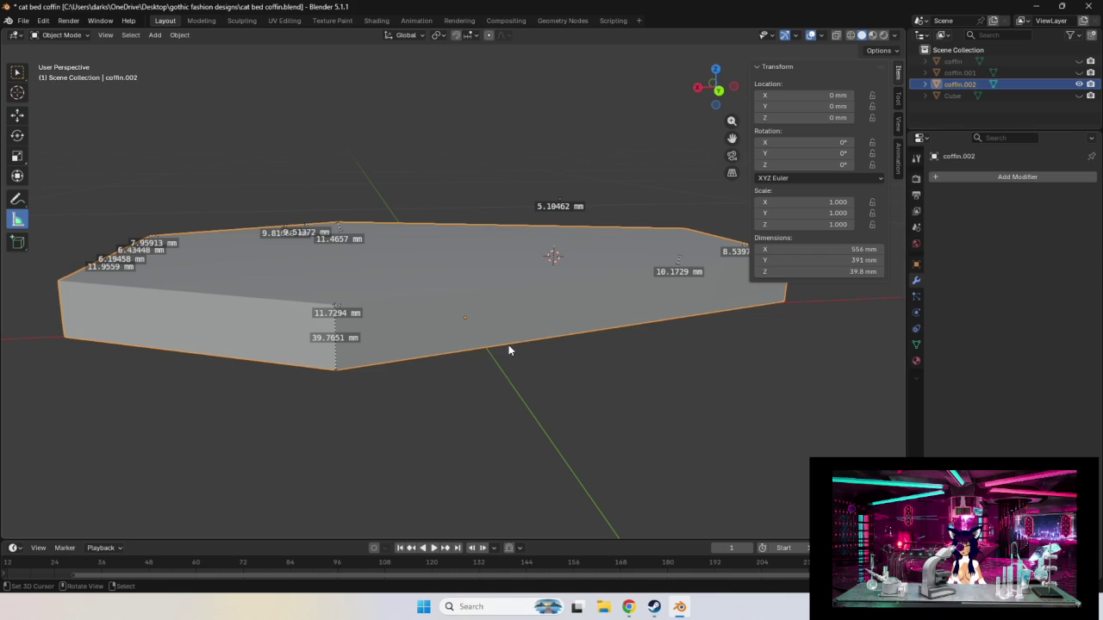
left_click(17, 115)
mouse_move(206, 155)
middle_mouse_down()
mouse_move(263, 174)
mouse_move(288, 160)
mouse_move(293, 173)
middle_mouse_up()
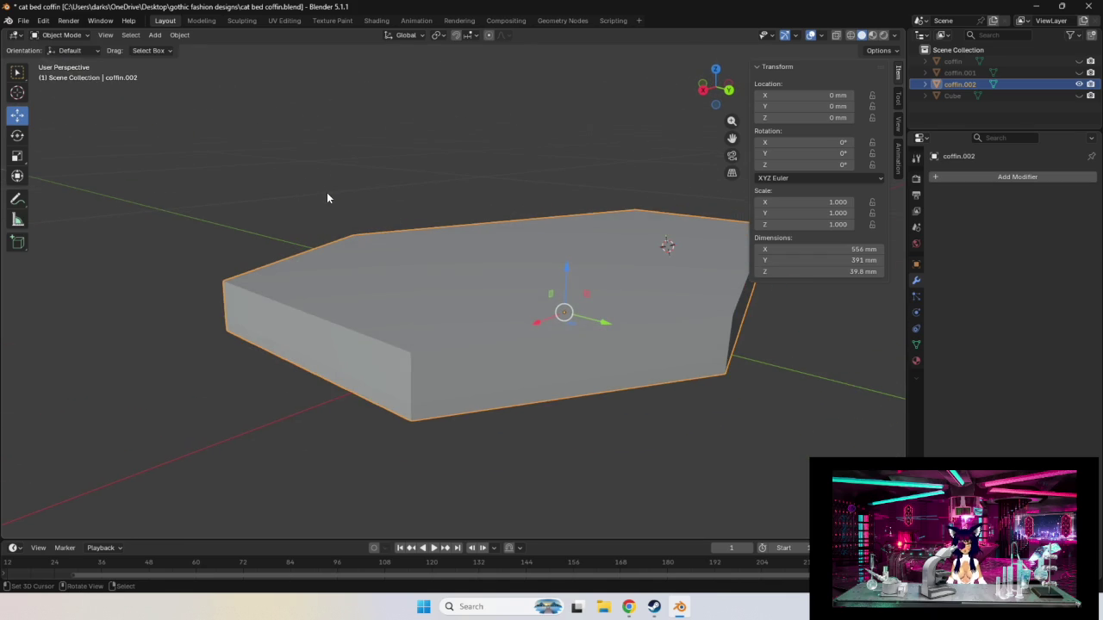
key("ctrl+minus")
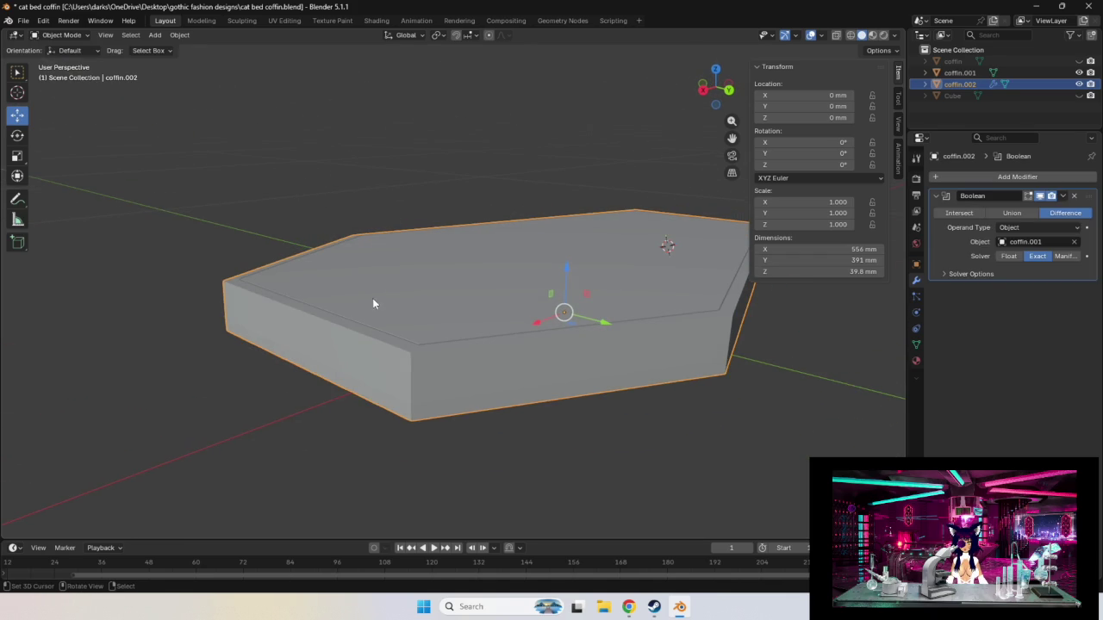
Set coffin.001's Location Z to 19 mm.
left_click(959, 73)
left_click(837, 116)
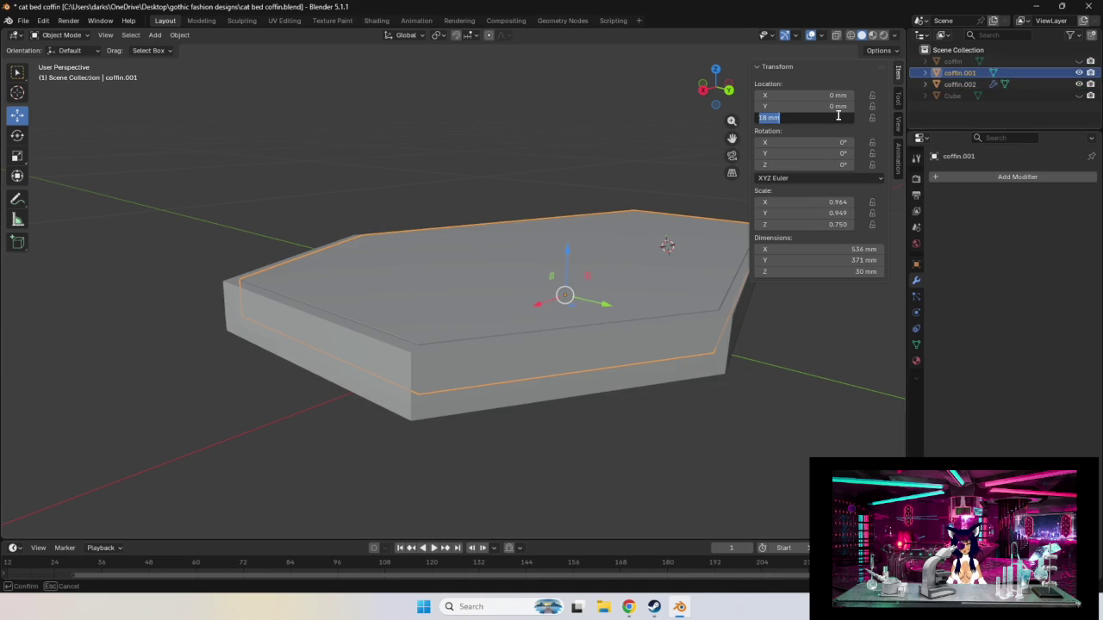
left_click(769, 117)
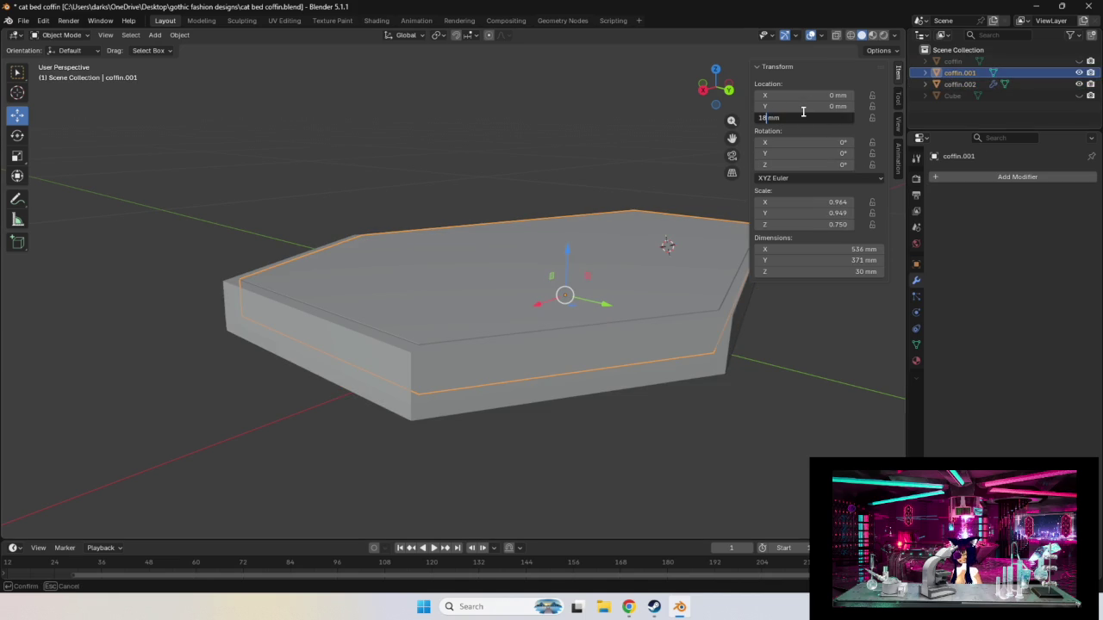
key("Return")
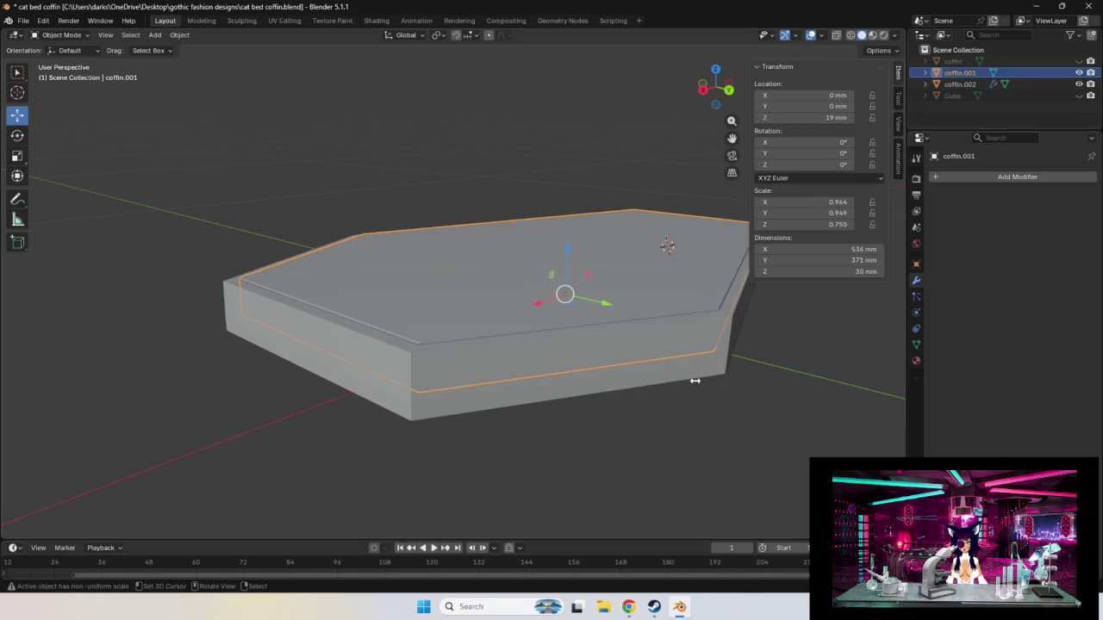
Select coffin.002, compare the recess by toggling coffin.001's visibility, and remove the Boolean modifier.
middle_click_drag(698, 343, 775, 332)
left_click(942, 83)
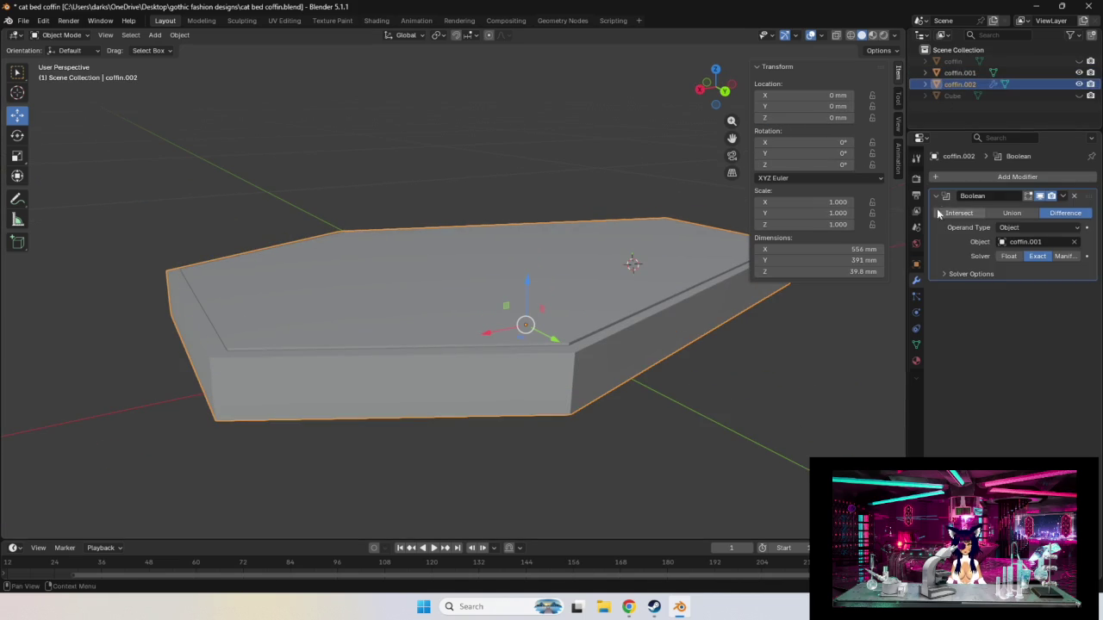
middle_click_drag(746, 386, 752, 374)
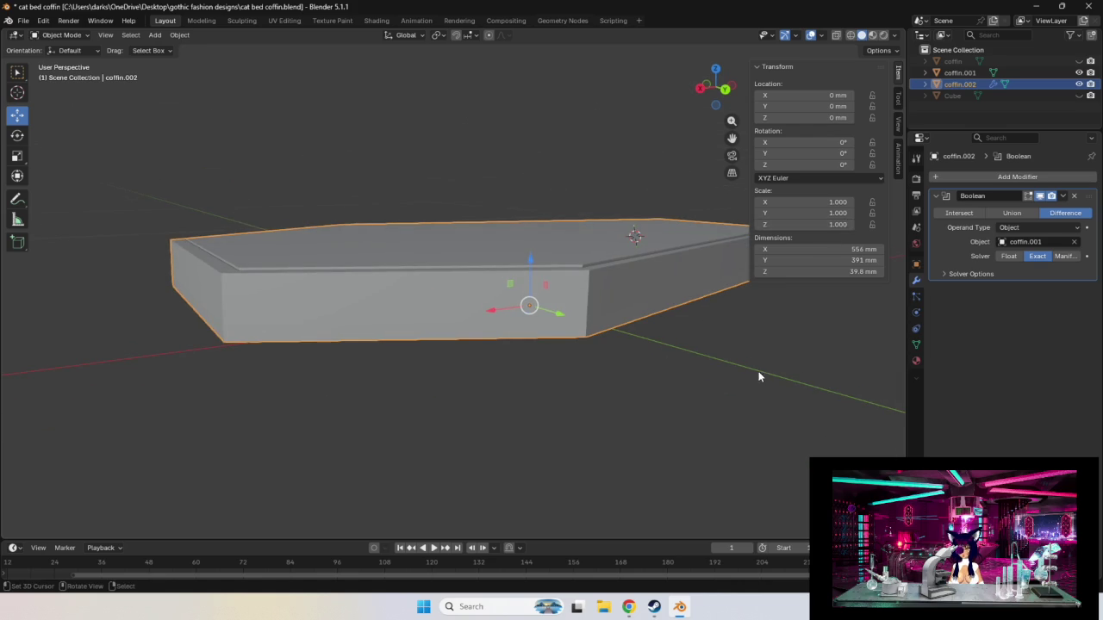
left_click(1079, 73)
left_click(1080, 76)
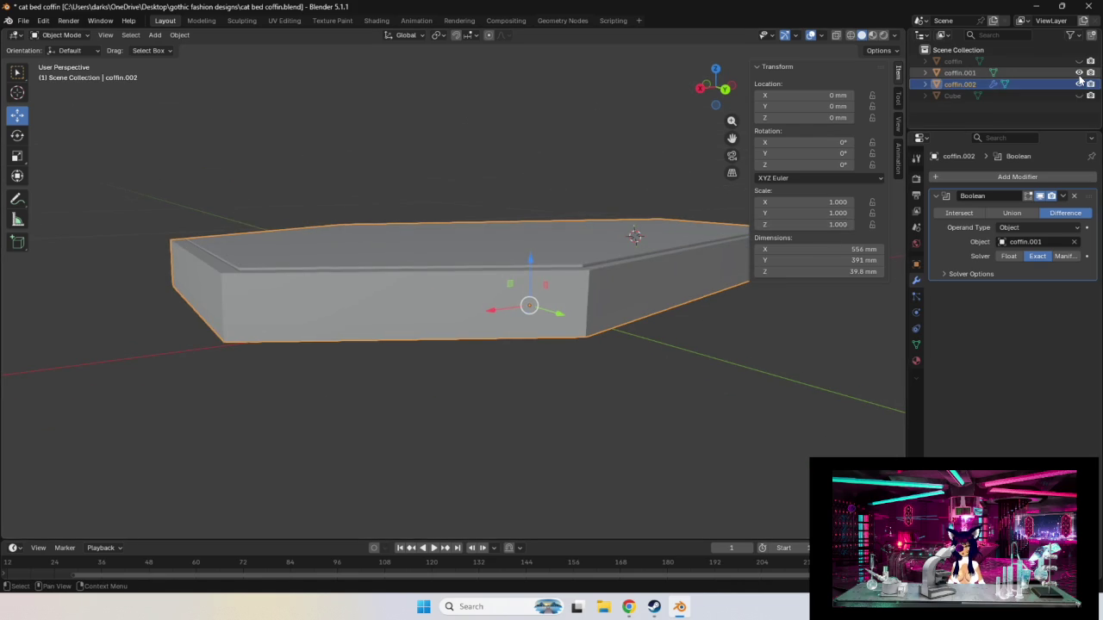
left_click(1079, 74)
left_click(1078, 74)
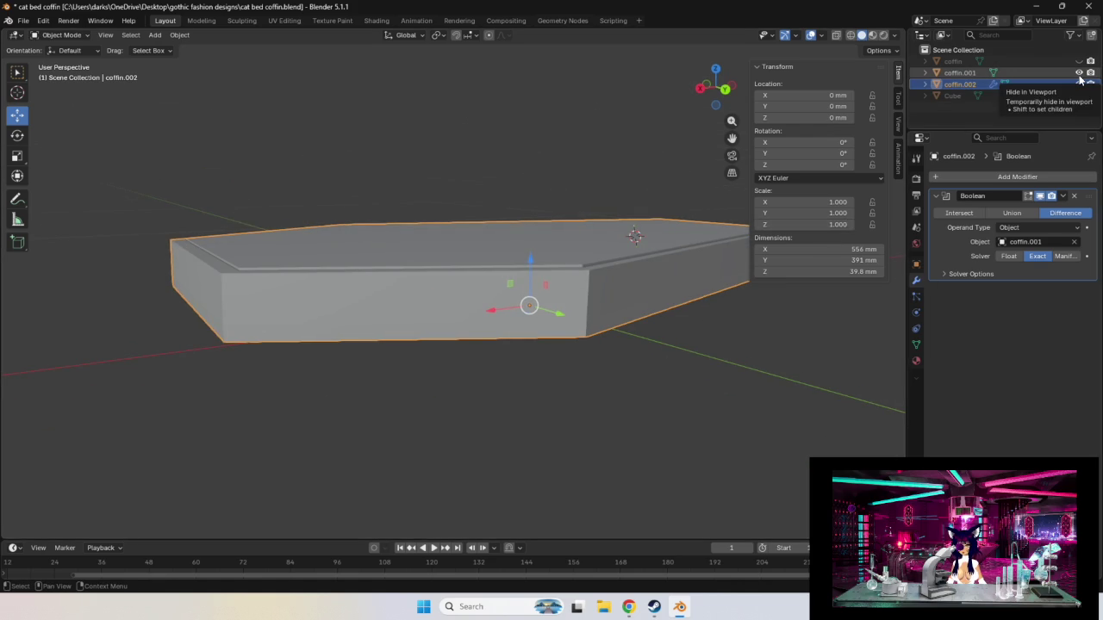
mouse_move(707, 329)
middle_mouse_down()
mouse_move(734, 335)
mouse_move(630, 322)
mouse_move(636, 335)
middle_mouse_up()
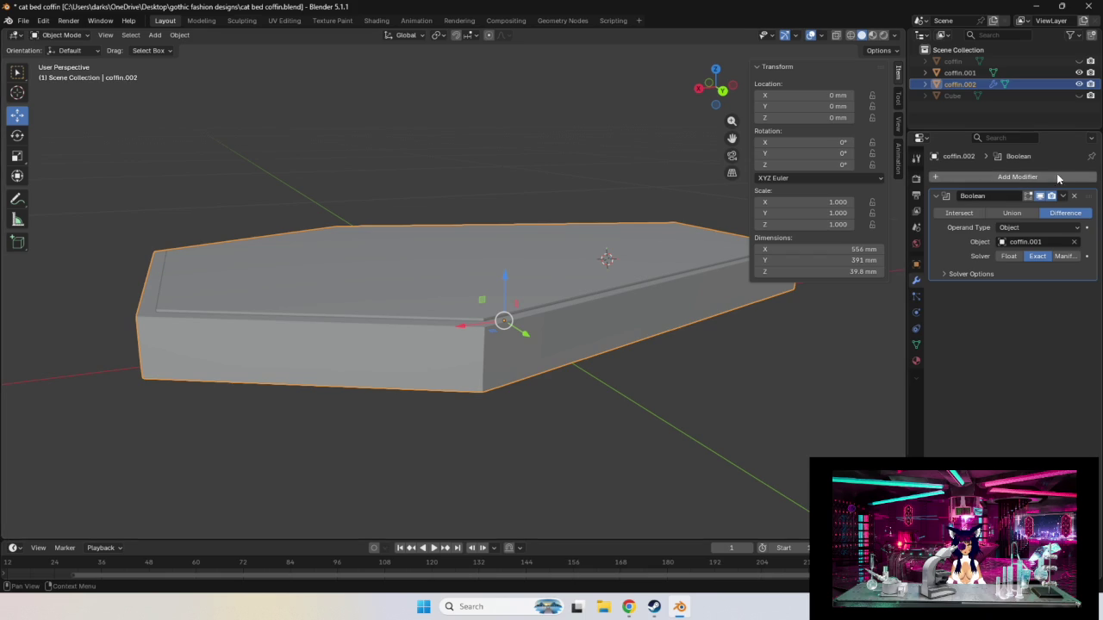
left_click(1073, 195)
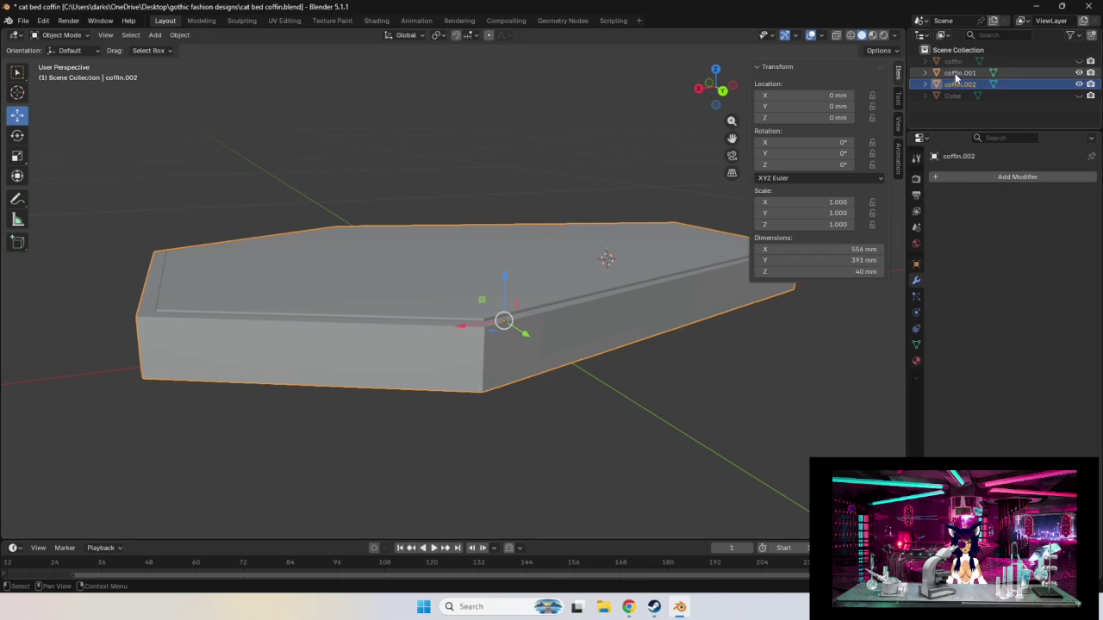
Delete the hidden original coffin object, leaving coffin.001, coffin.002 and Cube.
left_click(965, 58)
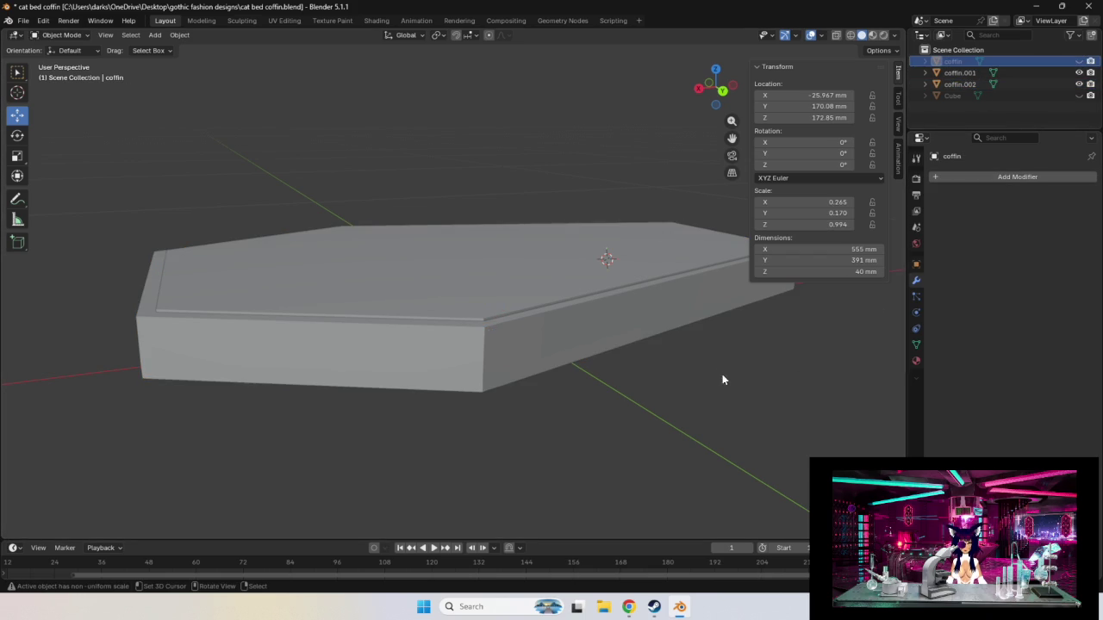
scroll(722, 373, "down", 5)
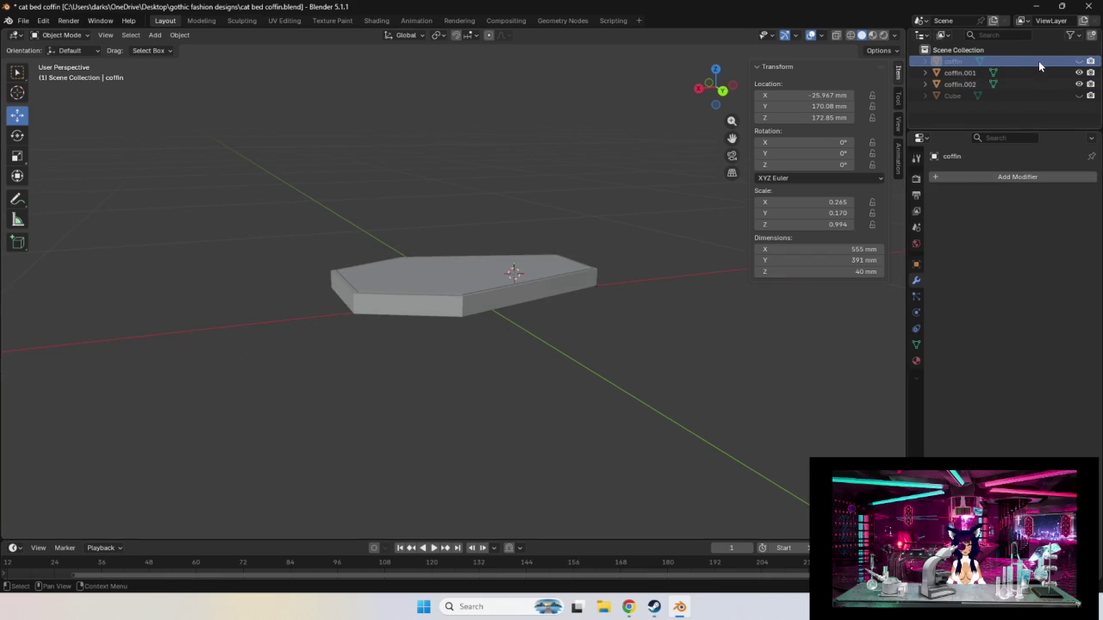
key("Delete")
left_click(963, 62)
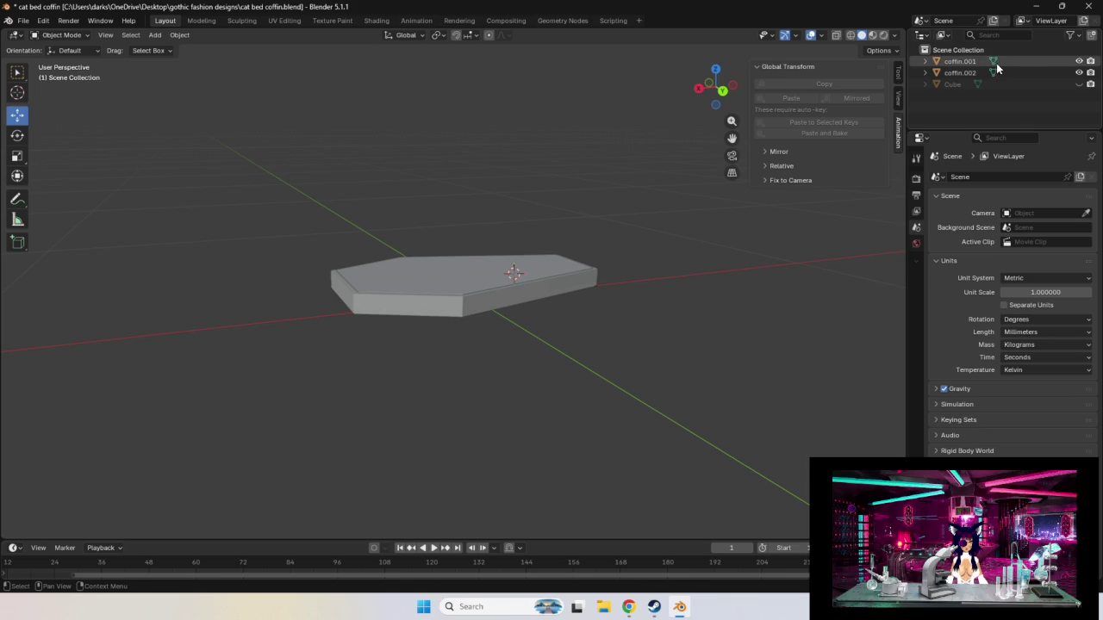
mouse_move(638, 327)
middle_mouse_down("ctrl")
mouse_move(649, 352)
mouse_move(681, 359)
middle_mouse_up("ctrl")
left_click(611, 299)
scroll(735, 359, "up", 3)
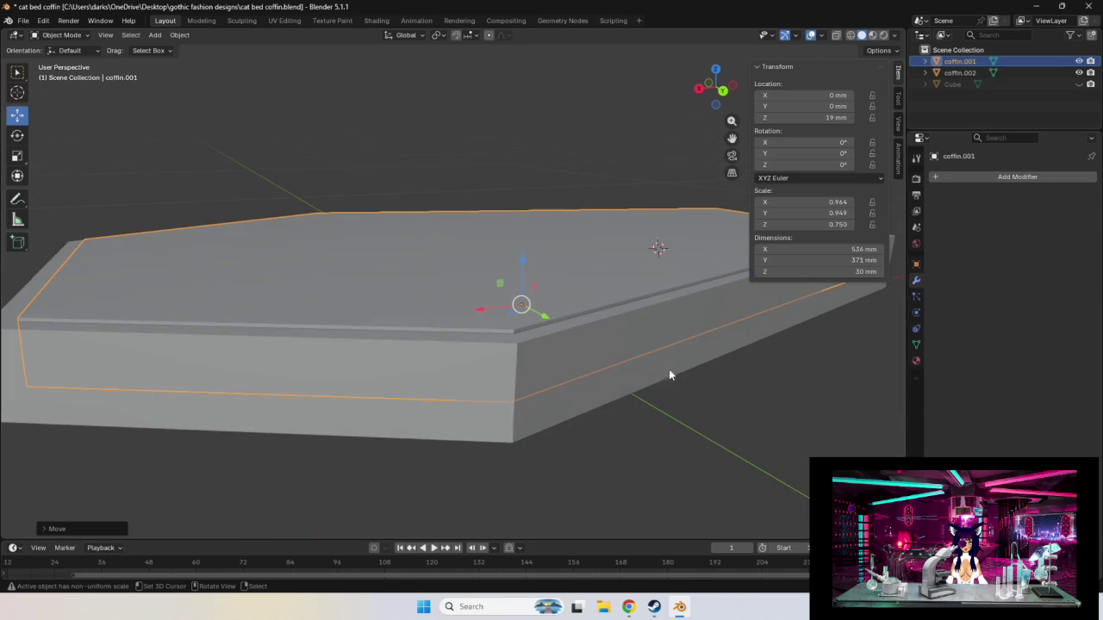
Add a Boolean to coffin.002 targeting coffin.001, trying Intersect before settling on Difference.
left_click(959, 72)
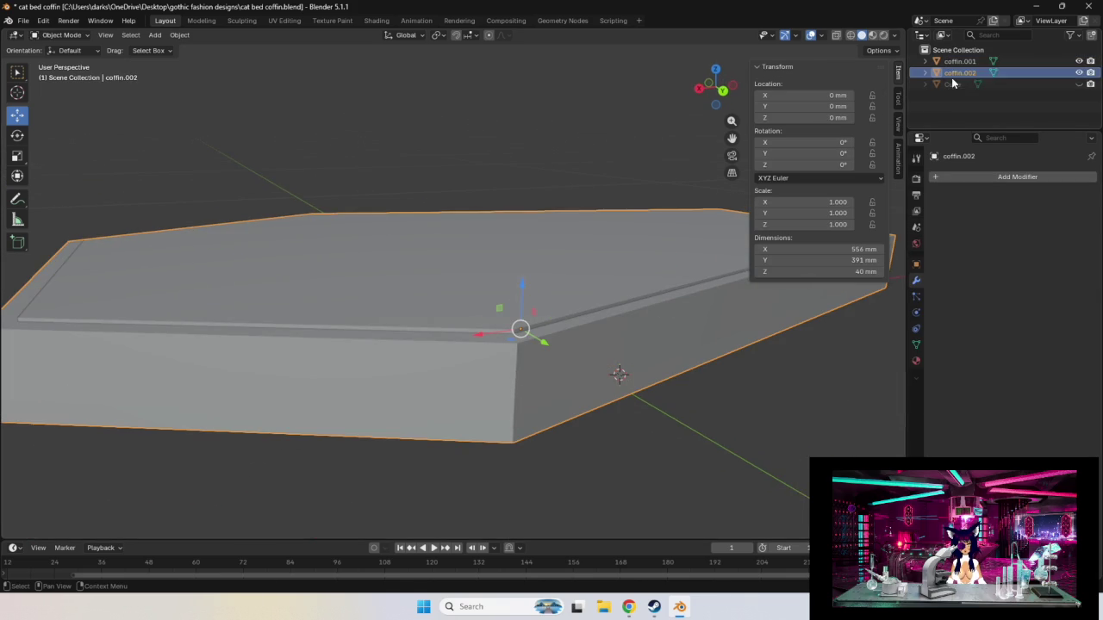
left_click(1000, 175)
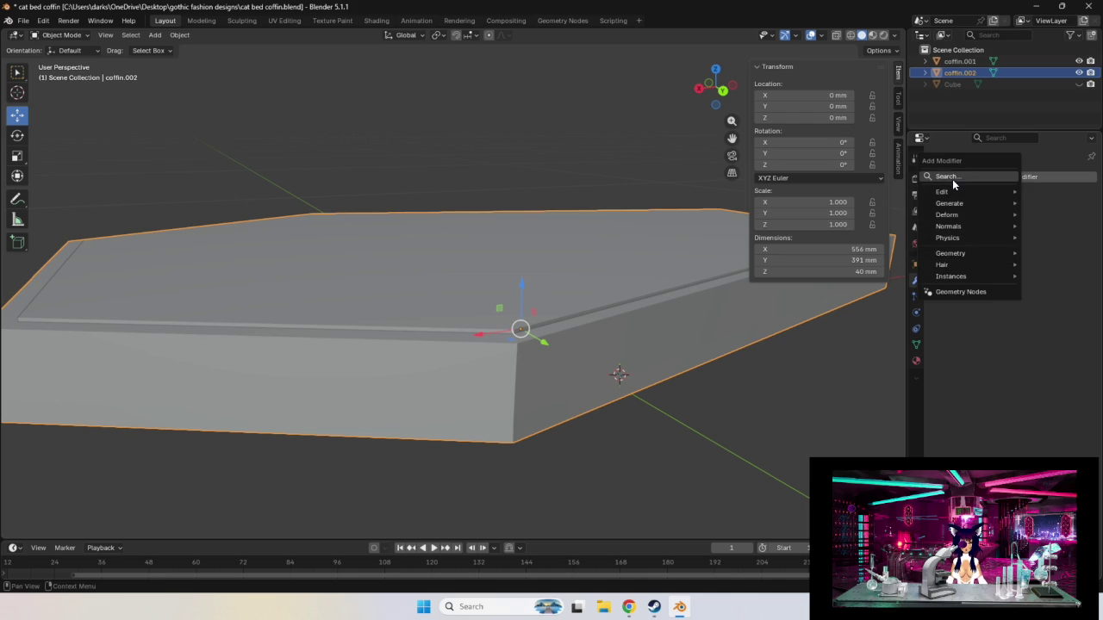
left_click(891, 205)
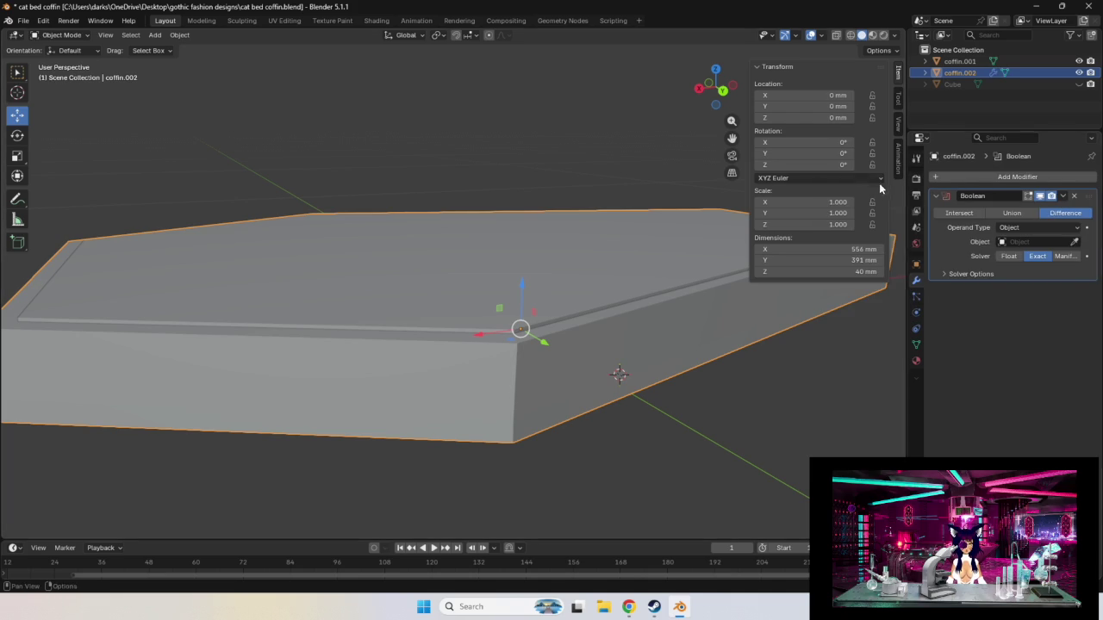
left_click(959, 213)
left_click(1074, 242)
left_click(605, 234)
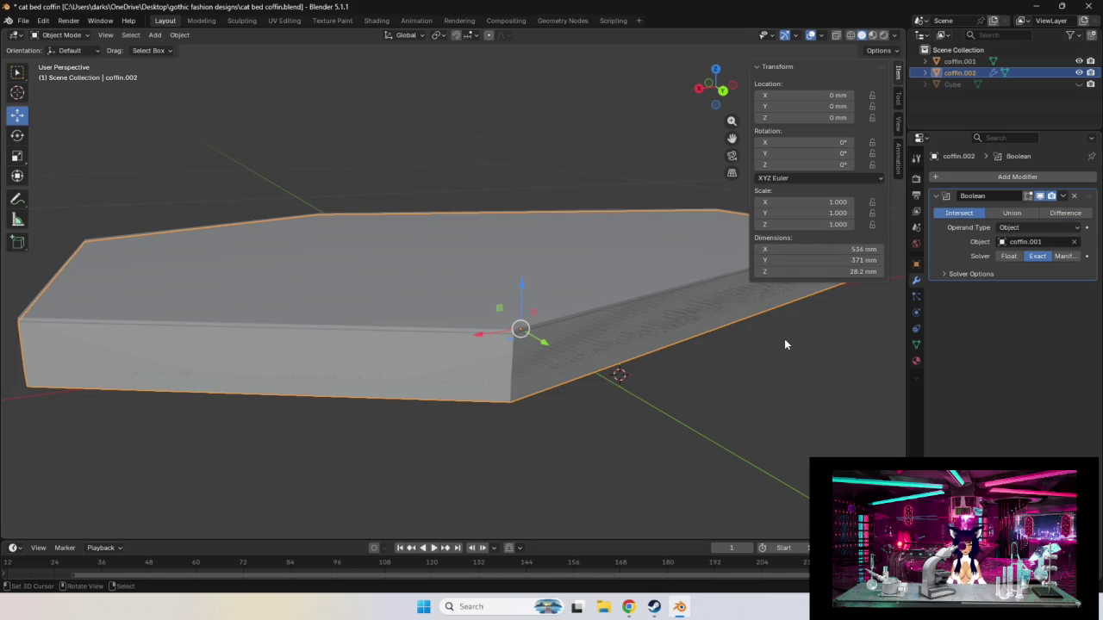
left_click(1066, 212)
Toggle coffin.001's visibility to inspect the recess, try Union, then return to Difference.
left_click(1078, 62)
left_click(1077, 62)
left_click(1077, 62)
left_click(1077, 62)
left_click(1076, 62)
left_click(1076, 62)
mouse_move(678, 460)
middle_mouse_down()
mouse_move(721, 450)
mouse_move(725, 466)
mouse_move(645, 460)
mouse_move(687, 480)
mouse_move(663, 464)
middle_mouse_up()
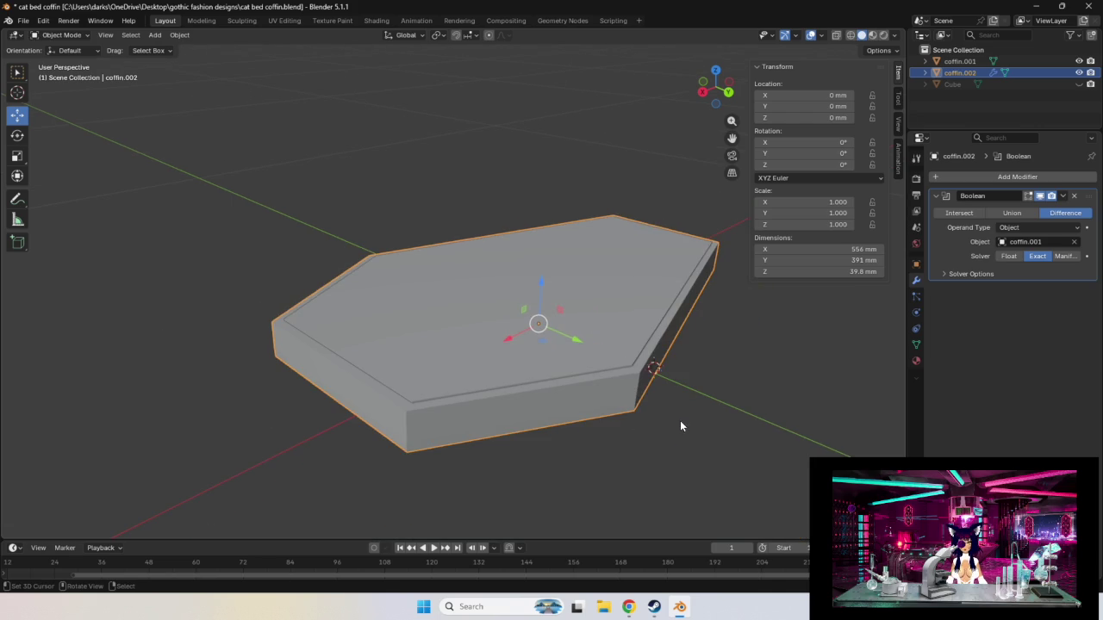
left_click(1012, 213)
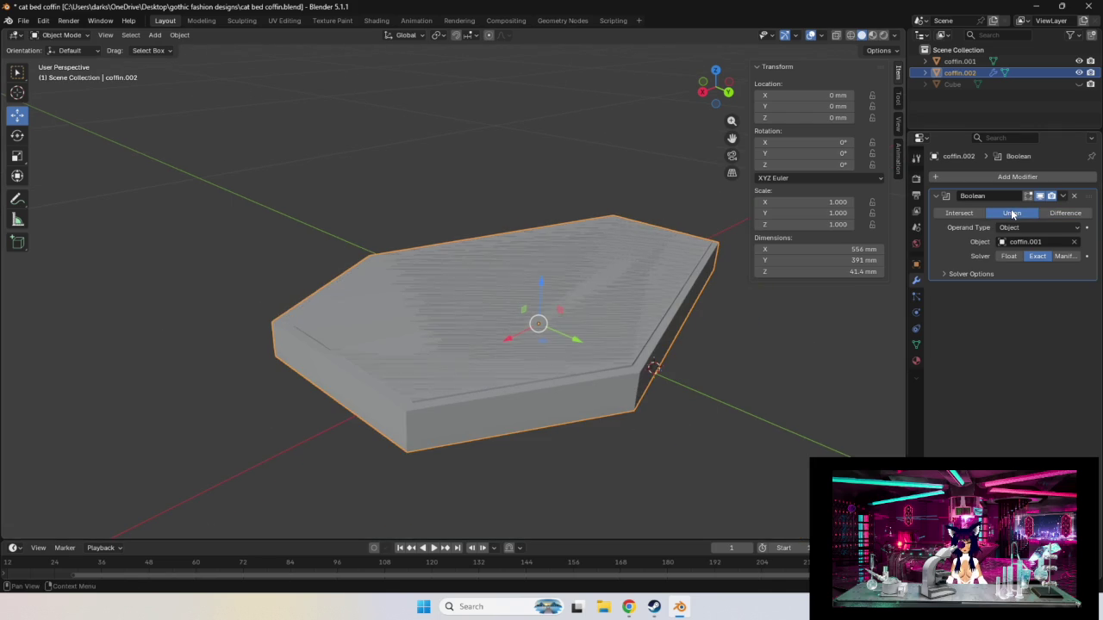
scroll(690, 441, "up", 1)
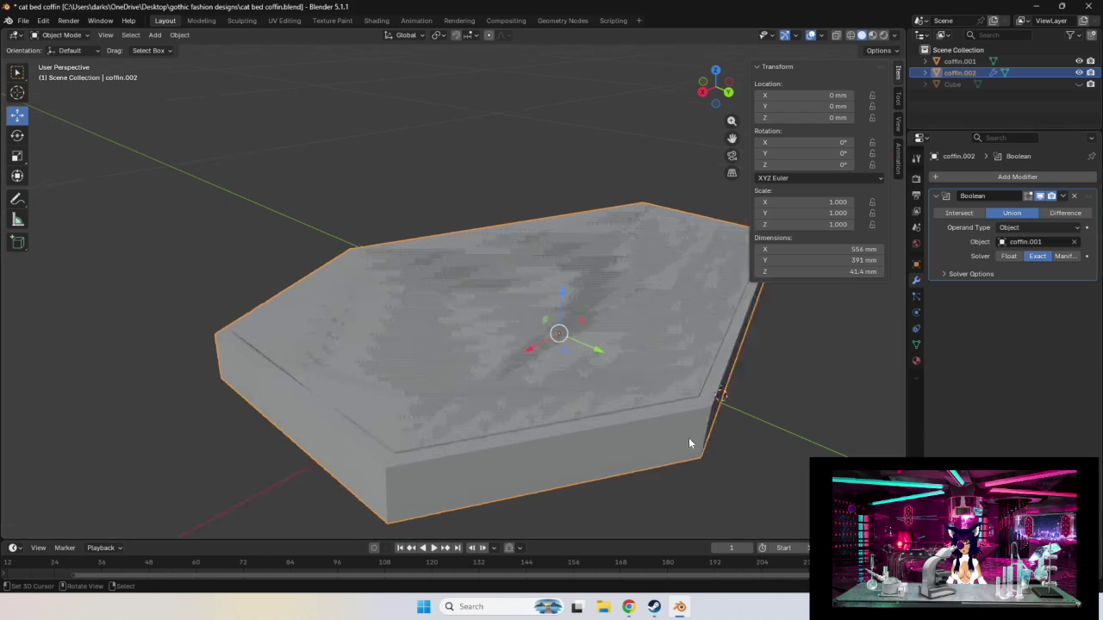
scroll(689, 441, "up", 2)
left_click(1062, 215)
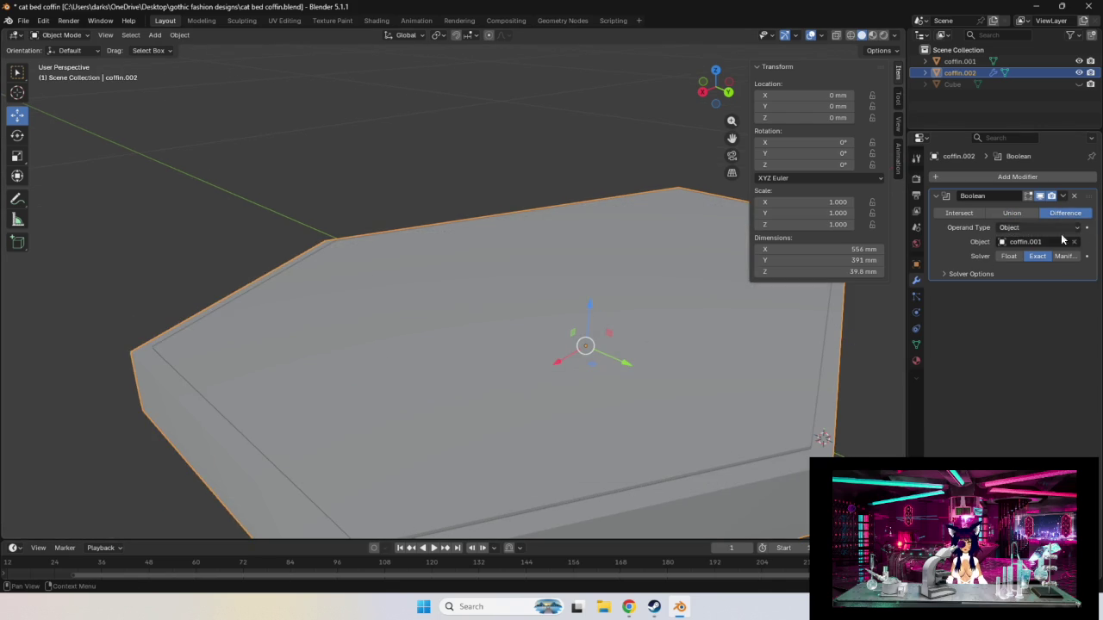